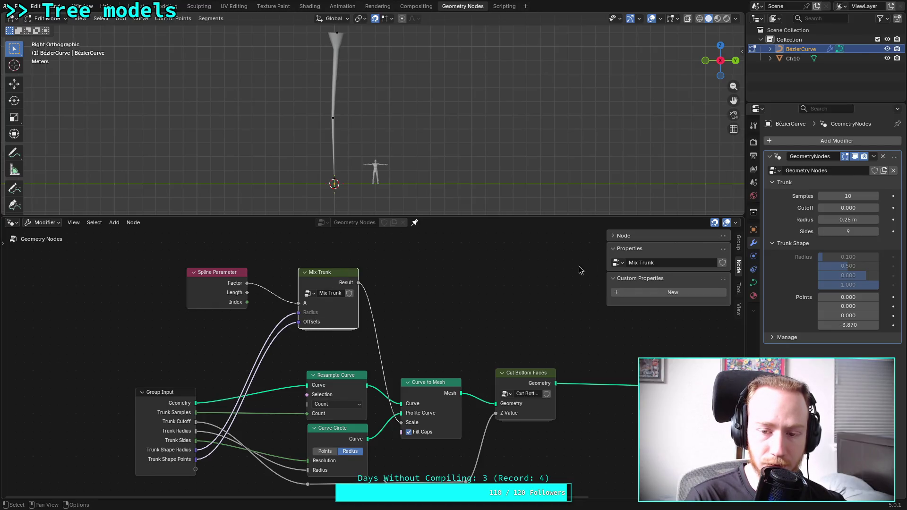
Select the Mix Trunk group node and enter the group with Tab
{"action": "left_click", "coordinate": [624, 235]}
{"action": "left_click", "coordinate": [623, 235]}
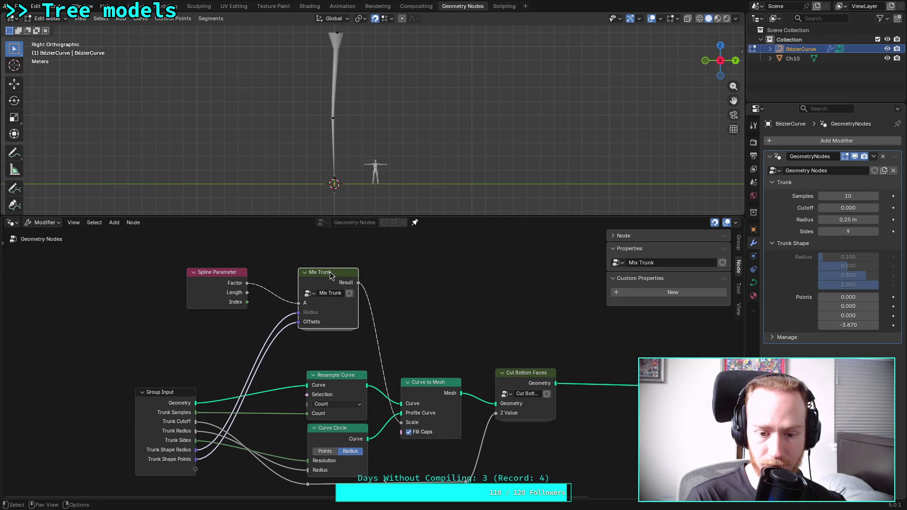
{"action": "key", "text": "Tab"}
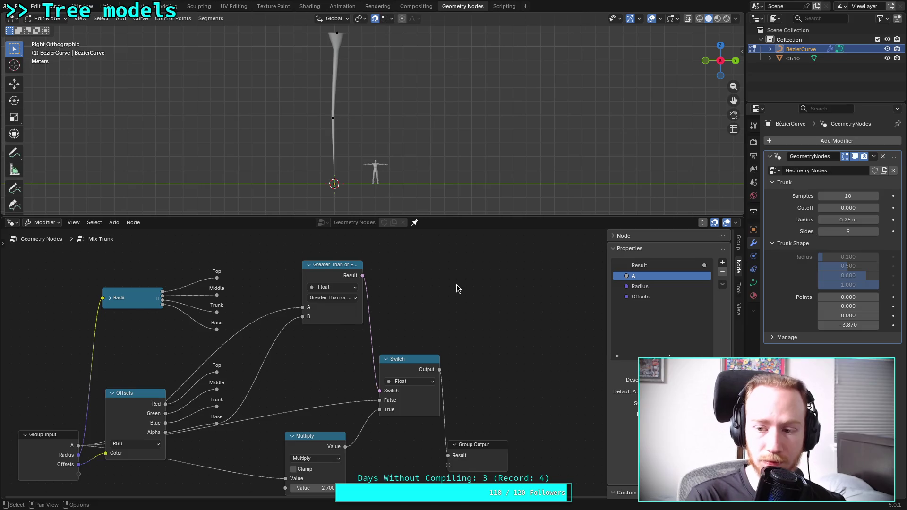
{"action": "left_click_drag", "start_coordinate": [847, 325], "coordinate": [906, 325]}
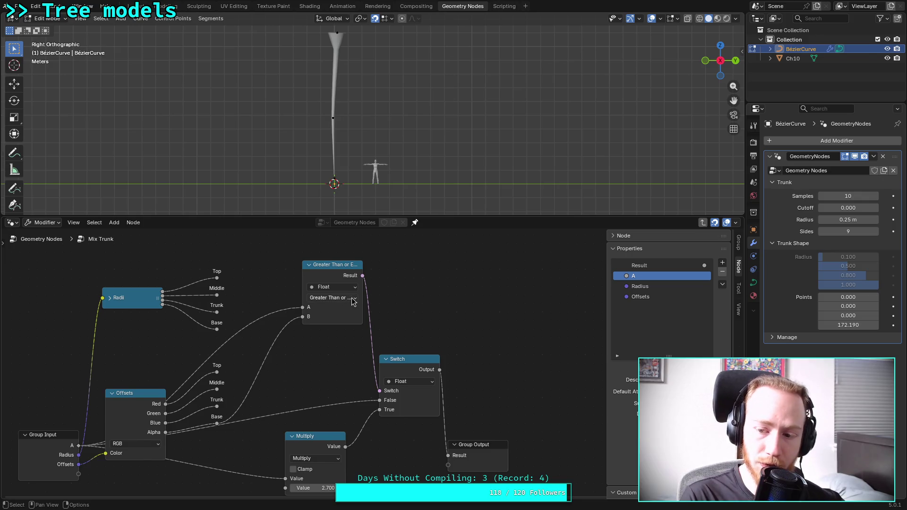
Change the Compare node's operation to Less Than or Equal
{"action": "left_click", "coordinate": [333, 298]}
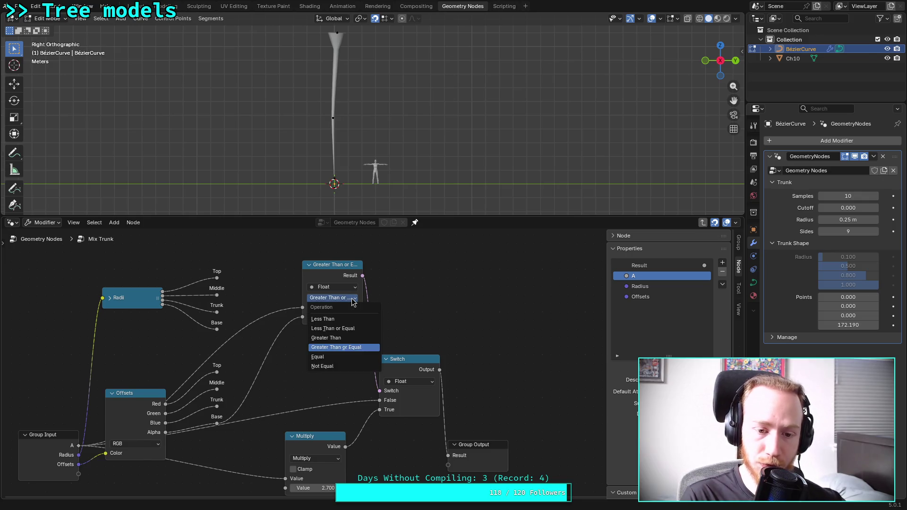
{"action": "left_click", "coordinate": [335, 328]}
{"action": "left_click_drag", "start_coordinate": [848, 325], "coordinate": [822, 325]}
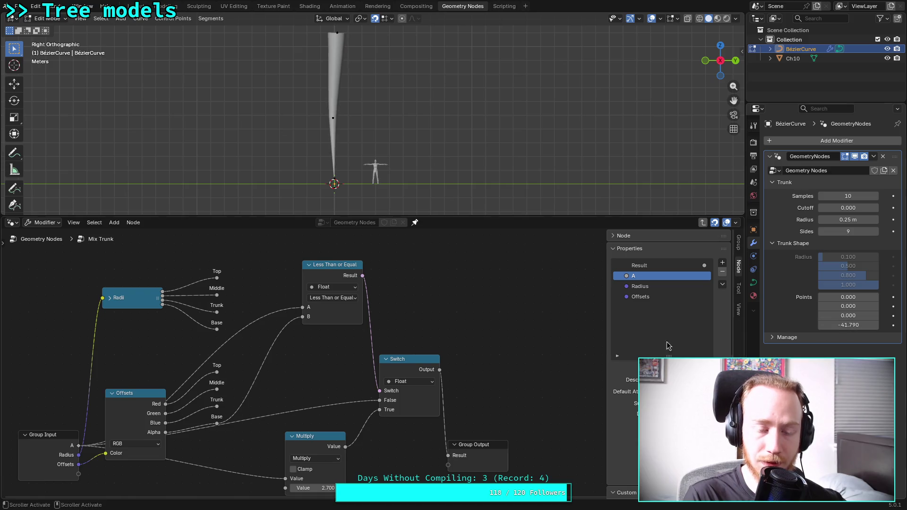
{"action": "left_click", "coordinate": [141, 444]}
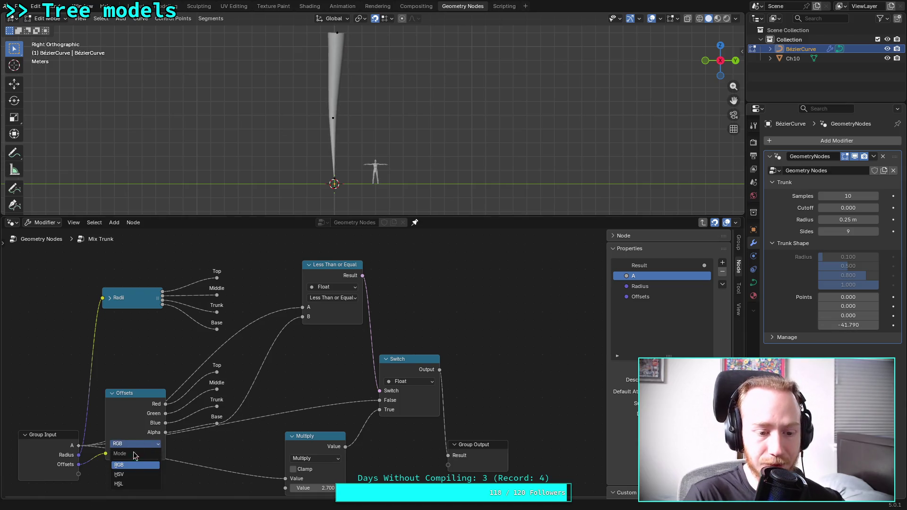
Cycle the Offsets node through HSV and HSL, then set it back to RGB
{"action": "left_click", "coordinate": [134, 474]}
{"action": "left_click", "coordinate": [146, 444]}
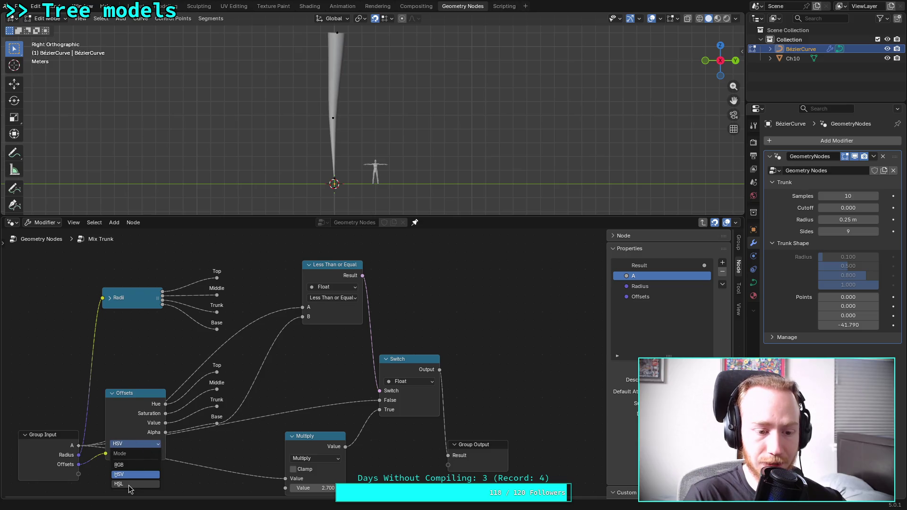
{"action": "left_click", "coordinate": [128, 484]}
{"action": "left_click", "coordinate": [140, 452]}
{"action": "left_click", "coordinate": [137, 444]}
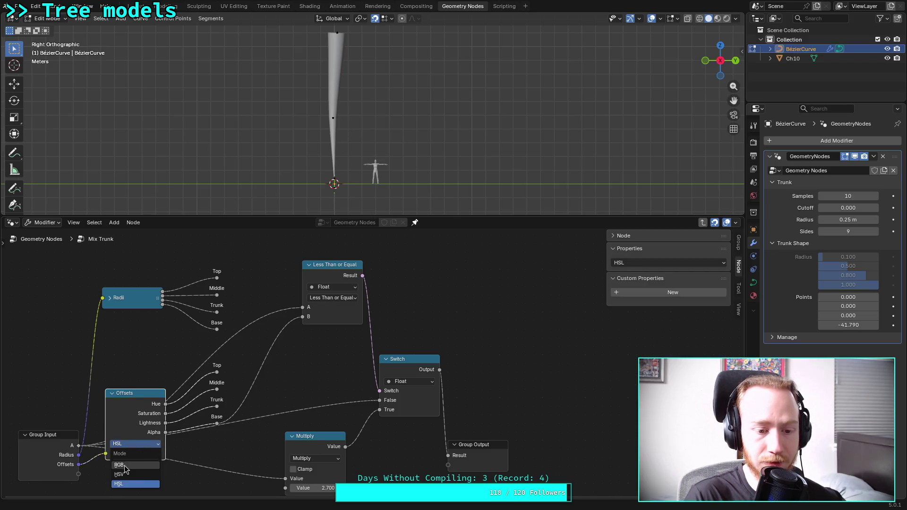
{"action": "left_click", "coordinate": [125, 468]}
Add a Rotation to Quaternion node from the Add menu above the Switch node
{"action": "right_click", "coordinate": [148, 344]}
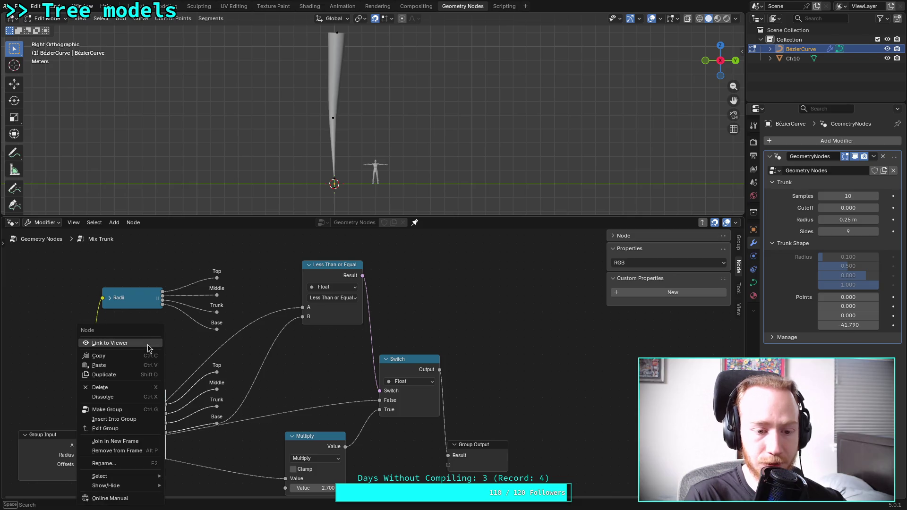
{"action": "right_click", "coordinate": [471, 281]}
{"action": "mouse_move", "coordinate": [557, 313]}
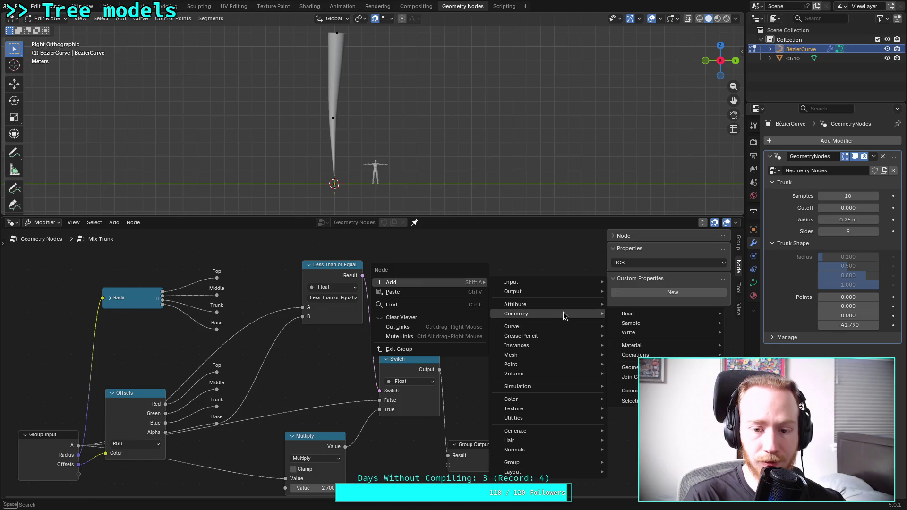
{"action": "key", "text": "o"}
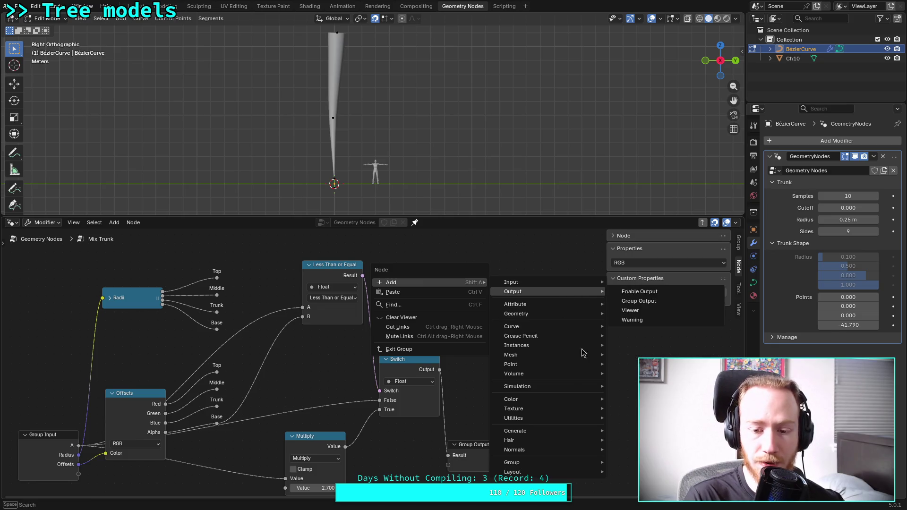
{"action": "mouse_move", "coordinate": [537, 418]}
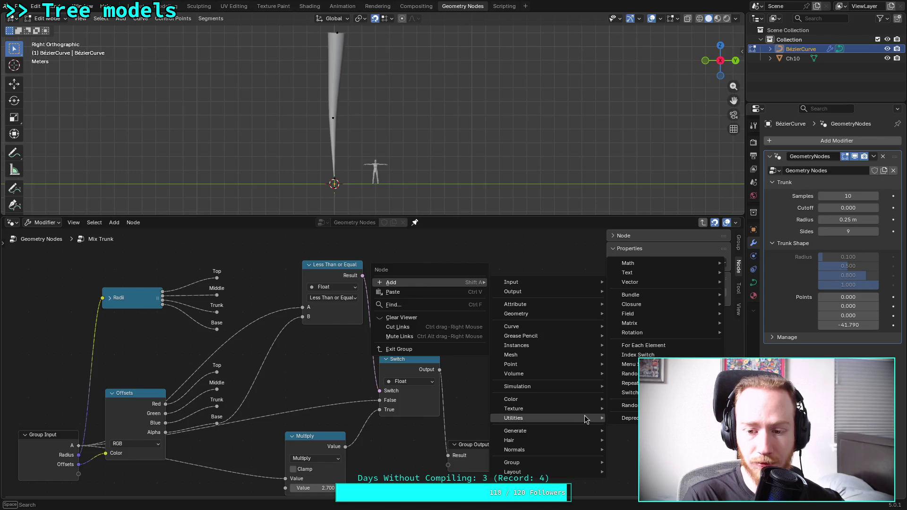
{"action": "mouse_move", "coordinate": [690, 305]}
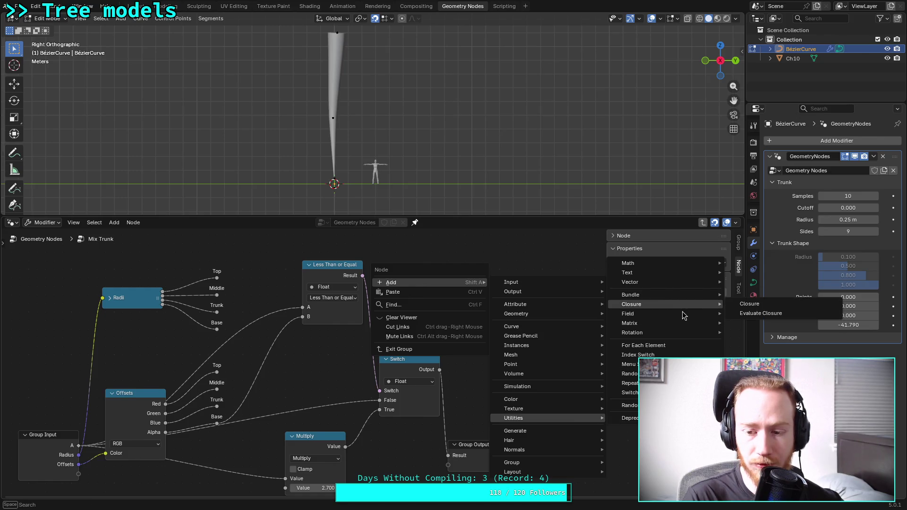
{"action": "mouse_move", "coordinate": [671, 326]}
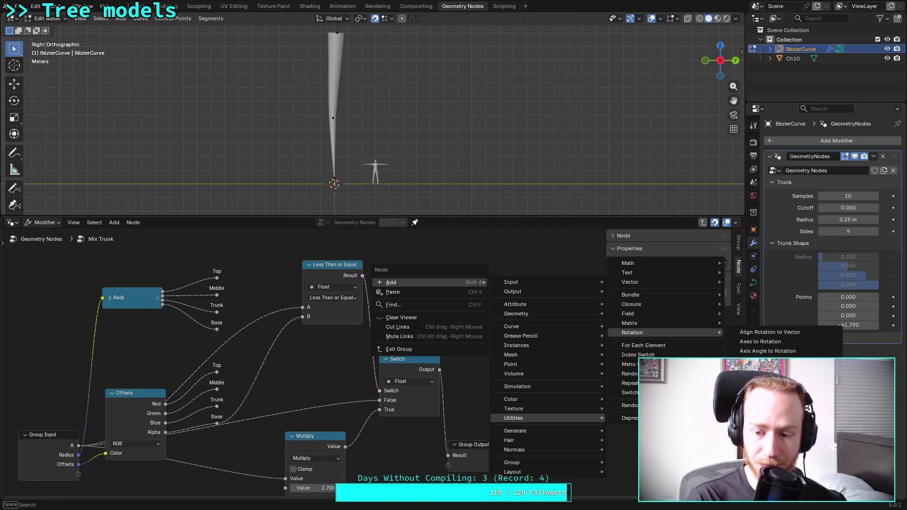
{"action": "left_click", "coordinate": [765, 417]}
{"action": "left_click", "coordinate": [571, 248]}
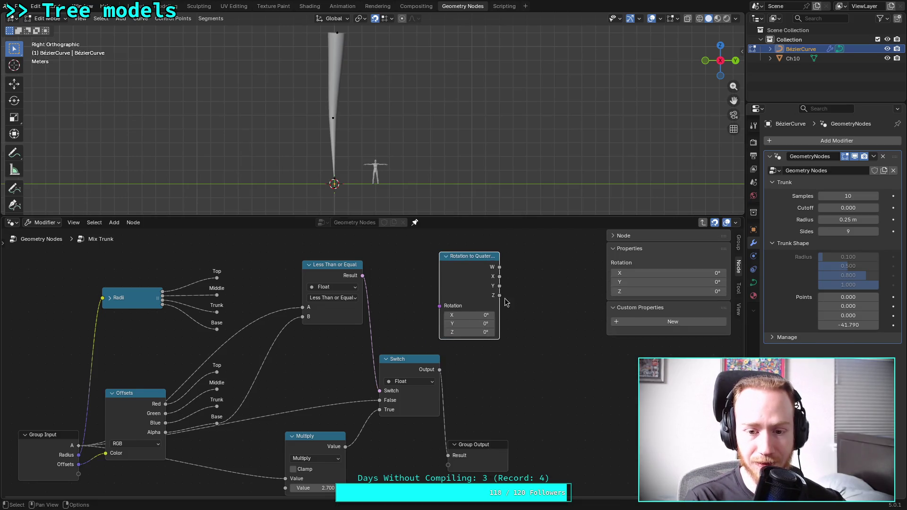
Link Offsets into Rotation to Quaternion and its Z output into the comparison, then reposition it
{"action": "mouse_move", "coordinate": [79, 464]}
{"action": "left_mouse_down"}
{"action": "mouse_move", "coordinate": [427, 326]}
{"action": "mouse_move", "coordinate": [440, 306]}
{"action": "left_mouse_up"}
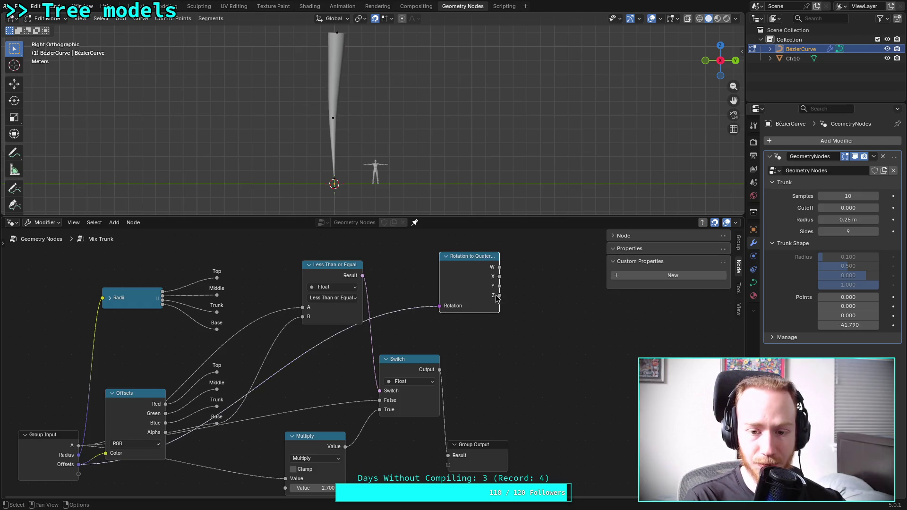
{"action": "left_click_drag", "start_coordinate": [500, 295], "coordinate": [299, 320]}
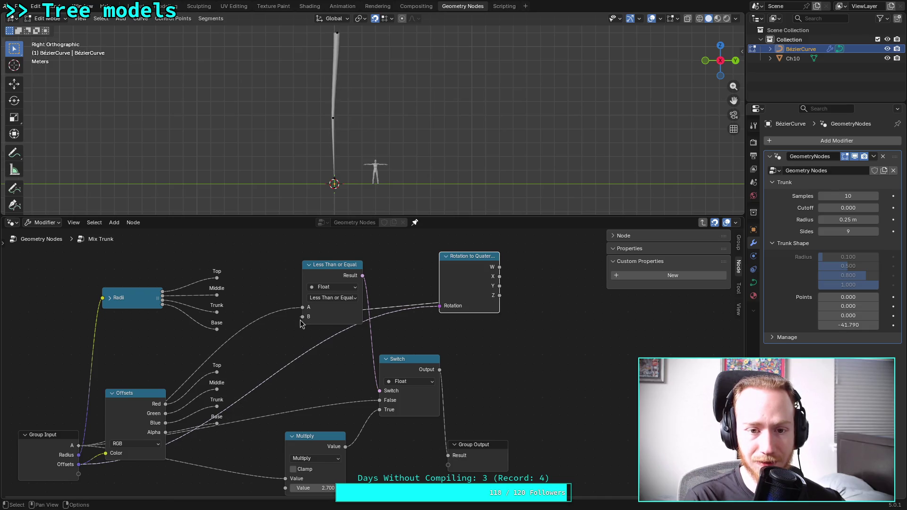
{"action": "left_click_drag", "start_coordinate": [844, 325], "coordinate": [848, 325]}
{"action": "left_click_drag", "start_coordinate": [485, 256], "coordinate": [527, 282]}
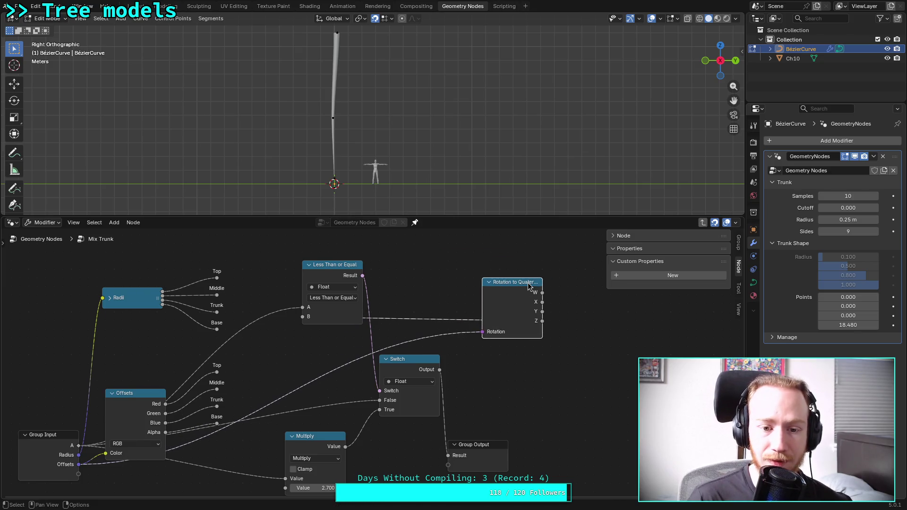
Change the comparison operation back to Greater Than or Equal
{"action": "left_click", "coordinate": [332, 297]}
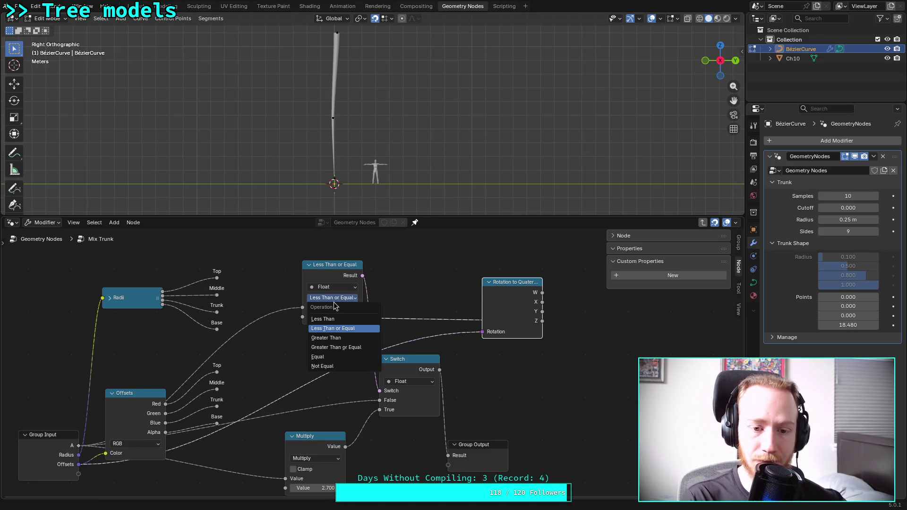
{"action": "left_click", "coordinate": [333, 346]}
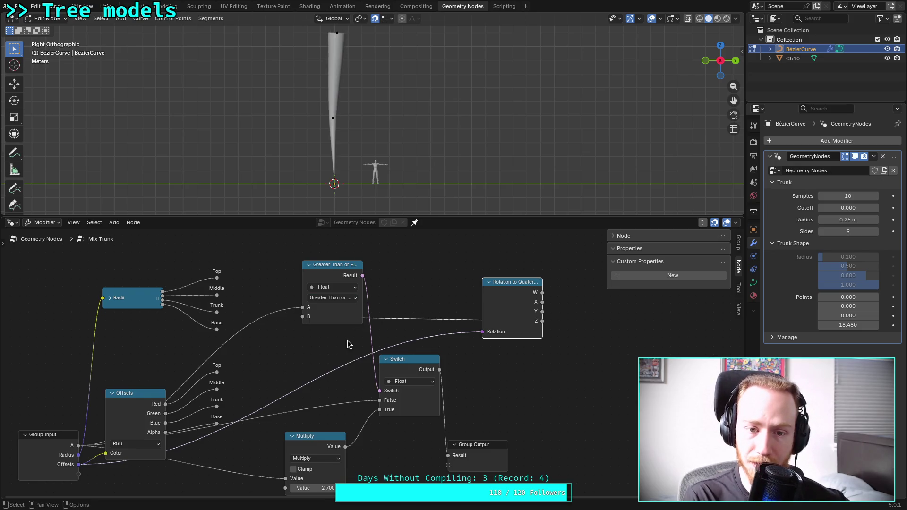
{"action": "left_click_drag", "start_coordinate": [848, 325], "coordinate": [854, 325]}
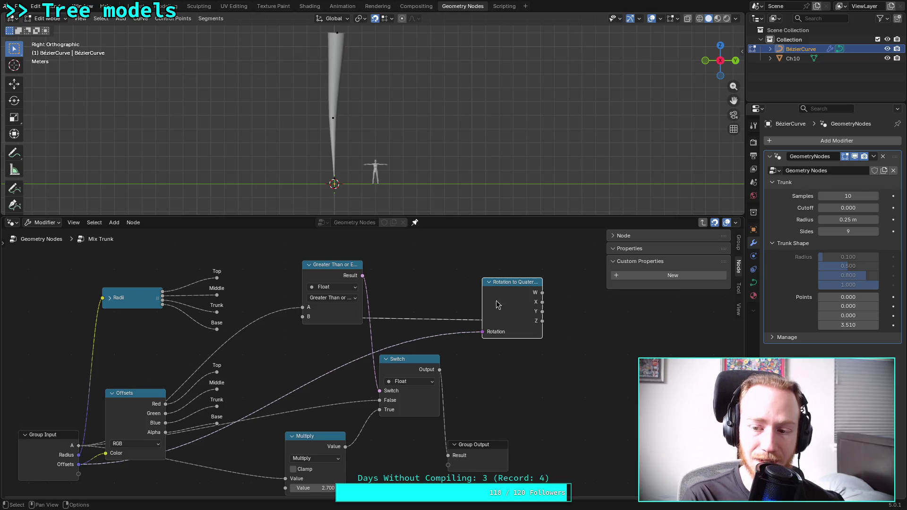
{"action": "left_click", "coordinate": [55, 437]}
Show the Offsets input settings and toggle its subtype to XYZ, then back to None
{"action": "scroll", "coordinate": [632, 408], "scroll_direction": "down", "scroll_amount": 2}
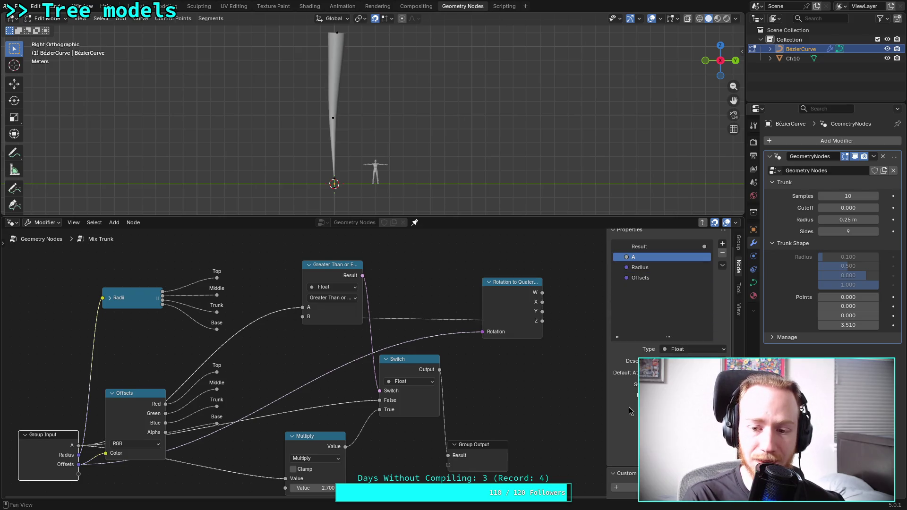
{"action": "left_click", "coordinate": [635, 278]}
{"action": "scroll", "coordinate": [632, 384], "scroll_direction": "down", "scroll_amount": 3}
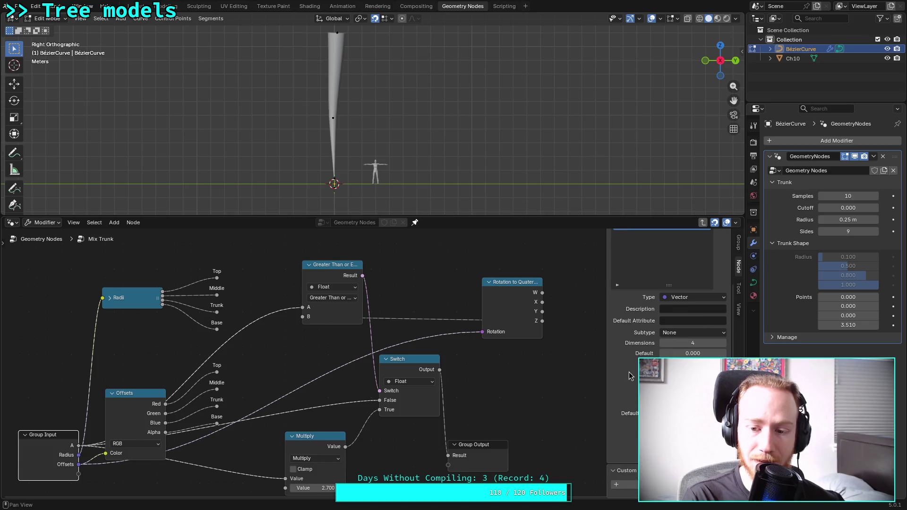
{"action": "left_click", "coordinate": [687, 333]}
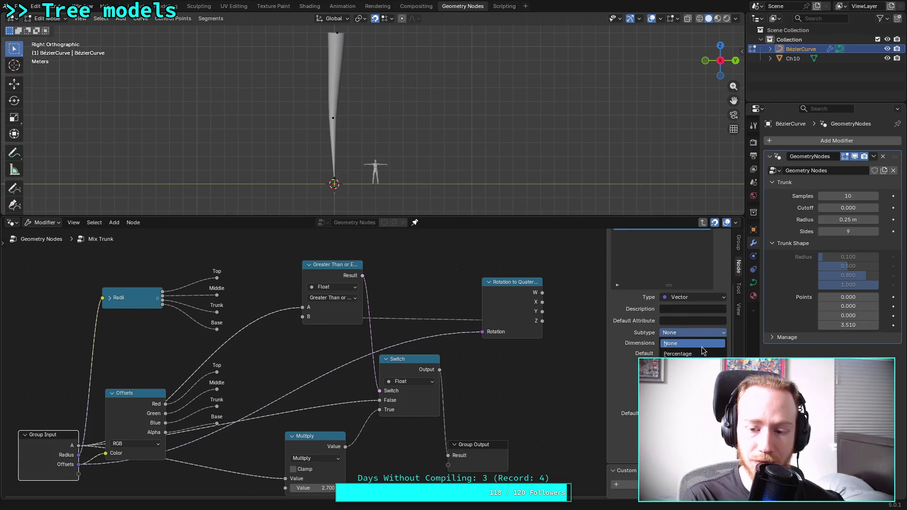
{"action": "left_click", "coordinate": [689, 387]}
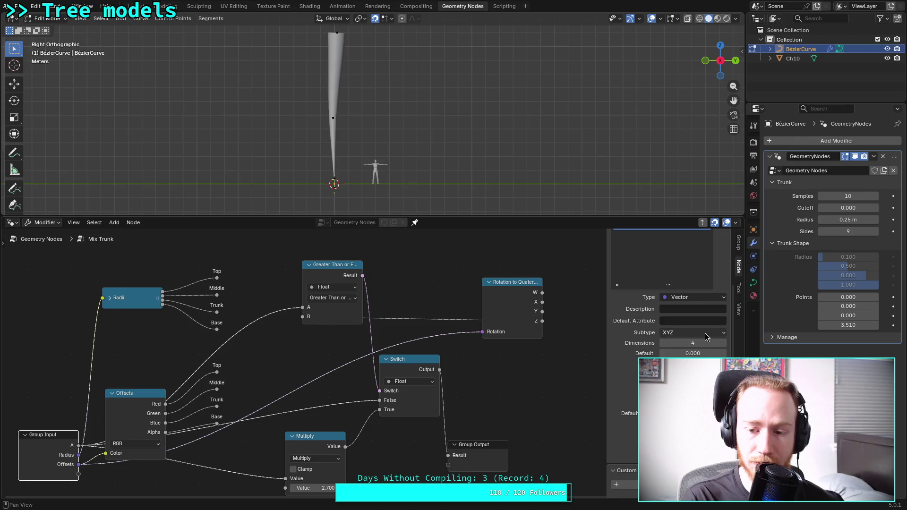
{"action": "left_click", "coordinate": [689, 334]}
{"action": "left_click", "coordinate": [688, 345]}
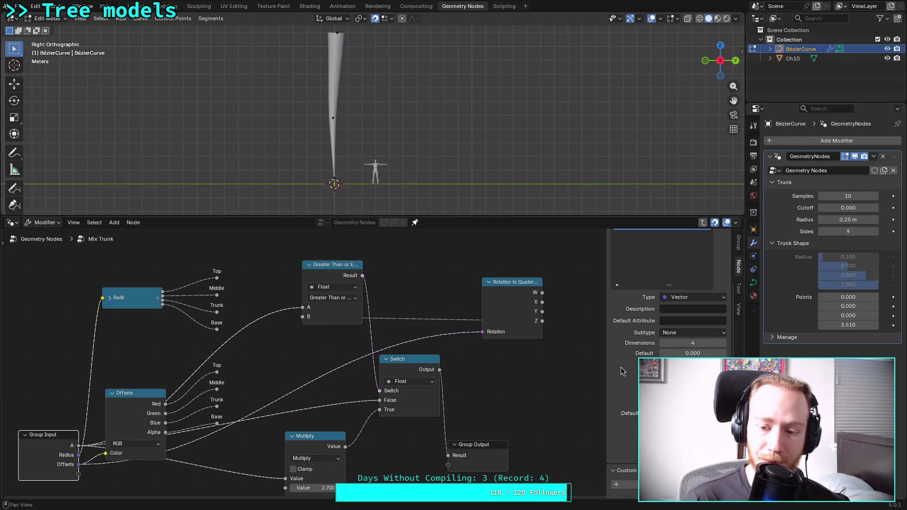
{"action": "left_click", "coordinate": [693, 332]}
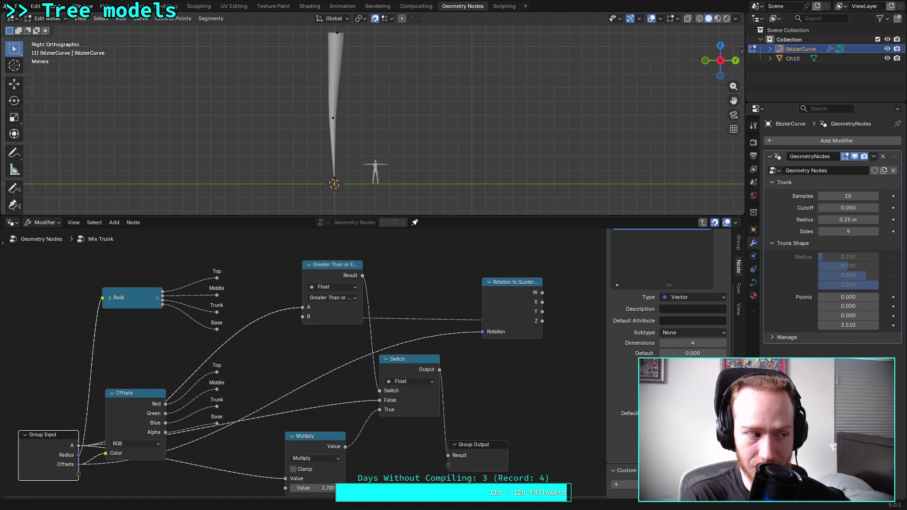
Move the comparison link from Y to W, then delete the Rotation to Quaternion node
{"action": "mouse_move", "coordinate": [521, 278]}
{"action": "left_mouse_down"}
{"action": "mouse_move", "coordinate": [463, 249]}
{"action": "mouse_move", "coordinate": [511, 281]}
{"action": "mouse_move", "coordinate": [503, 298]}
{"action": "left_mouse_up"}
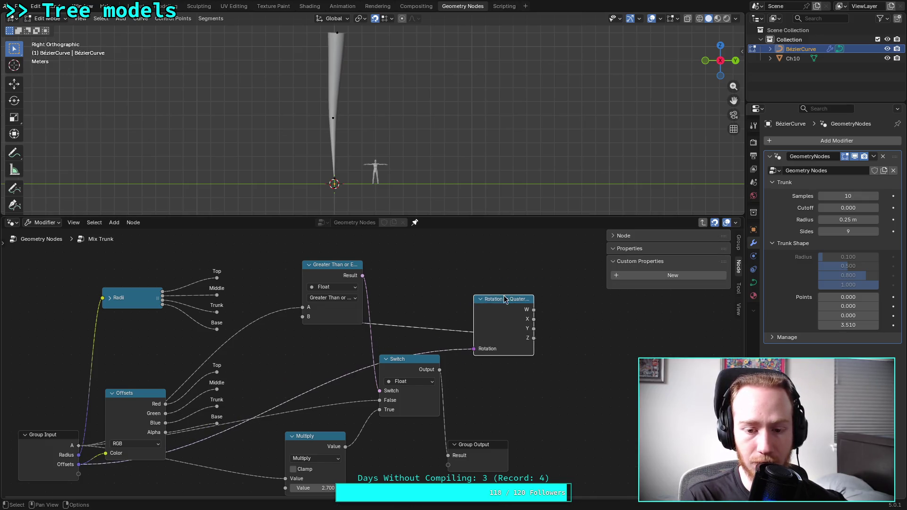
{"action": "left_click_drag", "start_coordinate": [534, 328], "coordinate": [533, 310]}
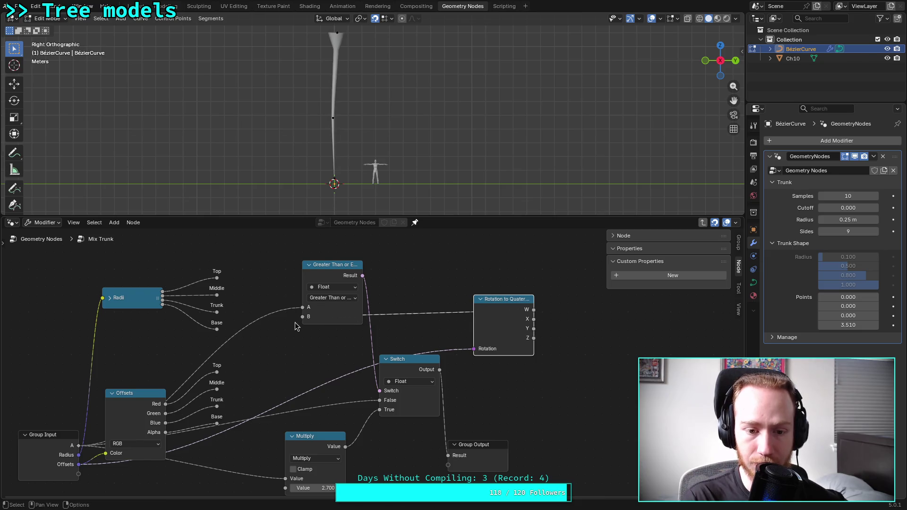
{"action": "mouse_move", "coordinate": [847, 325]}
{"action": "left_mouse_down"}
{"action": "mouse_move", "coordinate": [868, 325]}
{"action": "mouse_move", "coordinate": [829, 325]}
{"action": "left_mouse_up"}
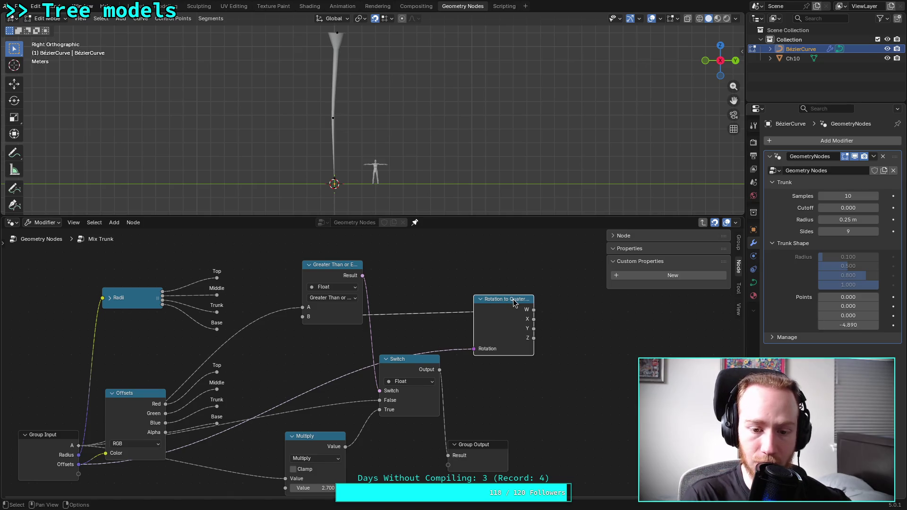
{"action": "key", "text": "x"}
Browse the Add menu without adding anything, then return to the main tree and select Group Input
{"action": "right_click", "coordinate": [458, 283]}
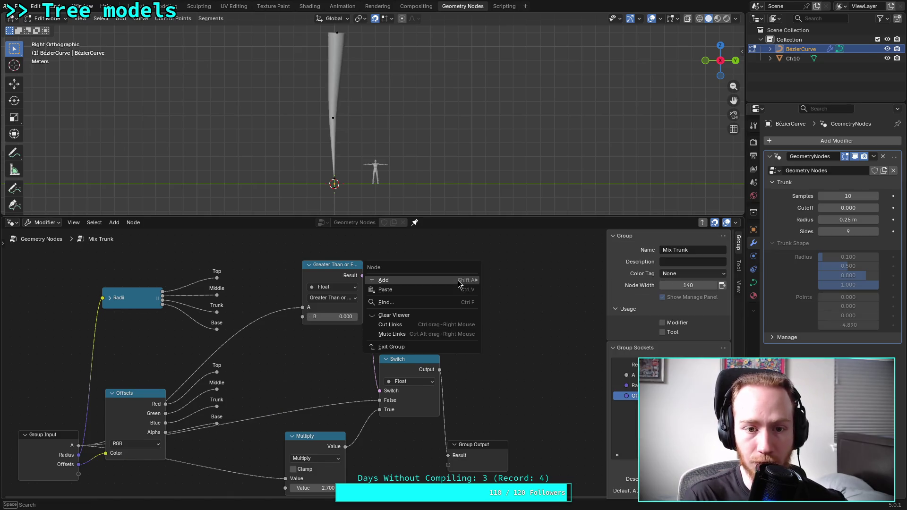
{"action": "mouse_move", "coordinate": [458, 283]}
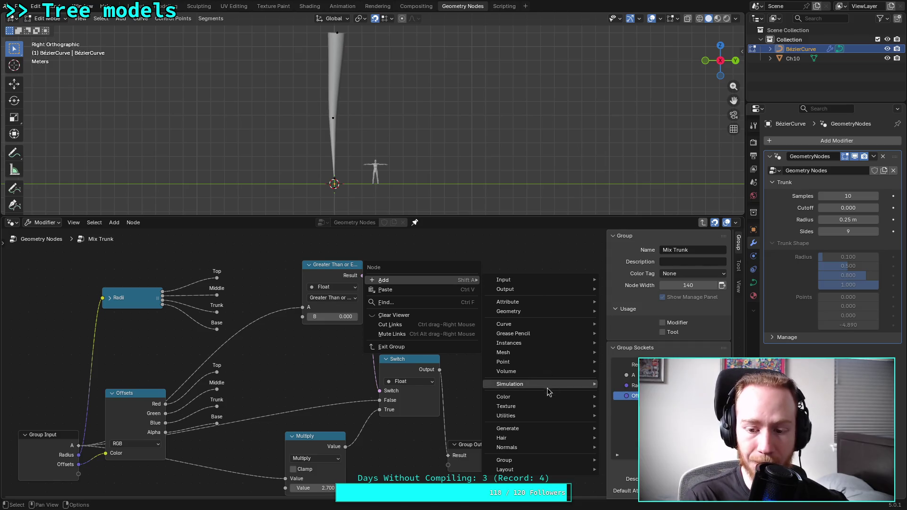
{"action": "mouse_move", "coordinate": [542, 395]}
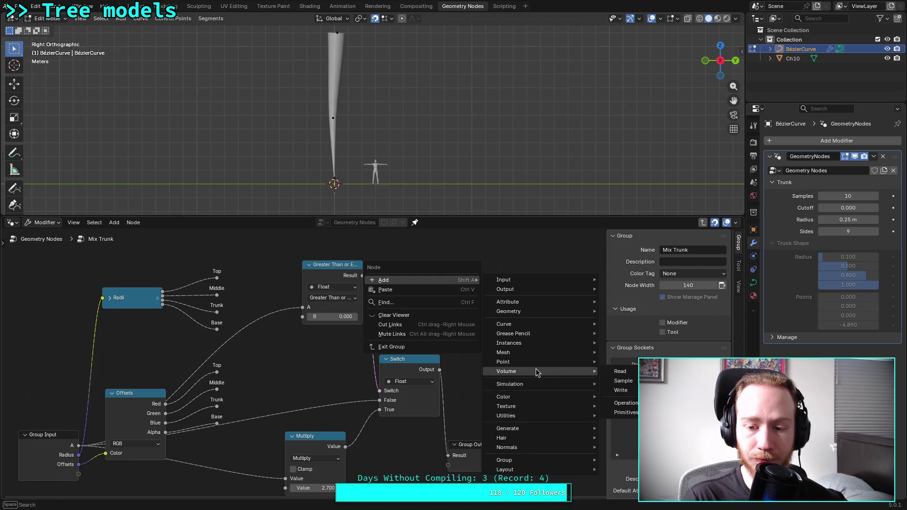
{"action": "mouse_move", "coordinate": [524, 373]}
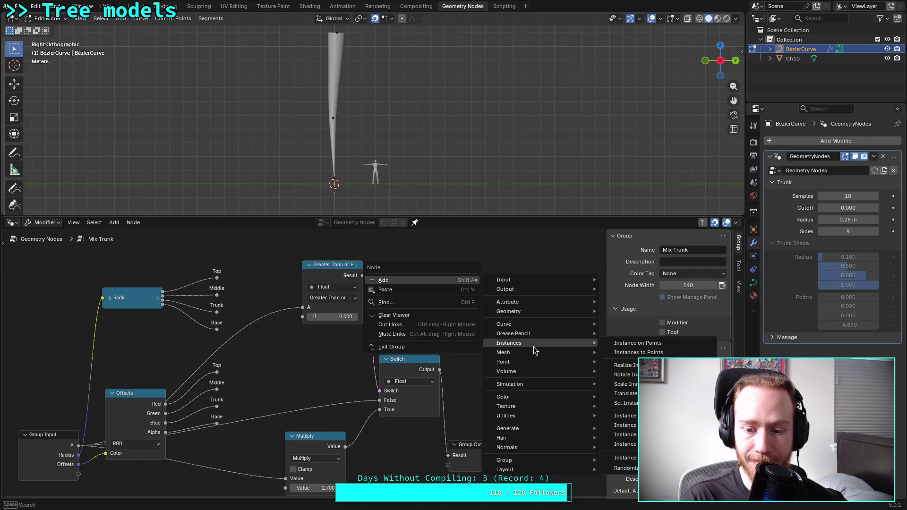
{"action": "mouse_move", "coordinate": [541, 334]}
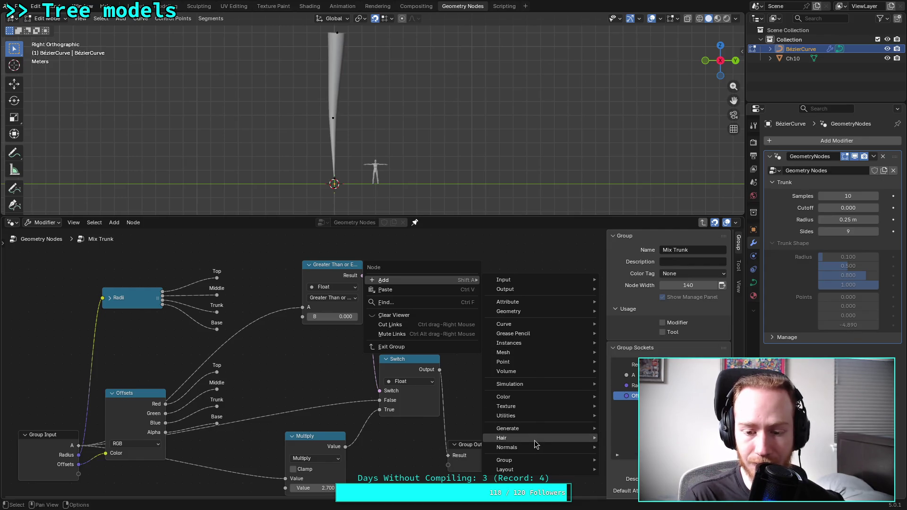
{"action": "mouse_move", "coordinate": [529, 449]}
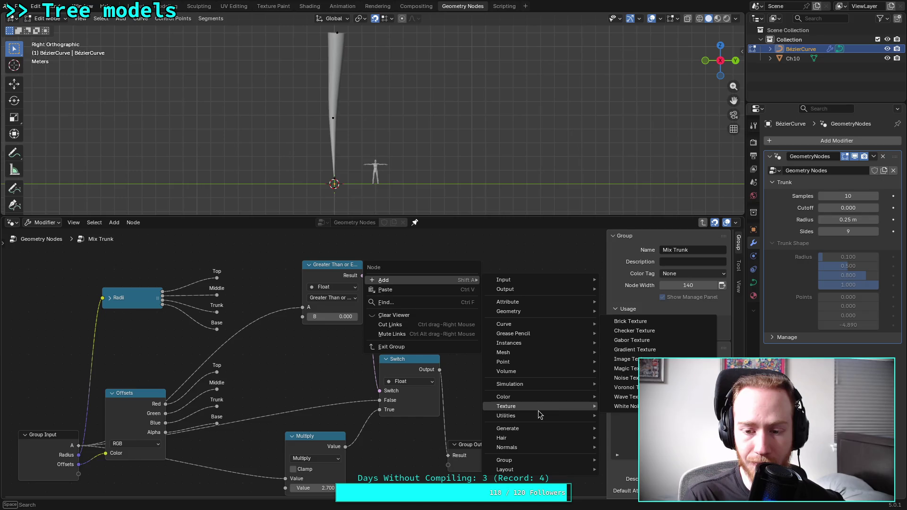
{"action": "mouse_move", "coordinate": [529, 421]}
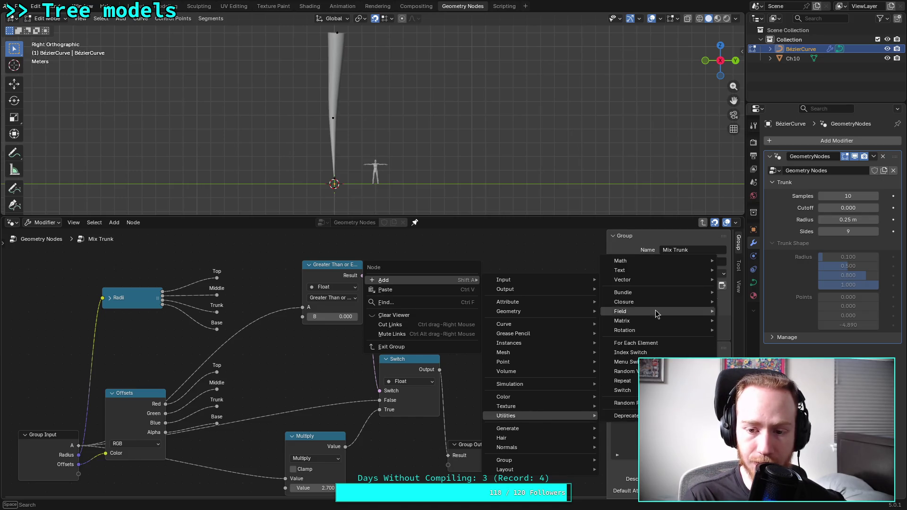
{"action": "mouse_move", "coordinate": [650, 280]}
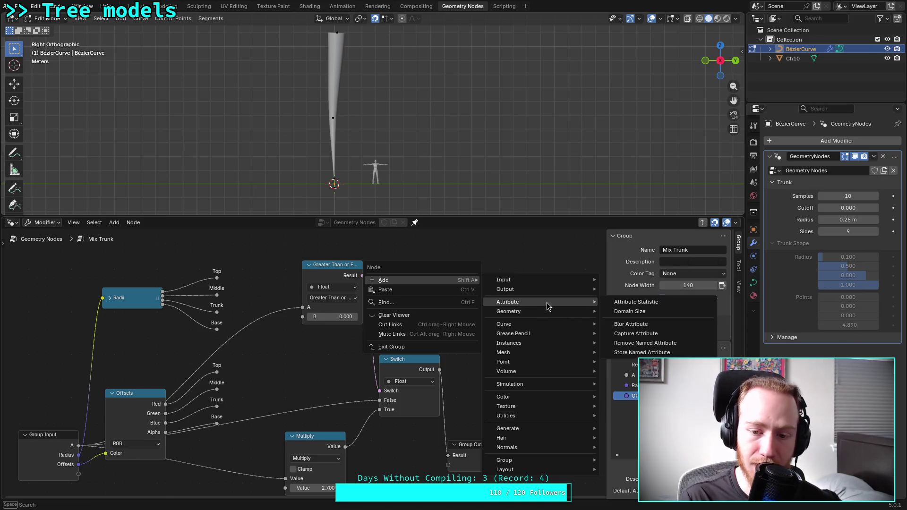
{"action": "mouse_move", "coordinate": [561, 347]}
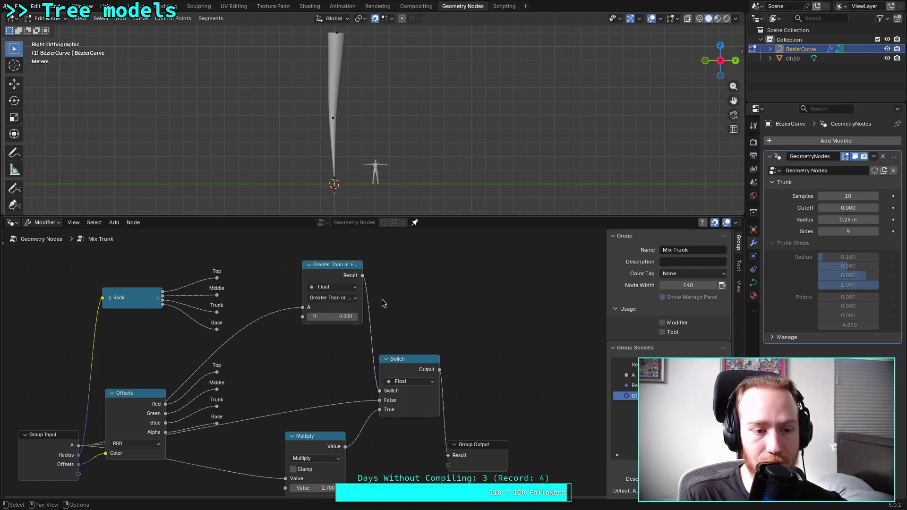
{"action": "left_click", "coordinate": [47, 240]}
{"action": "left_click", "coordinate": [179, 398]}
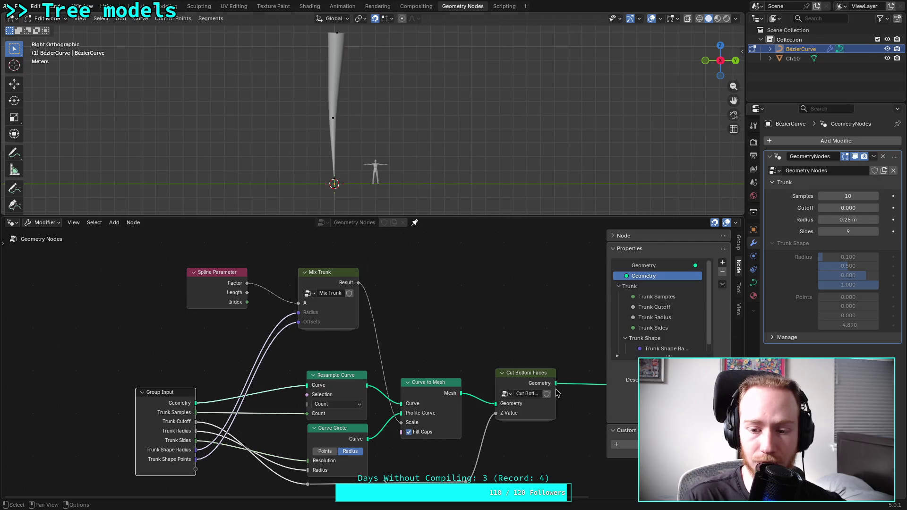
Add four new inputs under the Trunk Shape group in the interface list
{"action": "left_click_drag", "start_coordinate": [656, 355], "coordinate": [656, 406]}
{"action": "left_click", "coordinate": [653, 316]}
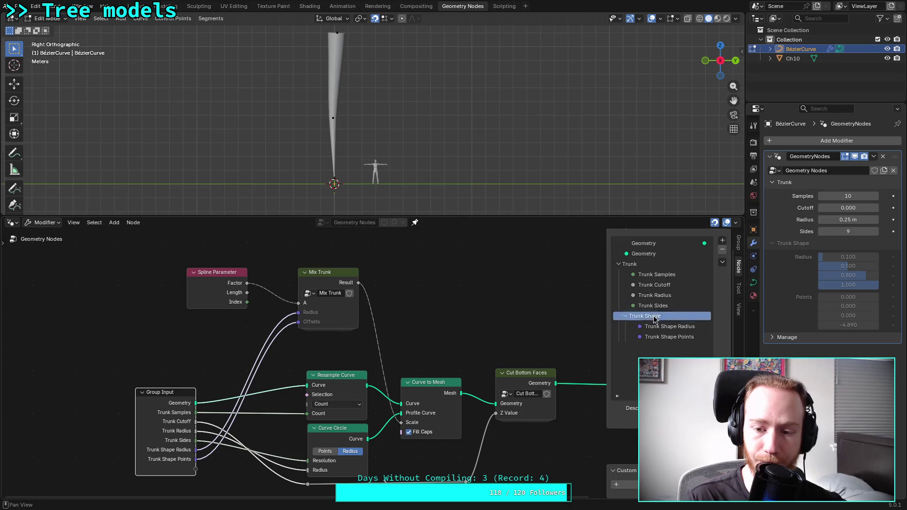
{"action": "scroll", "coordinate": [653, 315], "scroll_direction": "up", "scroll_amount": 1}
{"action": "left_click", "coordinate": [722, 262]}
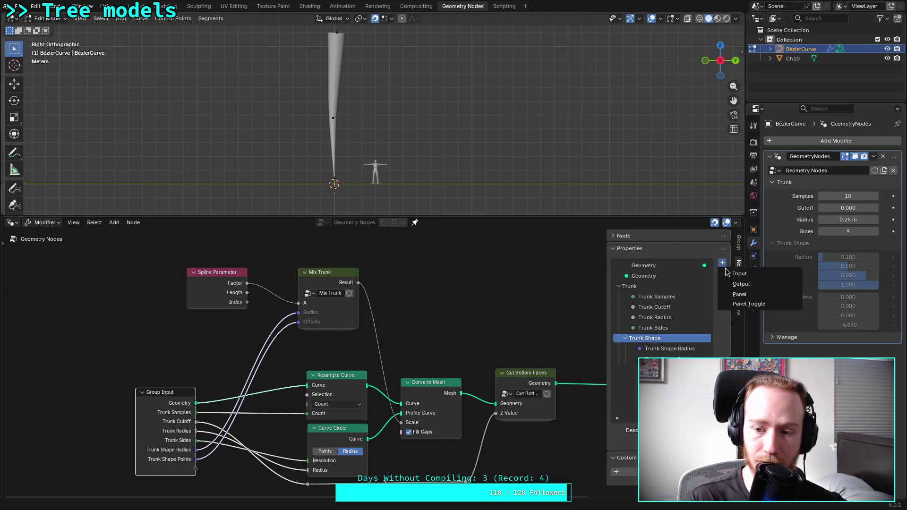
{"action": "left_click", "coordinate": [730, 274]}
{"action": "left_click", "coordinate": [722, 262]}
{"action": "left_click", "coordinate": [729, 273]}
{"action": "left_click", "coordinate": [722, 263]}
{"action": "left_click", "coordinate": [729, 273]}
{"action": "left_click", "coordinate": [722, 262]}
{"action": "left_click", "coordinate": [729, 273]}
Delete the old Trunk Shape Radius and Trunk Shape Points inputs
{"action": "left_click", "coordinate": [684, 359]}
{"action": "left_click", "coordinate": [684, 349]}
{"action": "key", "text": "Delete"}
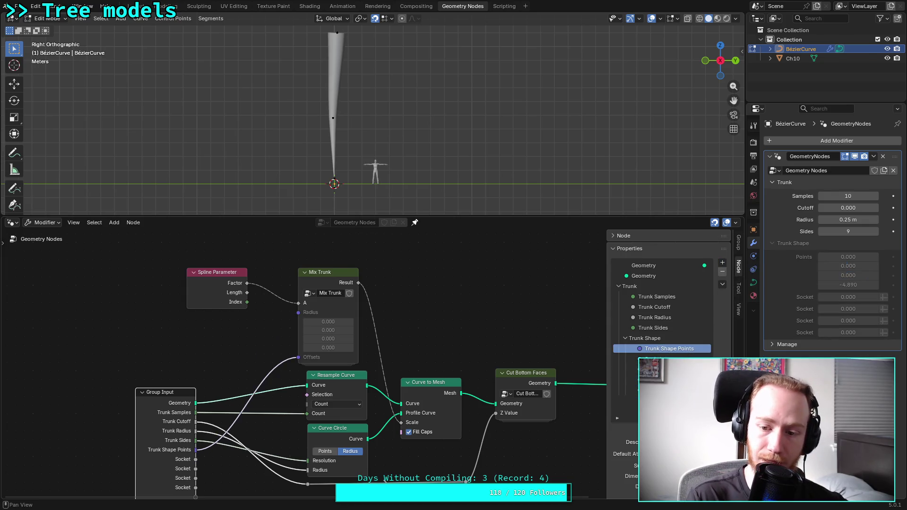
{"action": "key", "text": "Delete"}
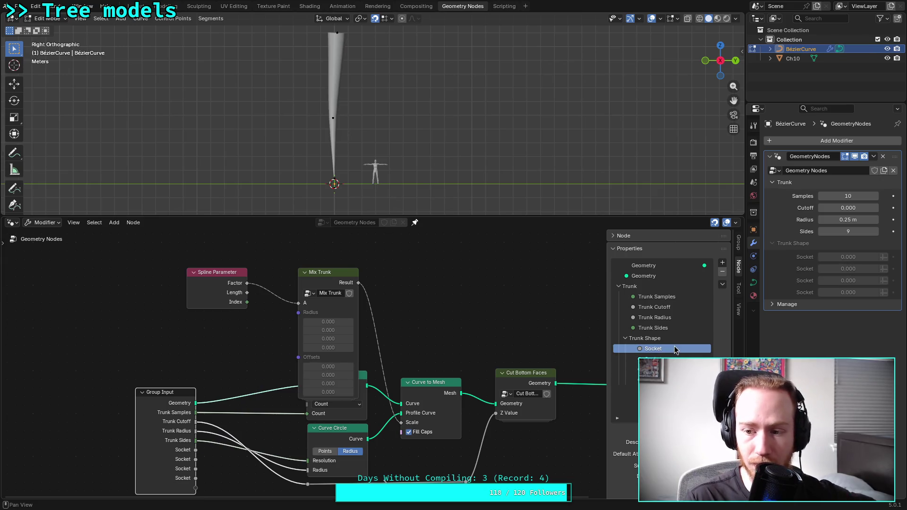
{"action": "scroll", "coordinate": [671, 349], "scroll_direction": "down", "scroll_amount": 4}
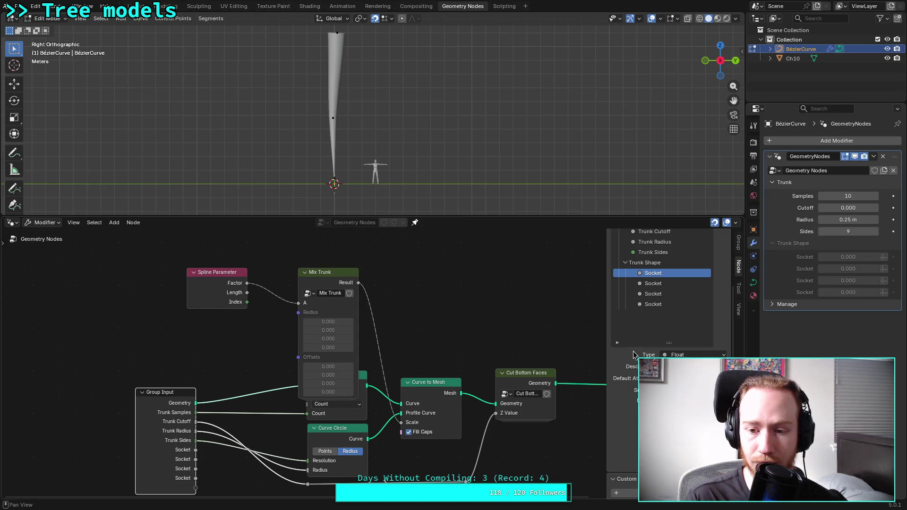
{"action": "double_click", "coordinate": [664, 273]}
Clear the first new input's placeholder name and rename it Trunk Shape Radius
{"action": "key", "text": "BackSpace"}
{"action": "key", "text": "Return"}
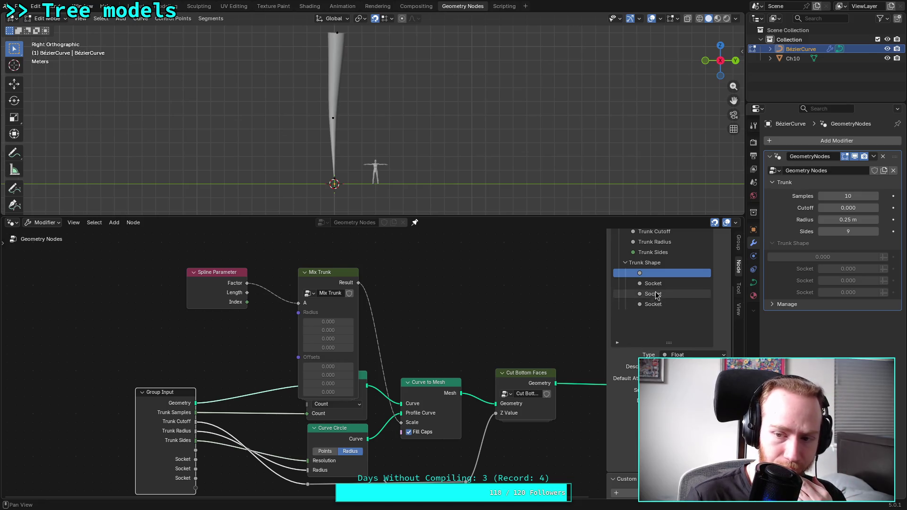
{"action": "double_click", "coordinate": [660, 272]}
{"action": "type", "text": "Trunk Shape Radius"}
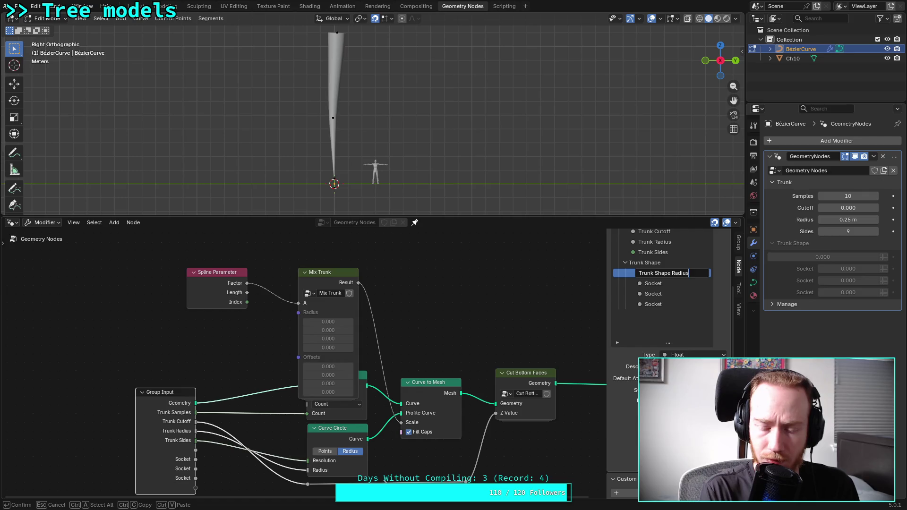
{"action": "key", "text": "Return"}
Clear the names of the other three new inputs, leaving them unnamed
{"action": "double_click", "coordinate": [656, 284]}
{"action": "key", "text": "BackSpace"}
{"action": "key", "text": "Return"}
{"action": "double_click", "coordinate": [663, 294]}
{"action": "key", "text": "BackSpace"}
{"action": "key", "text": "Return"}
{"action": "double_click", "coordinate": [663, 304]}
{"action": "key", "text": "BackSpace"}
{"action": "key", "text": "Return"}
{"action": "left_click", "coordinate": [668, 273]}
{"action": "left_click", "coordinate": [658, 302]}
{"action": "left_click", "coordinate": [659, 273]}
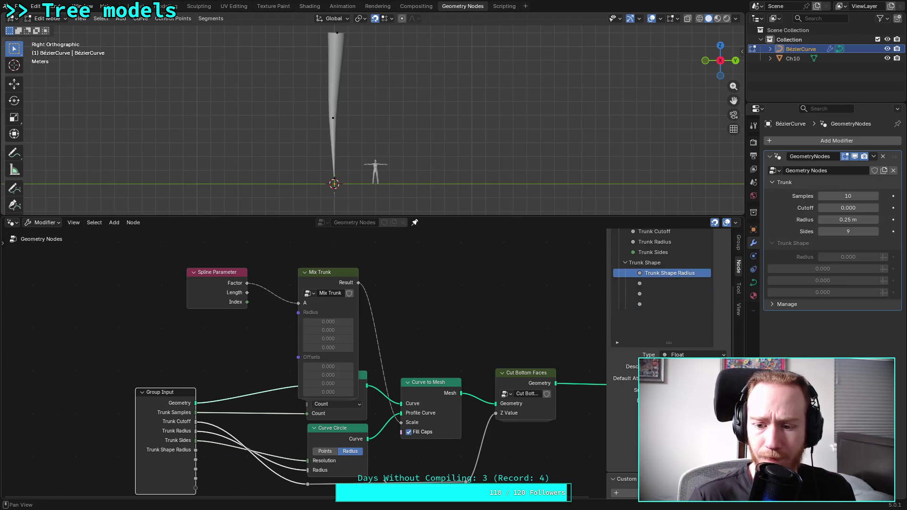
Review the Trunk Shape Radius and three unnamed inputs, then save plants.blend
{"action": "left_click", "coordinate": [653, 283]}
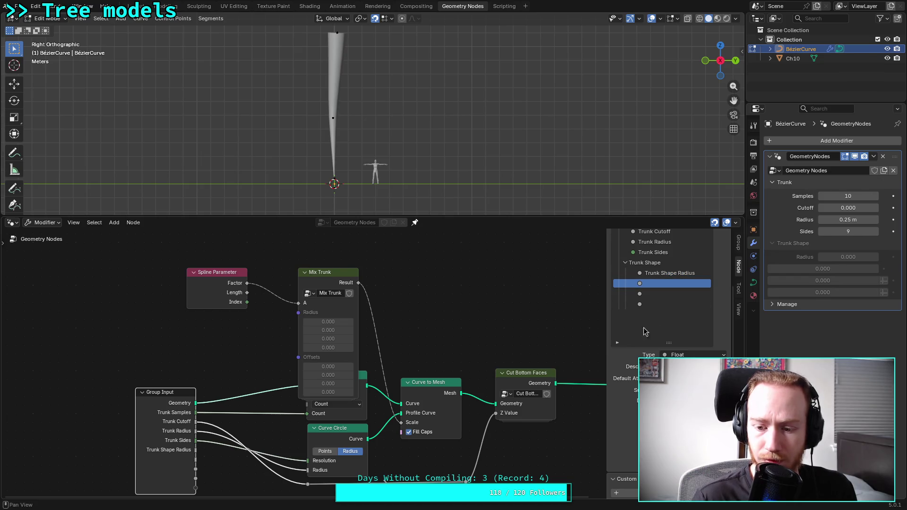
{"action": "left_click", "coordinate": [646, 294]}
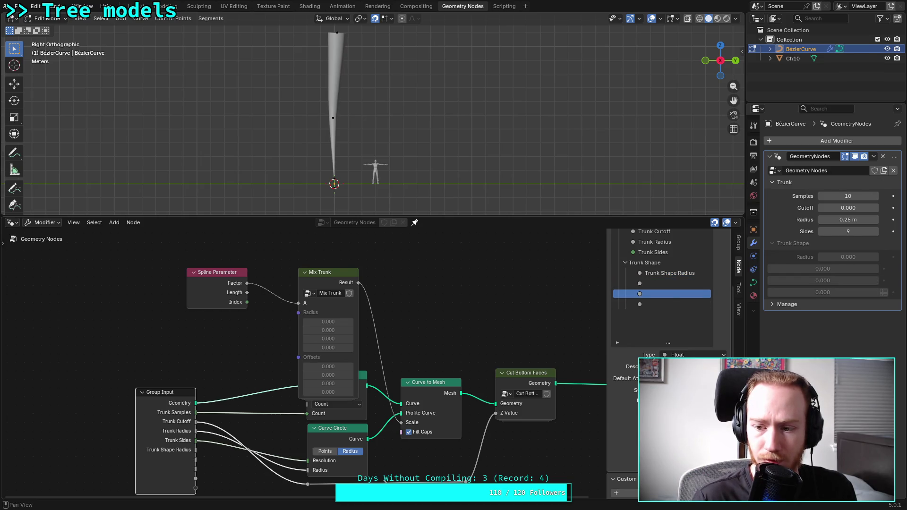
{"action": "left_click", "coordinate": [646, 305]}
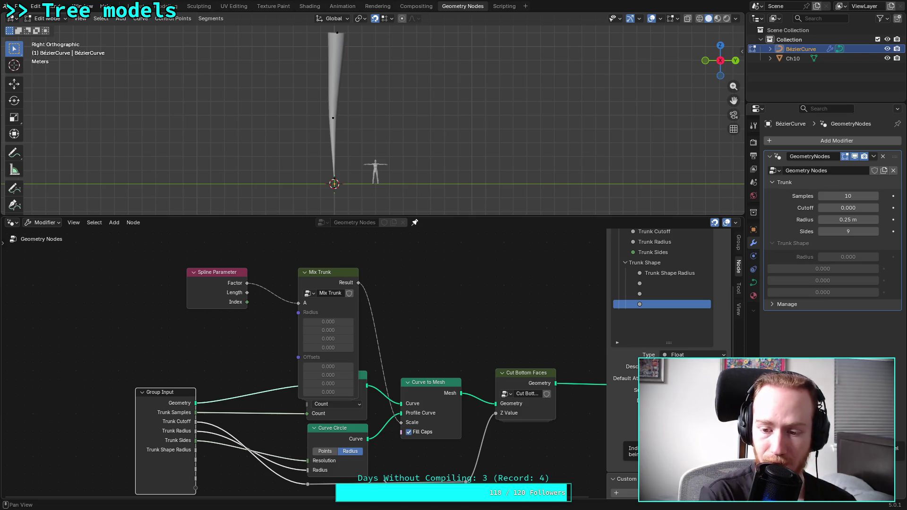
{"action": "left_click", "coordinate": [648, 282]}
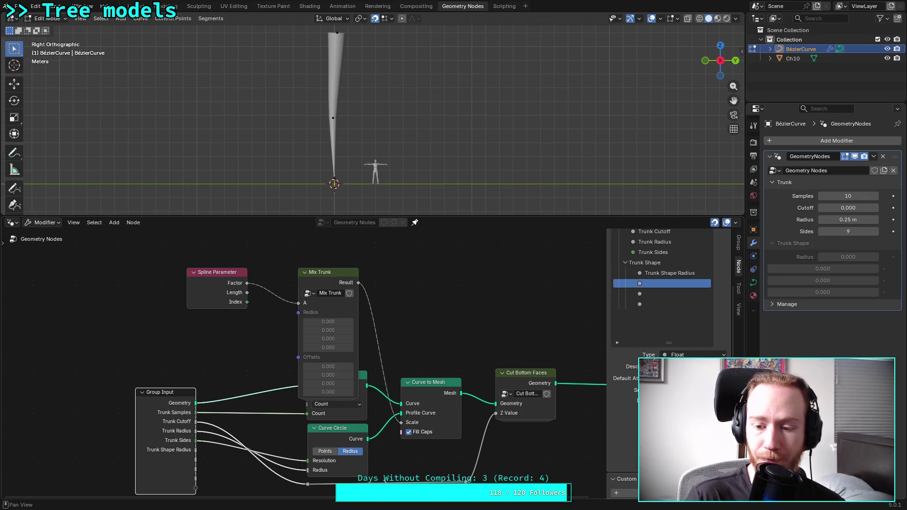
{"action": "left_click", "coordinate": [656, 293]}
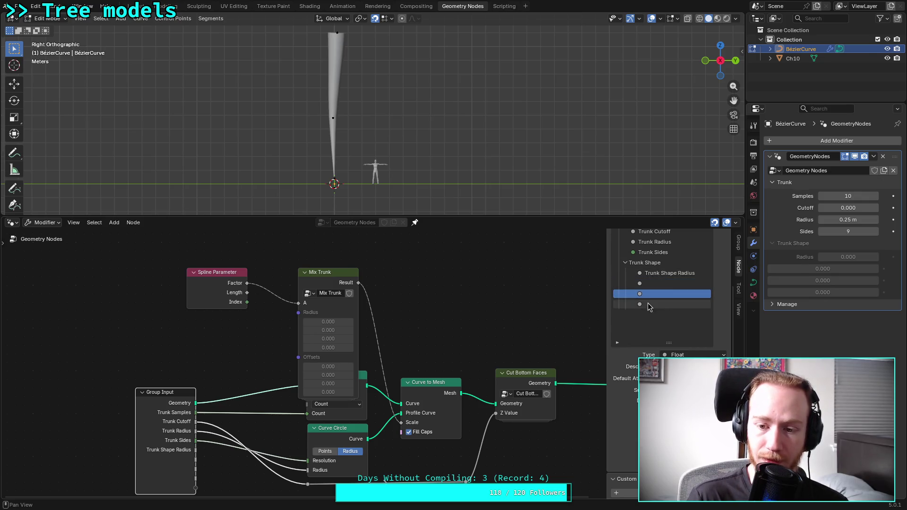
{"action": "left_click", "coordinate": [648, 304]}
{"action": "left_click", "coordinate": [677, 274]}
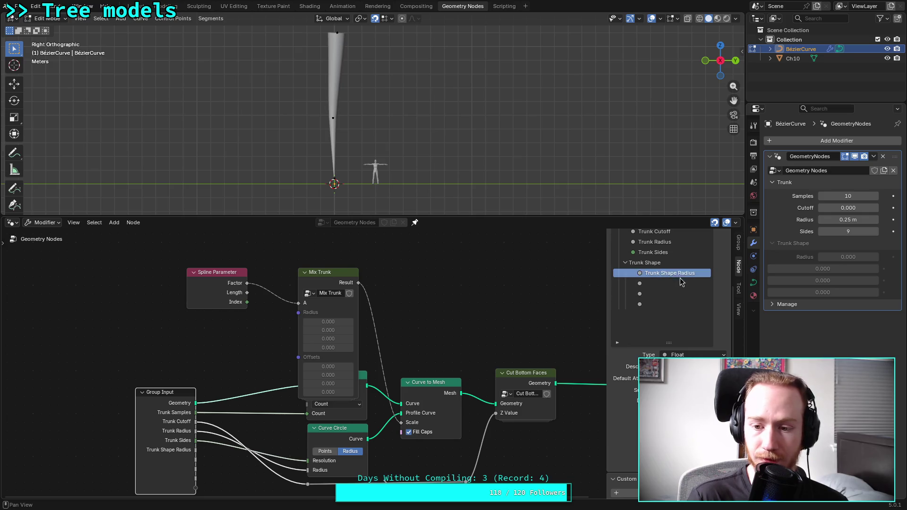
{"action": "left_click_drag", "start_coordinate": [676, 274], "coordinate": [676, 274]}
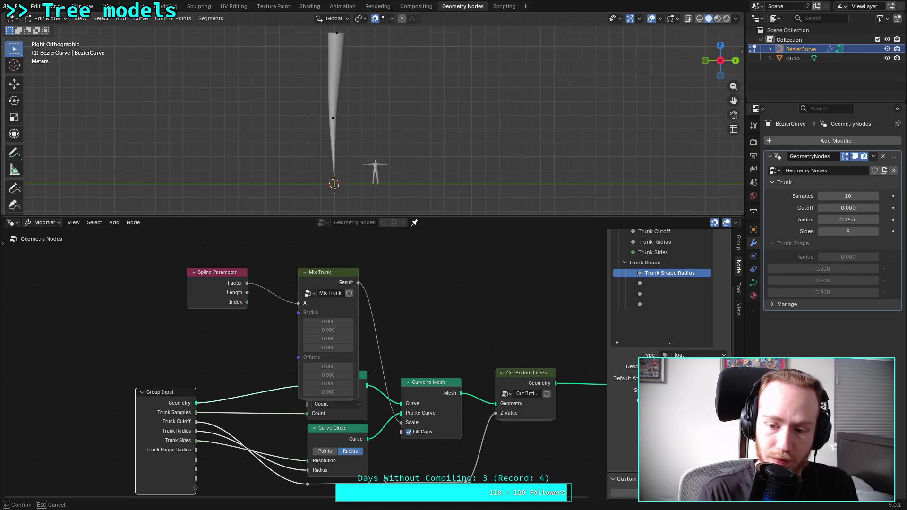
{"action": "mouse_move", "coordinate": [676, 274]}
{"action": "left_mouse_down"}
{"action": "mouse_move", "coordinate": [661, 283]}
{"action": "mouse_move", "coordinate": [680, 275]}
{"action": "mouse_move", "coordinate": [680, 323]}
{"action": "mouse_move", "coordinate": [681, 273]}
{"action": "left_mouse_up"}
{"action": "left_click", "coordinate": [661, 284]}
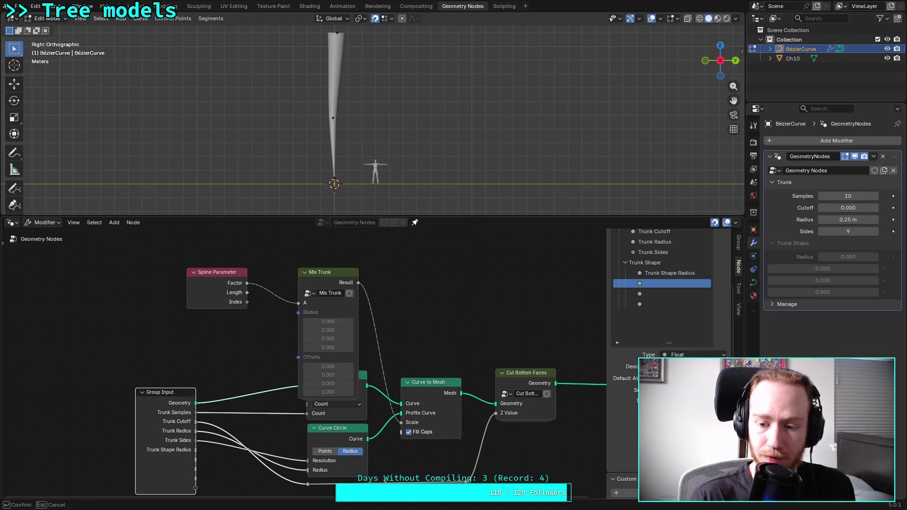
{"action": "left_click", "coordinate": [674, 272]}
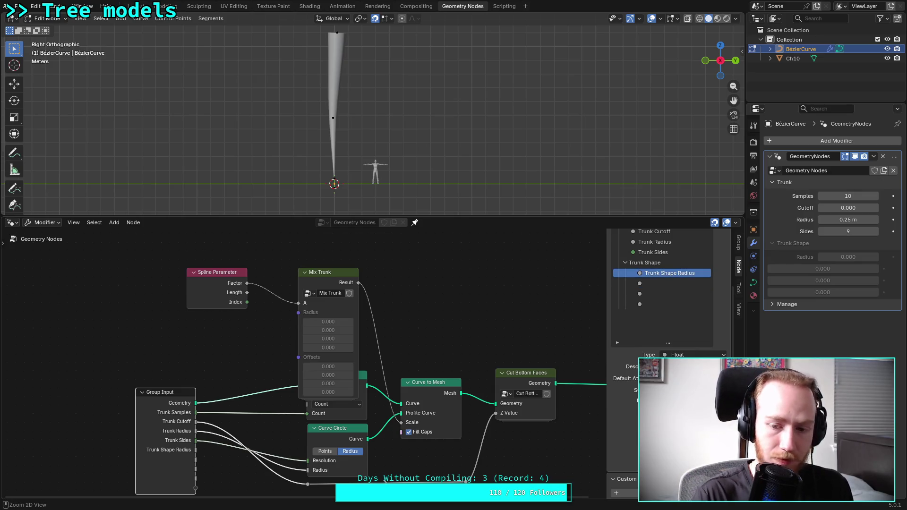
{"action": "key", "text": "ctrl+s"}
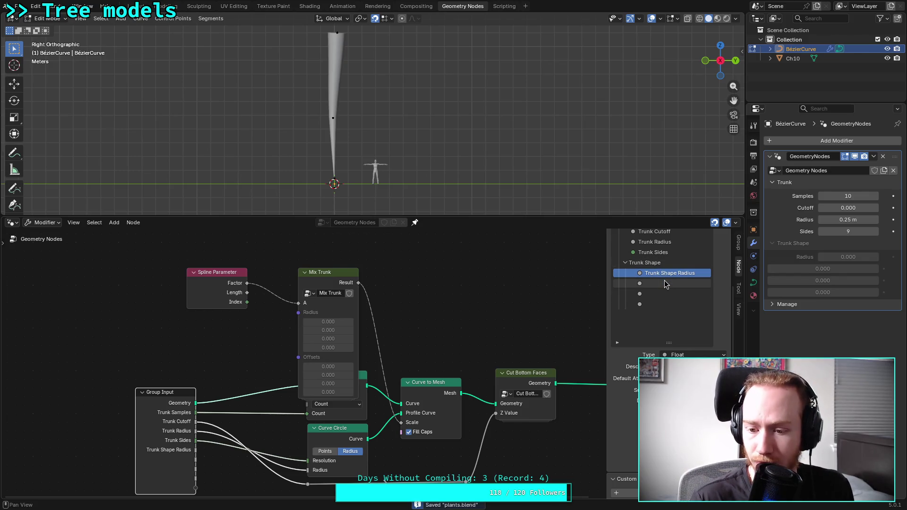
Drag the first unnamed Trunk Shape input down one row
{"action": "left_click", "coordinate": [664, 281]}
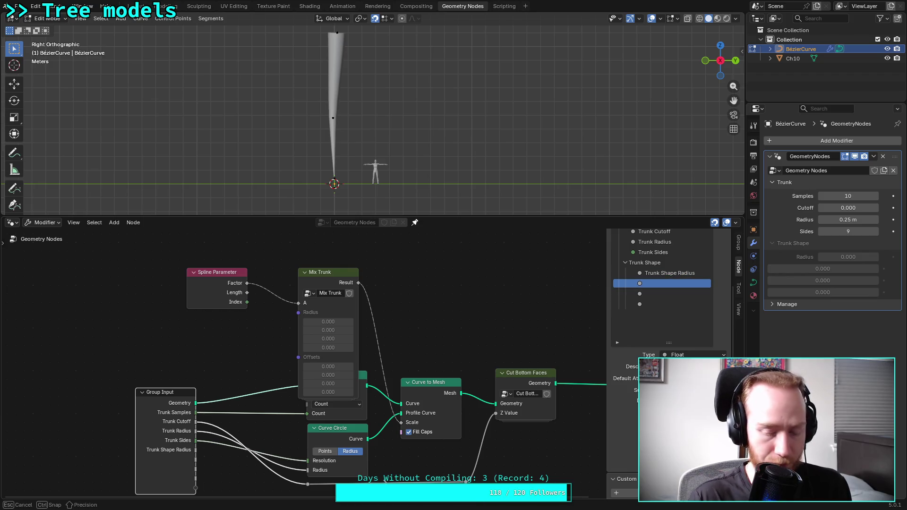
{"action": "left_click_drag", "start_coordinate": [653, 283], "coordinate": [653, 293]}
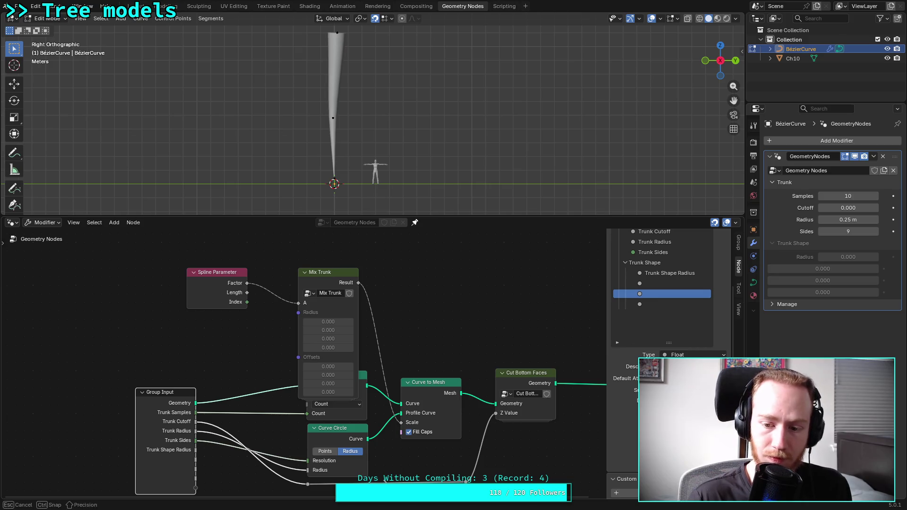
{"action": "left_click", "coordinate": [659, 305]}
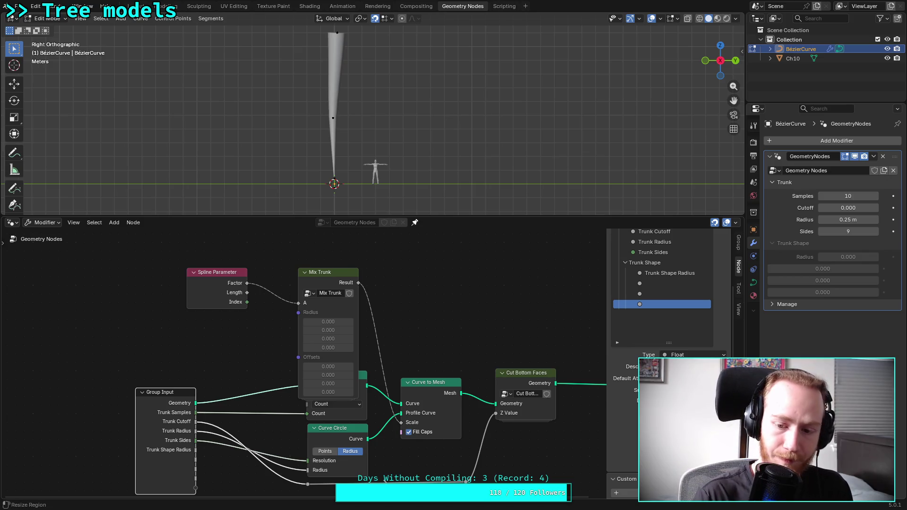
{"action": "key", "text": "ctrl+s"}
{"action": "scroll", "coordinate": [615, 383], "scroll_direction": "down", "scroll_amount": 1}
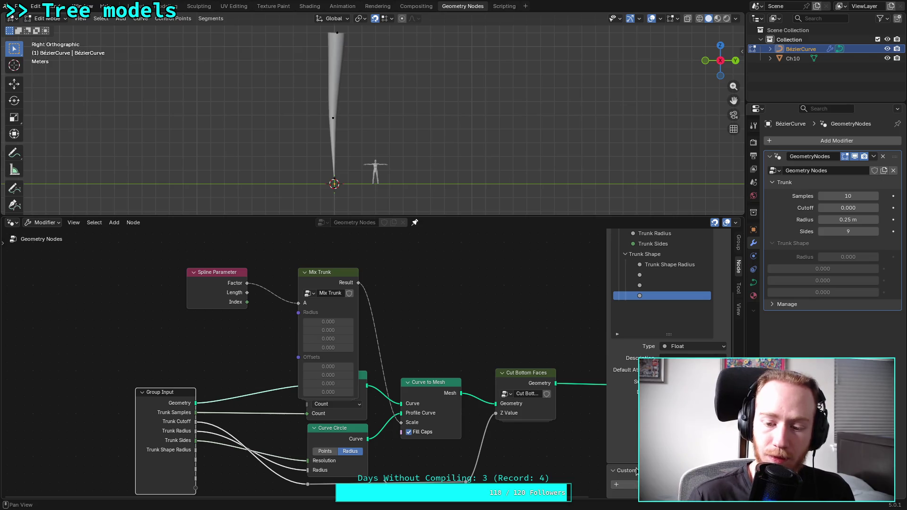
{"action": "scroll", "coordinate": [625, 438], "scroll_direction": "down", "scroll_amount": 1}
{"action": "left_click", "coordinate": [616, 472]}
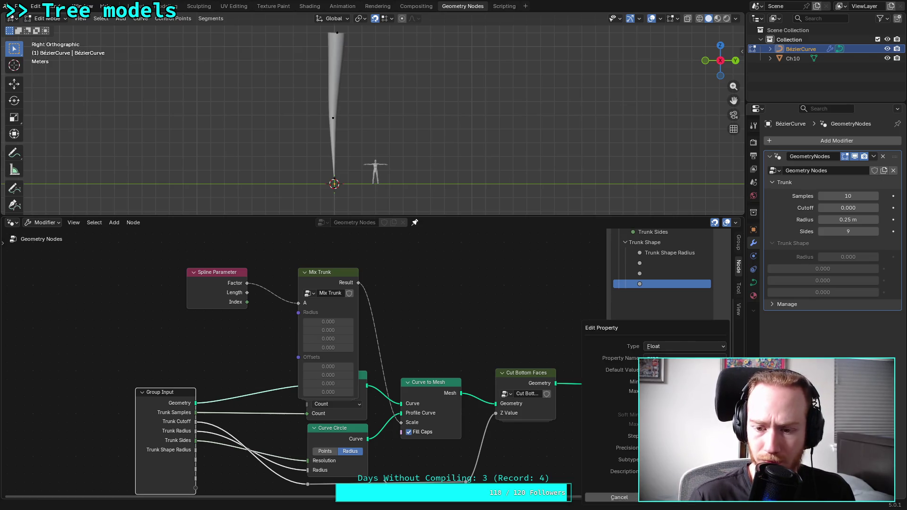
{"action": "left_click", "coordinate": [619, 497]}
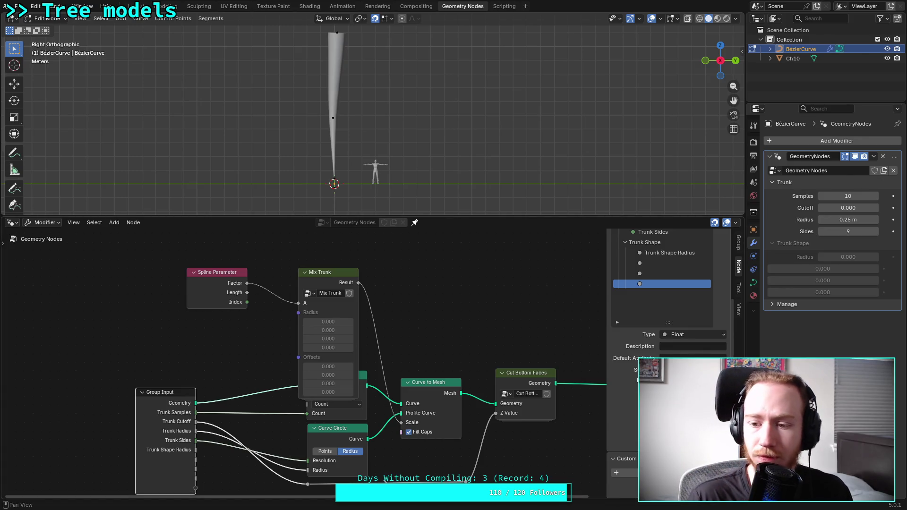
{"action": "scroll", "coordinate": [661, 425], "scroll_direction": "up", "scroll_amount": 1}
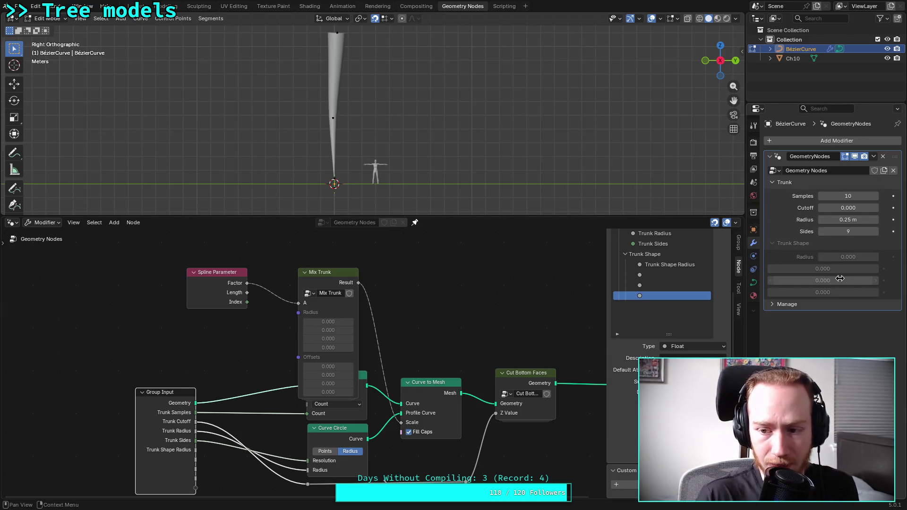
Set Trunk Shape Radius to 0.1 and the first shape value to 0.5
{"action": "left_click_drag", "start_coordinate": [837, 280], "coordinate": [864, 279]}
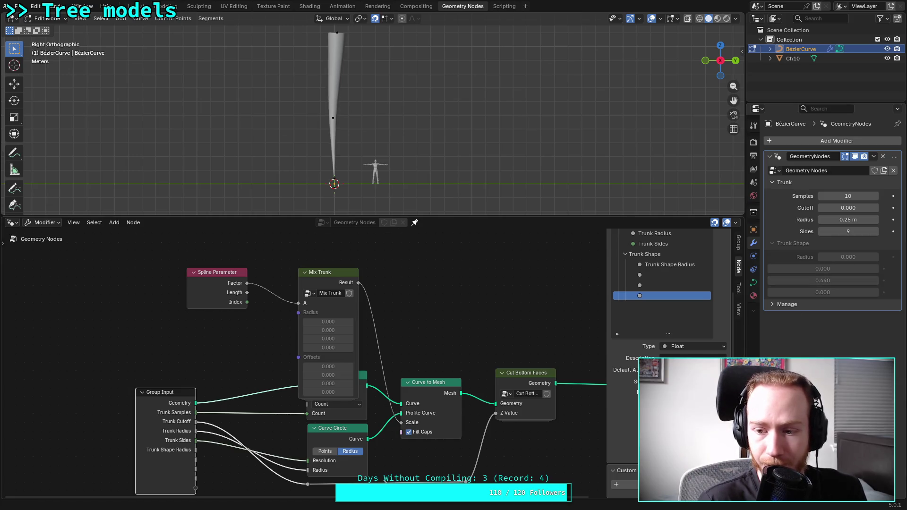
{"action": "left_click", "coordinate": [662, 286]}
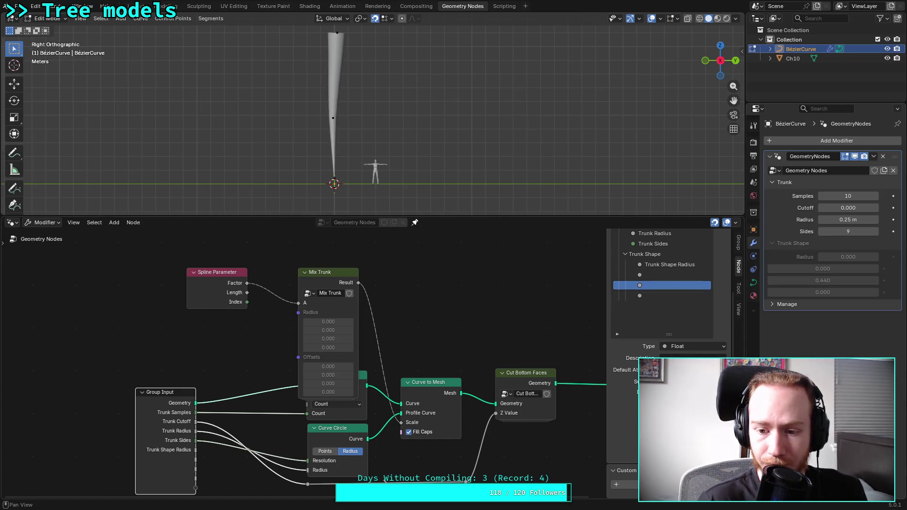
{"action": "left_click", "coordinate": [653, 275]}
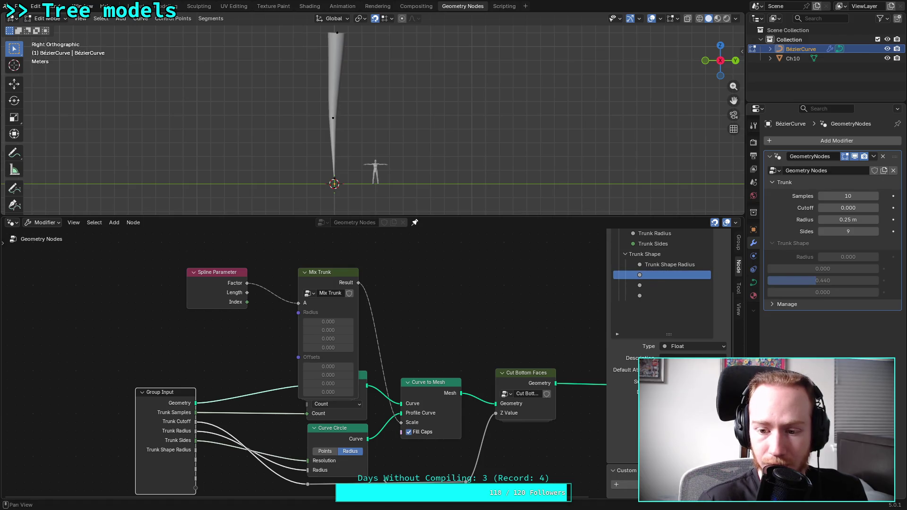
{"action": "left_click", "coordinate": [666, 265]}
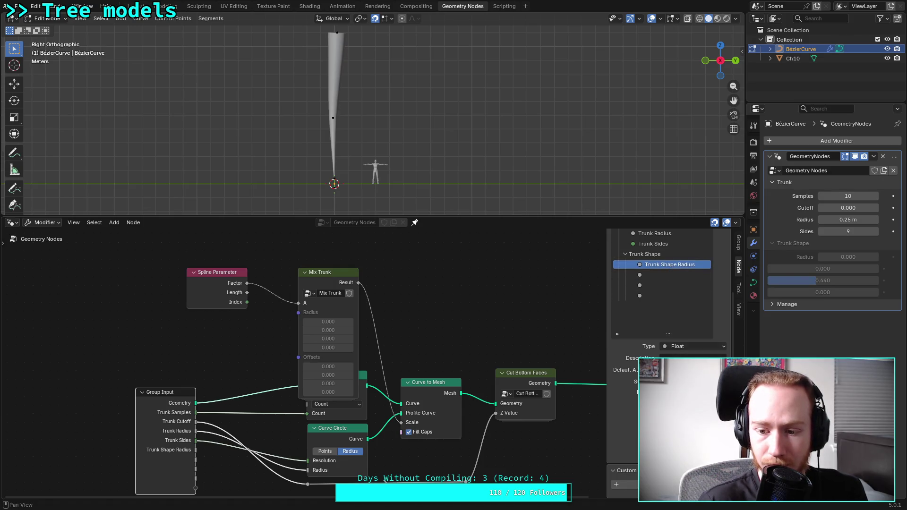
{"action": "left_click_drag", "start_coordinate": [829, 259], "coordinate": [829, 259]}
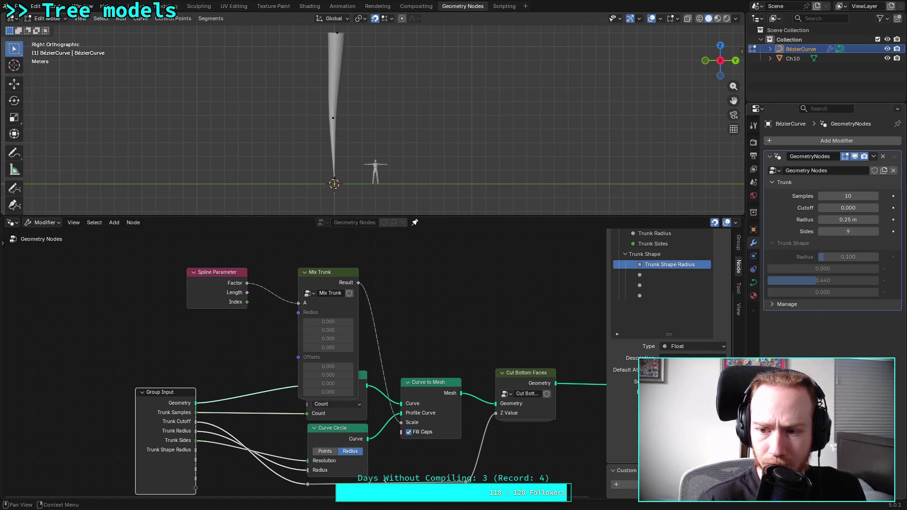
{"action": "type", "text": "0.1"}
{"action": "key", "text": "Tab"}
{"action": "type", "text": "0.5"}
{"action": "key", "text": "Return"}
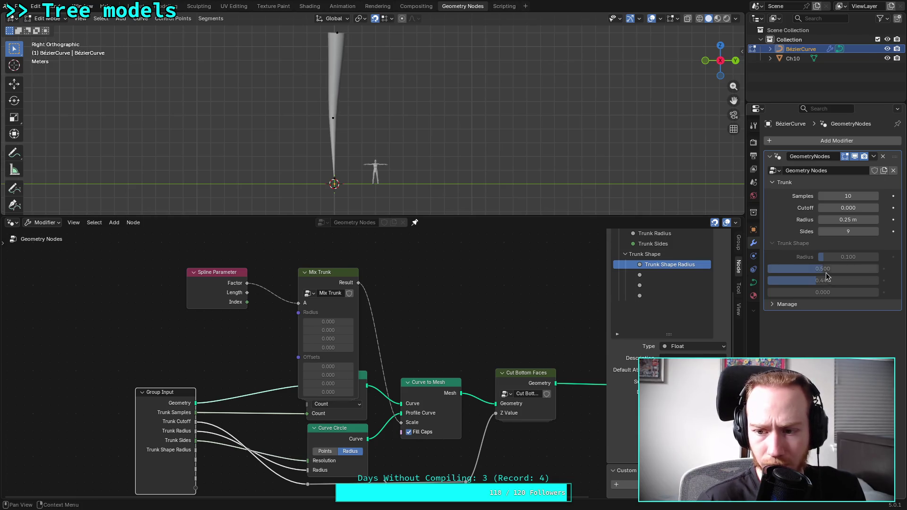
Set the remaining two shape values to 0.9 and 1.0
{"action": "left_click", "coordinate": [826, 280]}
{"action": "type", "text": "0.9"}
{"action": "key", "text": "Return"}
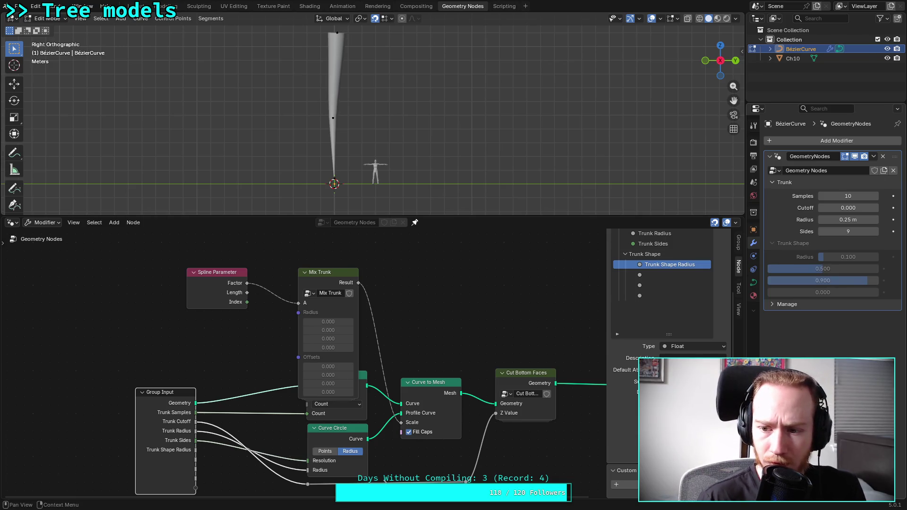
{"action": "left_click", "coordinate": [831, 291]}
{"action": "type", "text": "1"}
{"action": "key", "text": "Return"}
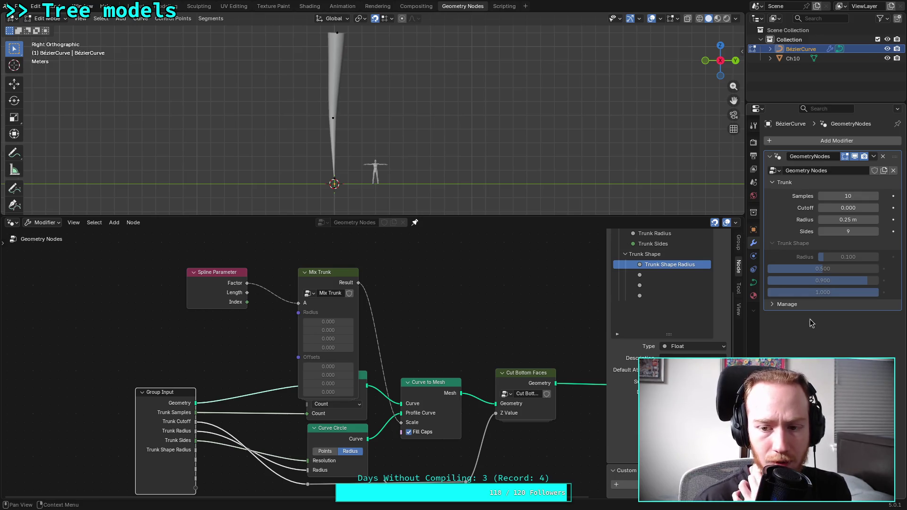
Correct the 0.9 shape value to 0.8 and save plants.blend
{"action": "left_click", "coordinate": [651, 275]}
{"action": "left_click", "coordinate": [652, 284]}
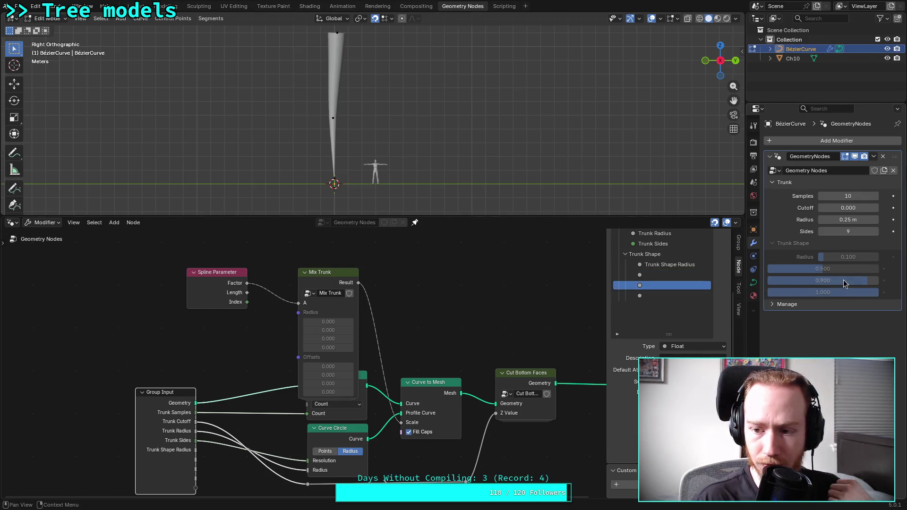
{"action": "left_click_drag", "start_coordinate": [844, 283], "coordinate": [844, 283]}
{"action": "type", "text": ".9"}
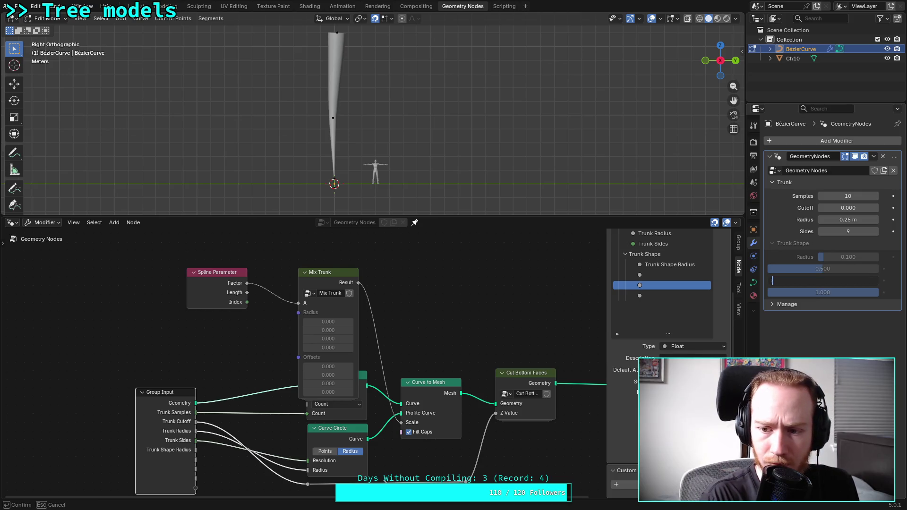
{"action": "type", "text": ".8"}
{"action": "key", "text": "Return"}
{"action": "left_click", "coordinate": [670, 296]}
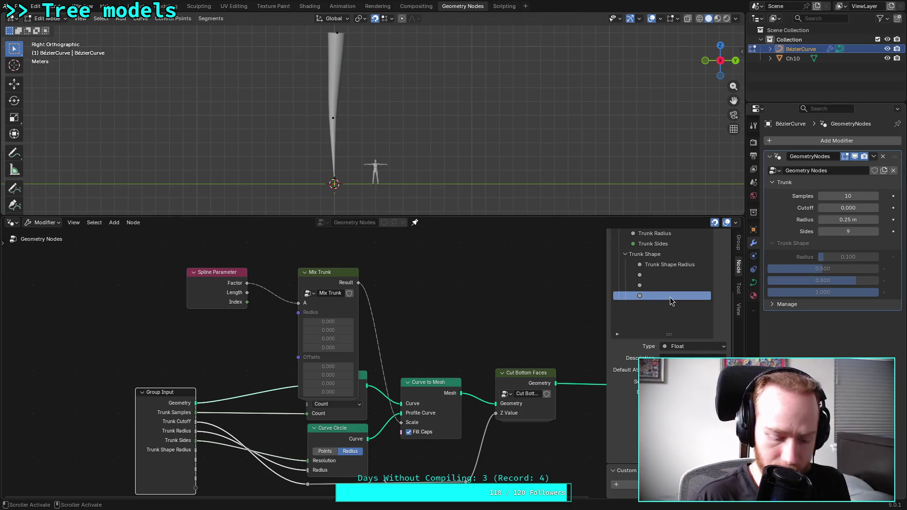
{"action": "key", "text": "ctrl+s"}
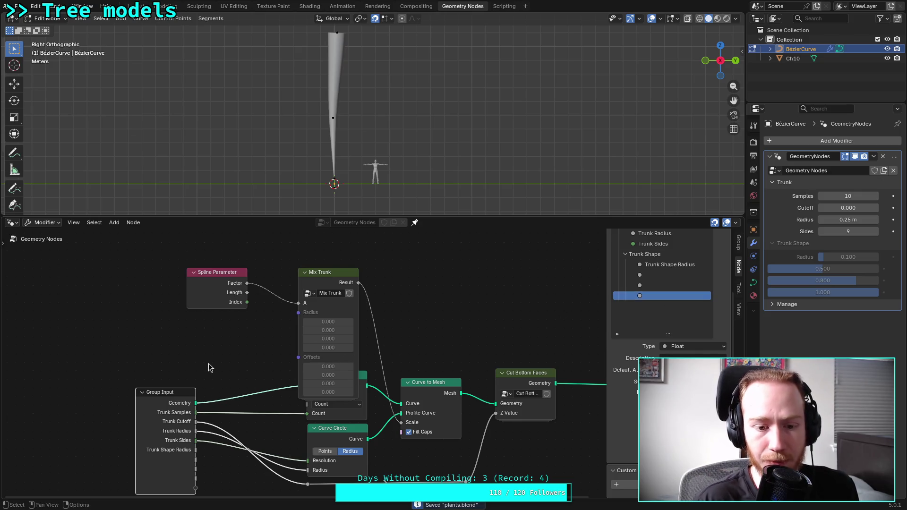
{"action": "mouse_move", "coordinate": [324, 280]}
{"action": "left_mouse_down"}
{"action": "mouse_move", "coordinate": [348, 250]}
{"action": "mouse_move", "coordinate": [357, 272]}
{"action": "left_mouse_up"}
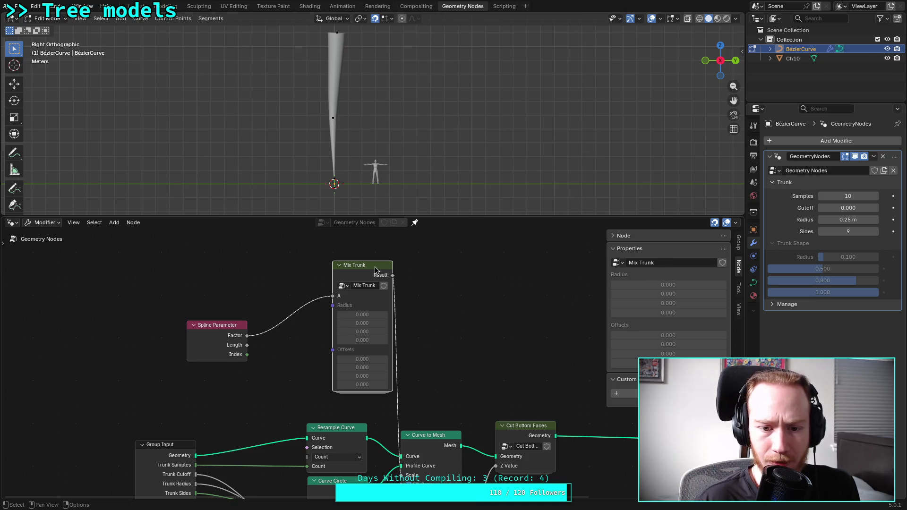
Inside Mix Trunk, dissolve the Offsets and Radii nodes and remove the Radius and Offsets group inputs
{"action": "key", "text": "Tab"}
{"action": "left_click", "coordinate": [145, 395]}
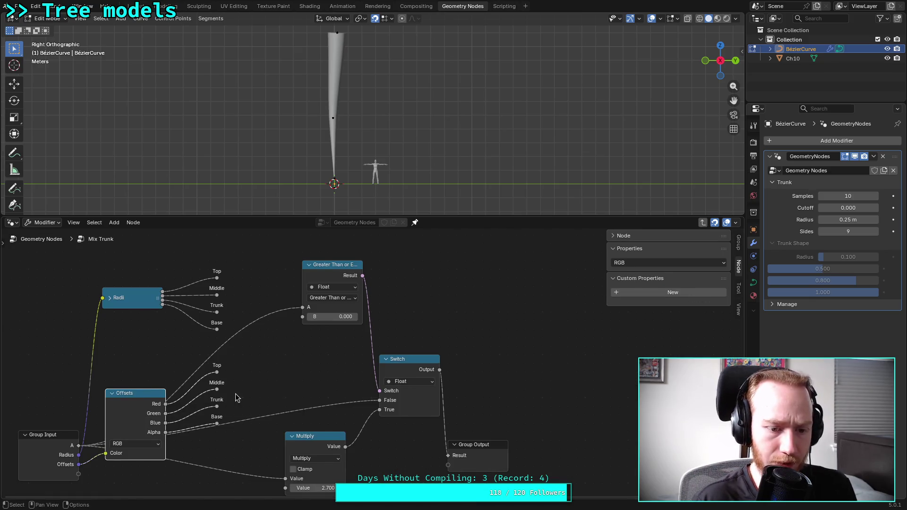
{"action": "key", "text": "ctrl+x"}
{"action": "left_click", "coordinate": [142, 300]}
{"action": "key", "text": "ctrl+x"}
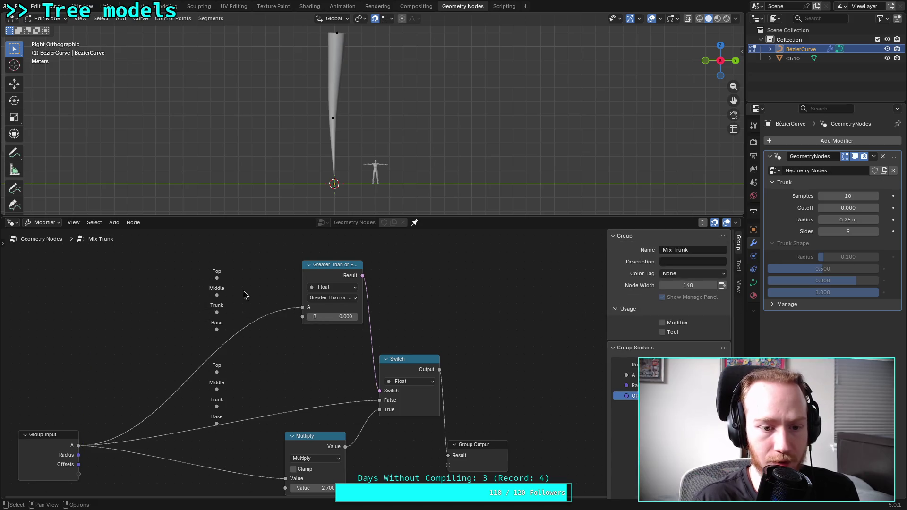
{"action": "left_click", "coordinate": [71, 456]}
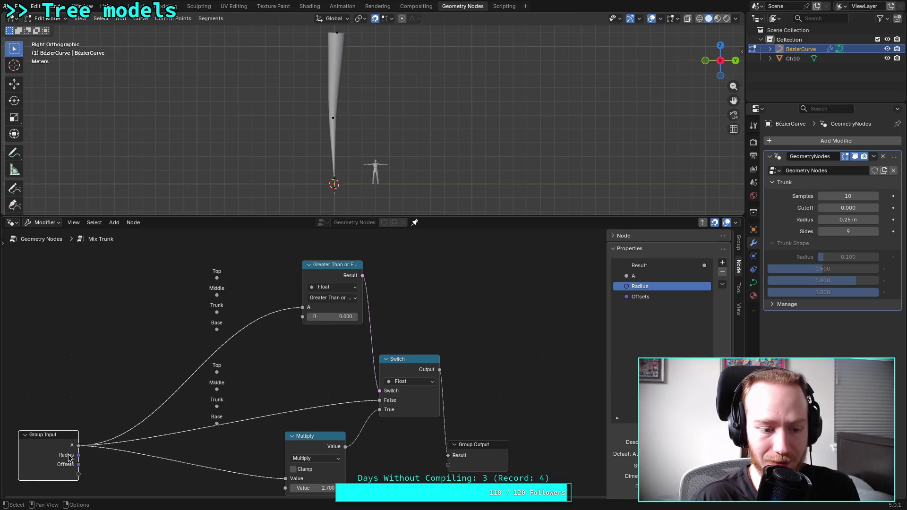
{"action": "left_click", "coordinate": [722, 272]}
{"action": "left_click", "coordinate": [722, 273]}
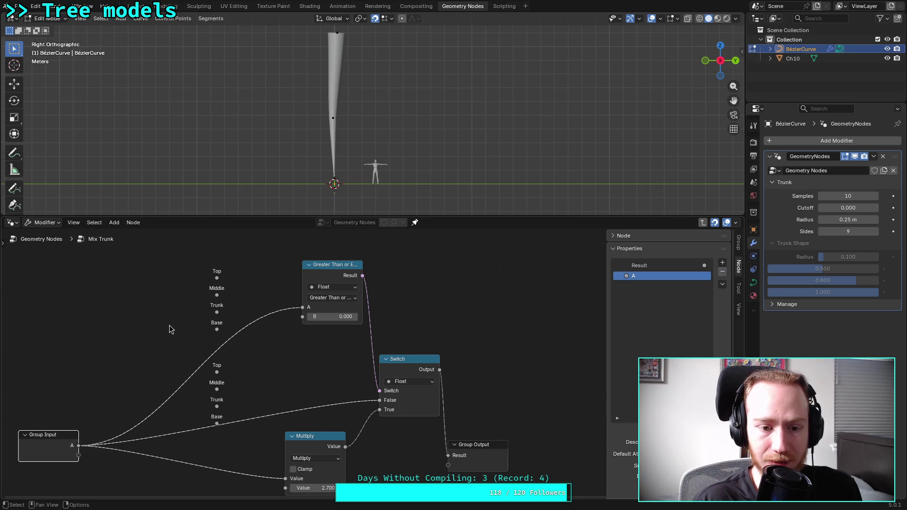
Wire the first Top, Middle, Trunk and Base points to new Group Input sockets
{"action": "mouse_move", "coordinate": [212, 278]}
{"action": "left_mouse_down"}
{"action": "mouse_move", "coordinate": [152, 370]}
{"action": "mouse_move", "coordinate": [78, 446]}
{"action": "left_mouse_up"}
{"action": "left_click_drag", "start_coordinate": [122, 403], "coordinate": [216, 278]}
{"action": "mouse_move", "coordinate": [78, 464]}
{"action": "left_mouse_down"}
{"action": "mouse_move", "coordinate": [118, 430]}
{"action": "mouse_move", "coordinate": [216, 296]}
{"action": "left_mouse_up"}
{"action": "left_click_drag", "start_coordinate": [78, 474], "coordinate": [217, 313]}
{"action": "left_click_drag", "start_coordinate": [78, 483], "coordinate": [217, 329]}
Wire the second Top, Middle, Trunk and Base points to new Group Input sockets
{"action": "left_click_drag", "start_coordinate": [79, 493], "coordinate": [216, 372]}
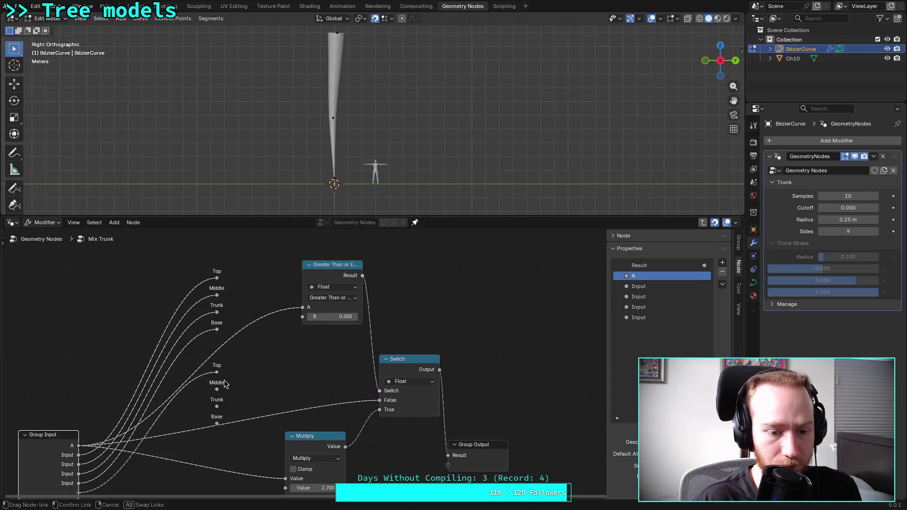
{"action": "scroll", "coordinate": [189, 440], "scroll_direction": "down", "scroll_amount": 1}
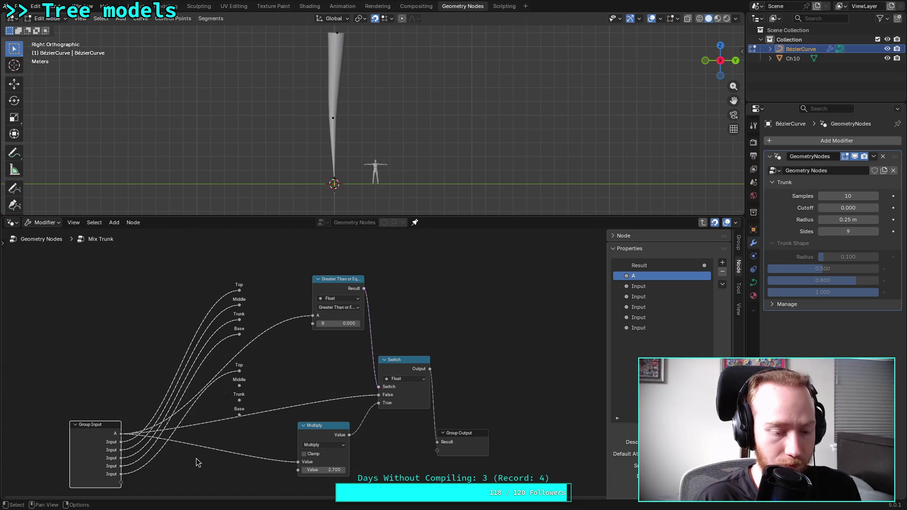
{"action": "scroll", "coordinate": [196, 458], "scroll_direction": "up", "scroll_amount": 2}
{"action": "mouse_move", "coordinate": [196, 457]}
{"action": "middle_mouse_down"}
{"action": "mouse_move", "coordinate": [199, 421]}
{"action": "mouse_move", "coordinate": [213, 412]}
{"action": "middle_mouse_up"}
{"action": "left_click_drag", "start_coordinate": [93, 451], "coordinate": [242, 328]}
{"action": "left_click_drag", "start_coordinate": [94, 461], "coordinate": [243, 347]}
{"action": "left_click_drag", "start_coordinate": [93, 471], "coordinate": [243, 366]}
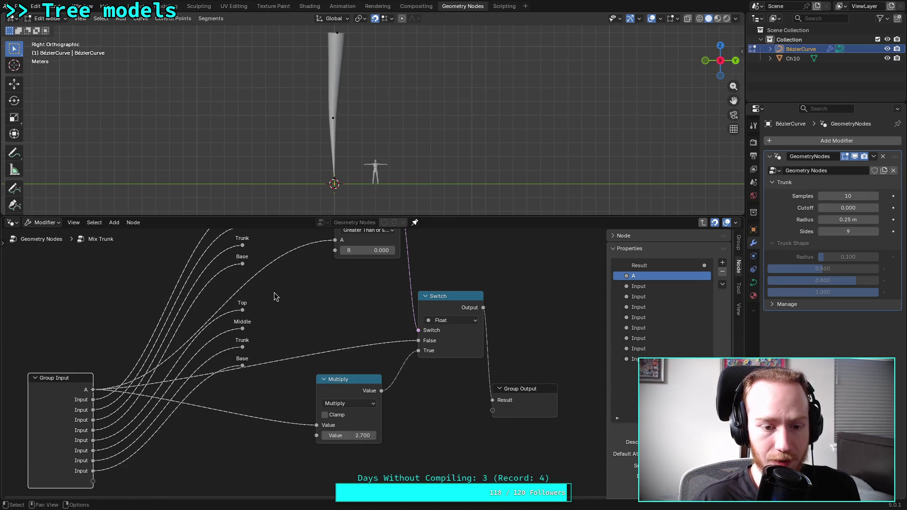
{"action": "left_click", "coordinate": [79, 383]}
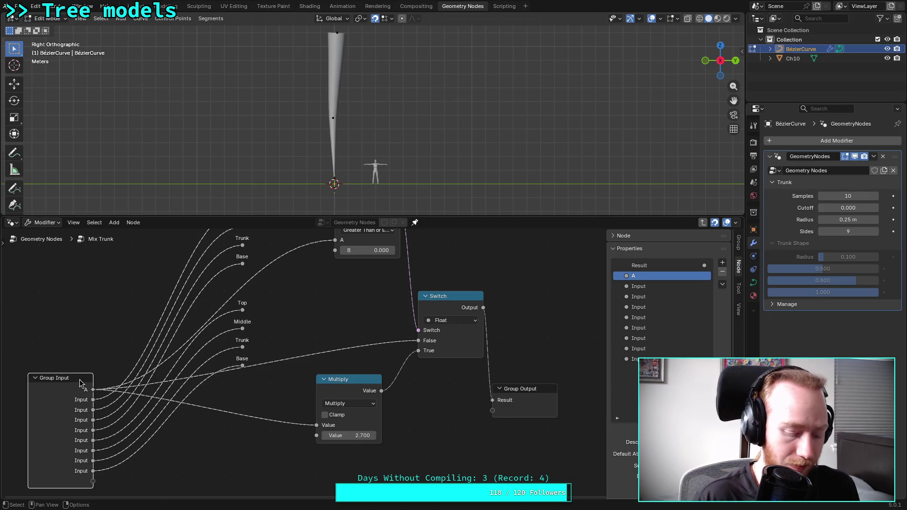
Save the file and rename the first input to 'Spline Factor'
{"action": "key", "text": "ctrl+s"}
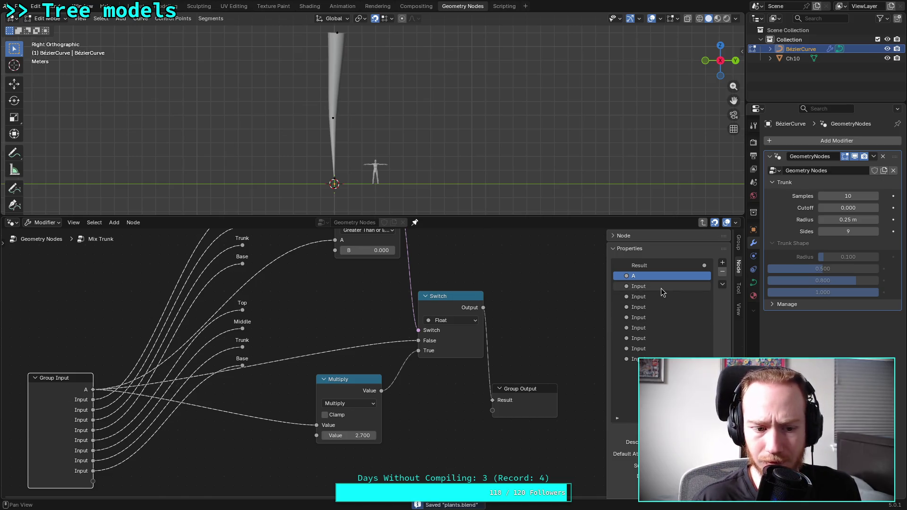
{"action": "double_click", "coordinate": [656, 276]}
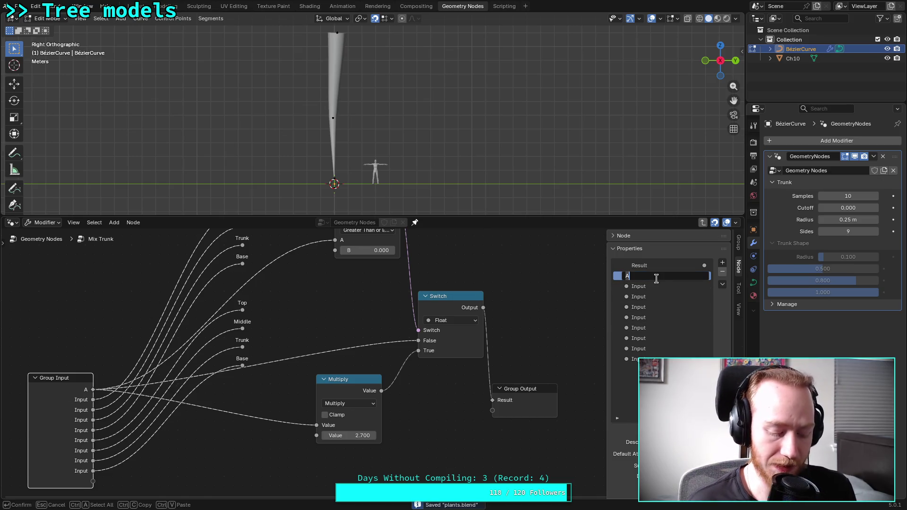
{"action": "type", "text": "Sp"}
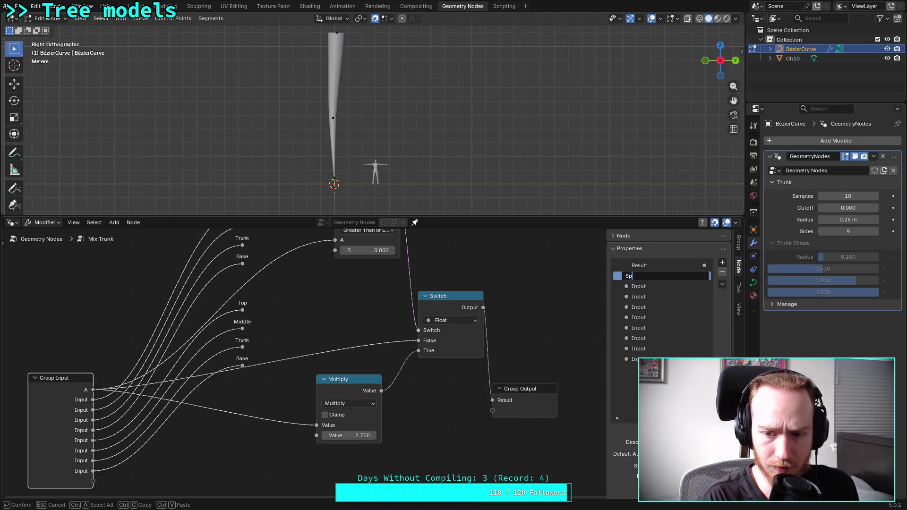
{"action": "type", "text": "line Facte"}
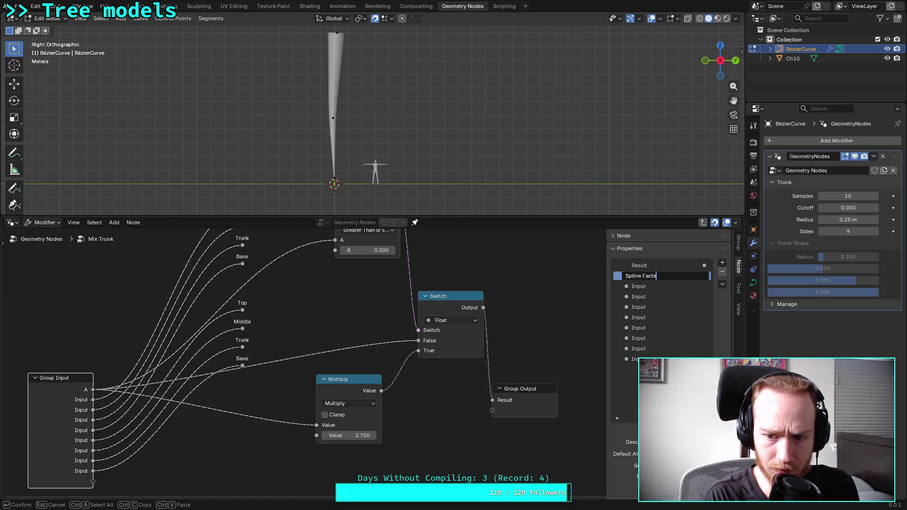
{"action": "key", "text": "Return"}
Rename the next two inputs 'Radius Top' and 'Radius Middle'
{"action": "left_click", "coordinate": [678, 286]}
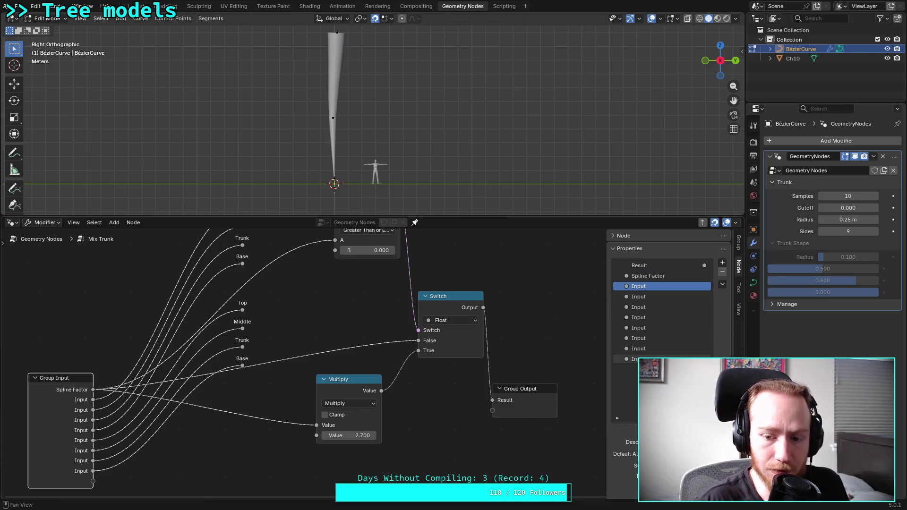
{"action": "double_click", "coordinate": [661, 287]}
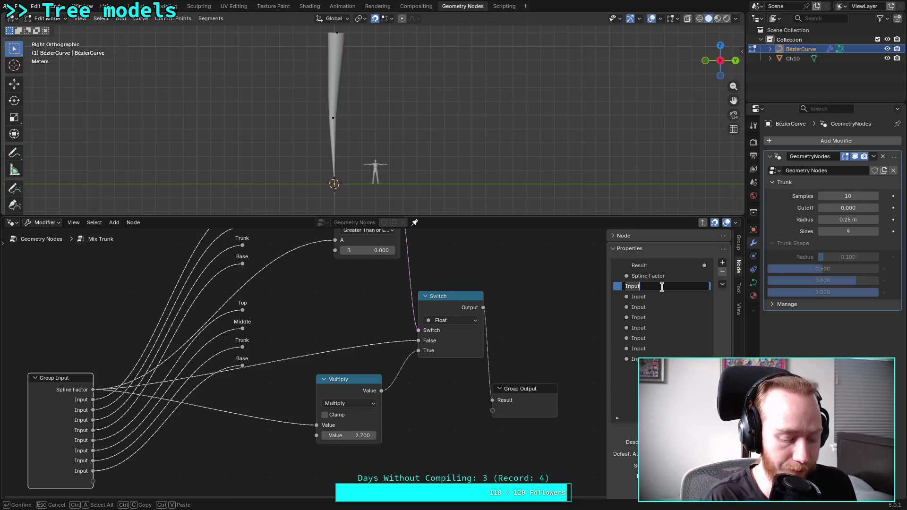
{"action": "type", "text": "R"}
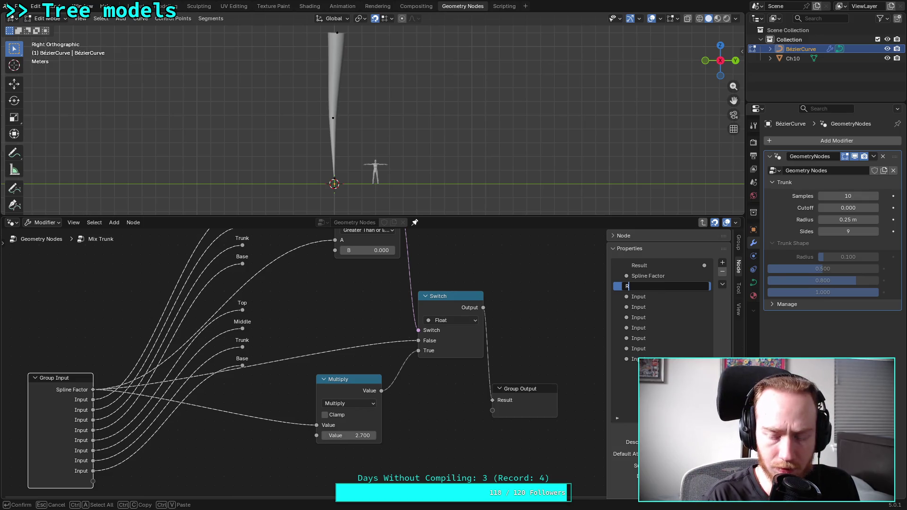
{"action": "type", "text": "adius Top"}
{"action": "key", "text": "Return"}
{"action": "left_click", "coordinate": [670, 296]}
{"action": "double_click", "coordinate": [671, 297]}
{"action": "type", "text": "Radi"}
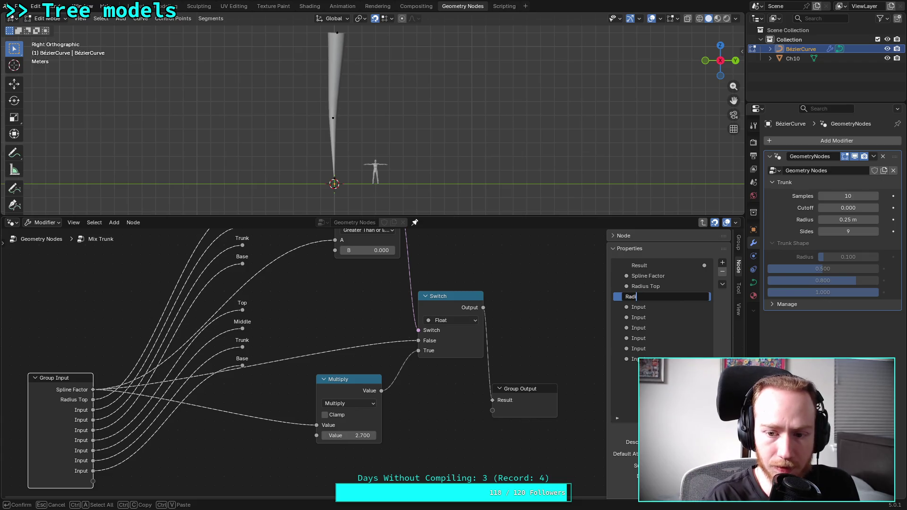
{"action": "type", "text": "us Middle"}
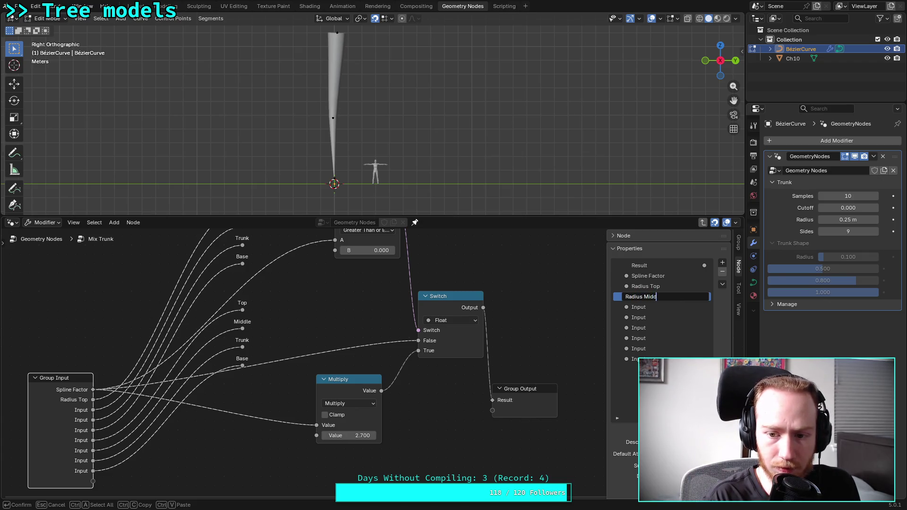
{"action": "key", "text": "Return"}
Rename the following two inputs 'Radius Trunk' and 'Radius Base'
{"action": "left_click", "coordinate": [675, 306]}
{"action": "double_click", "coordinate": [676, 306]}
{"action": "type", "text": "Radie"}
{"action": "key", "text": "BackSpace"}
{"action": "type", "text": "us Trunk"}
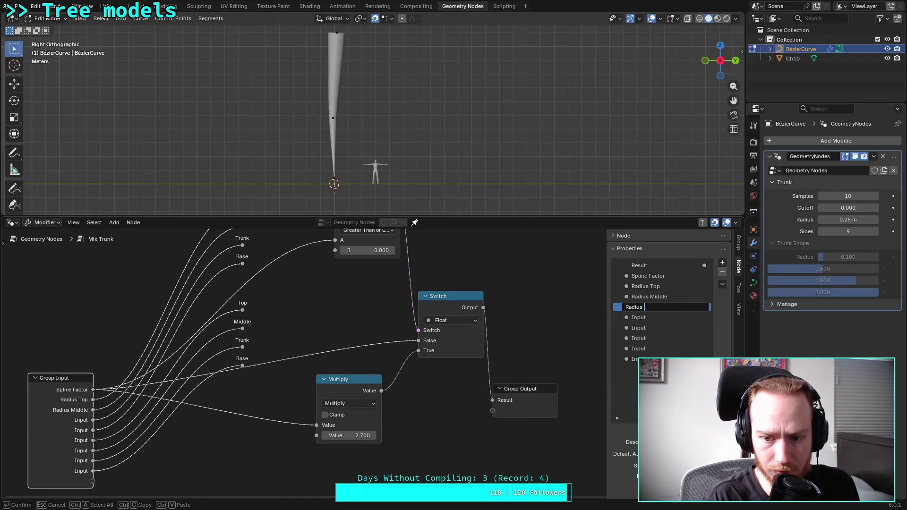
{"action": "key", "text": "Return"}
{"action": "key", "text": "ctrl+s"}
{"action": "left_click", "coordinate": [668, 317]}
{"action": "double_click", "coordinate": [667, 317]}
{"action": "type", "text": "Radius Base"}
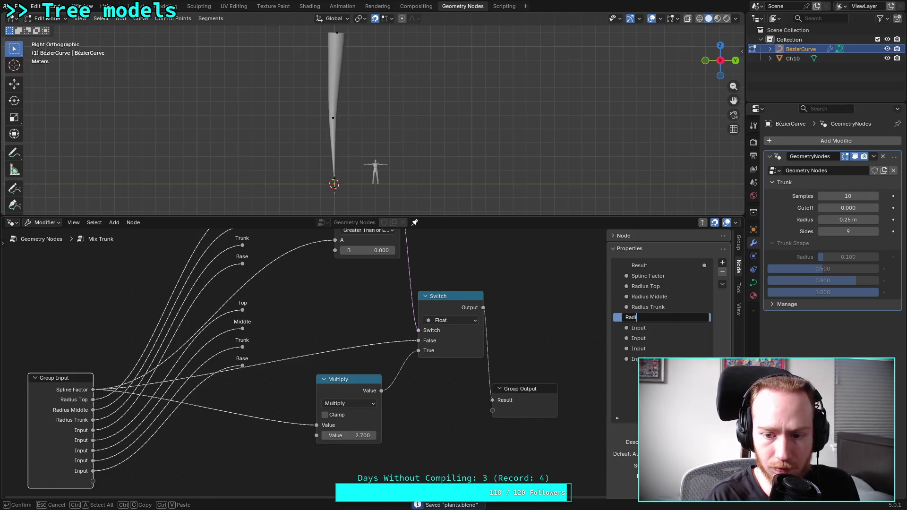
{"action": "key", "text": "Return"}
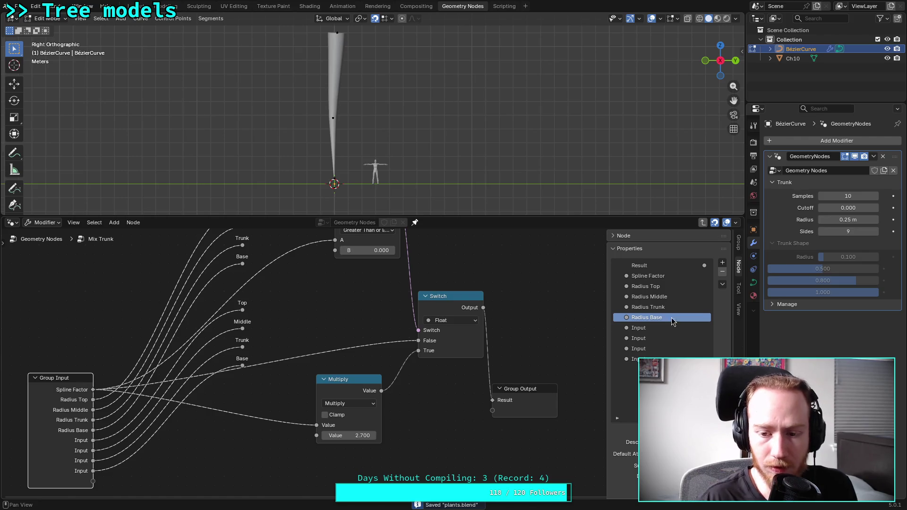
Rename the next inputs 'Position Top' and 'Position Middle'
{"action": "double_click", "coordinate": [667, 327]}
{"action": "type", "text": "Offse"}
{"action": "key", "text": "BackSpace"}
{"action": "key", "text": "BackSpace"}
{"action": "key", "text": "BackSpace"}
{"action": "type", "text": "Position Top"}
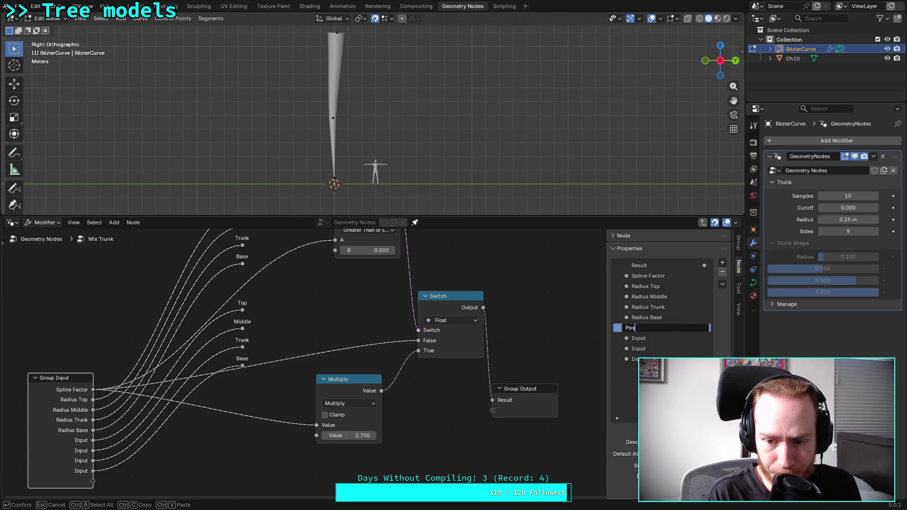
{"action": "key", "text": "Return"}
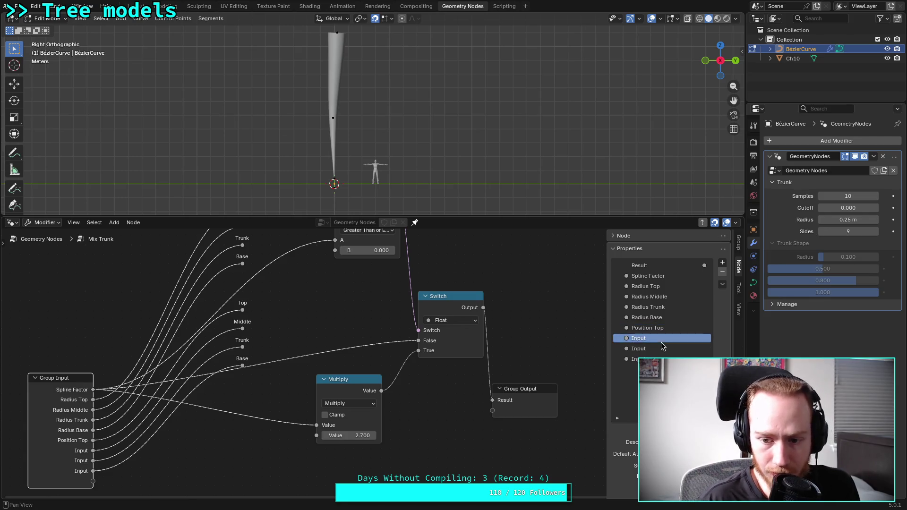
{"action": "double_click", "coordinate": [661, 338]}
{"action": "type", "text": "Positino"}
{"action": "key", "text": "BackSpace"}
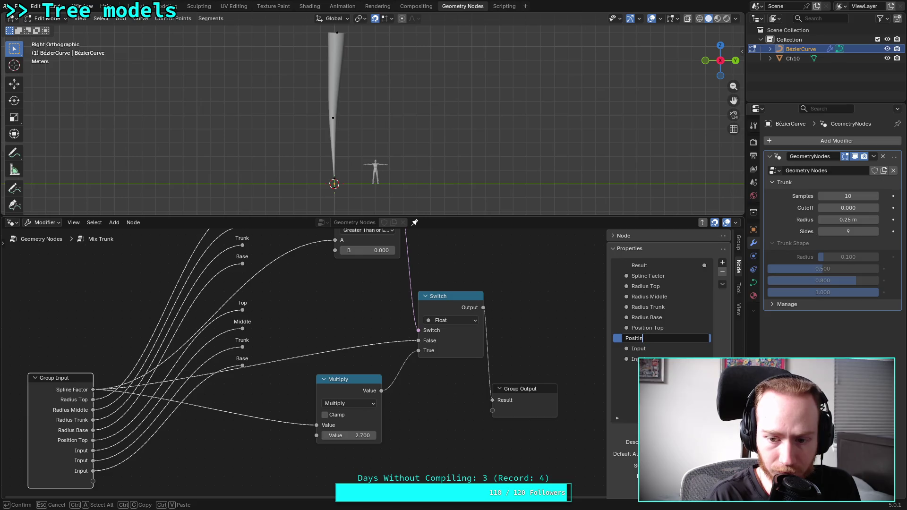
{"action": "type", "text": "on Middle"}
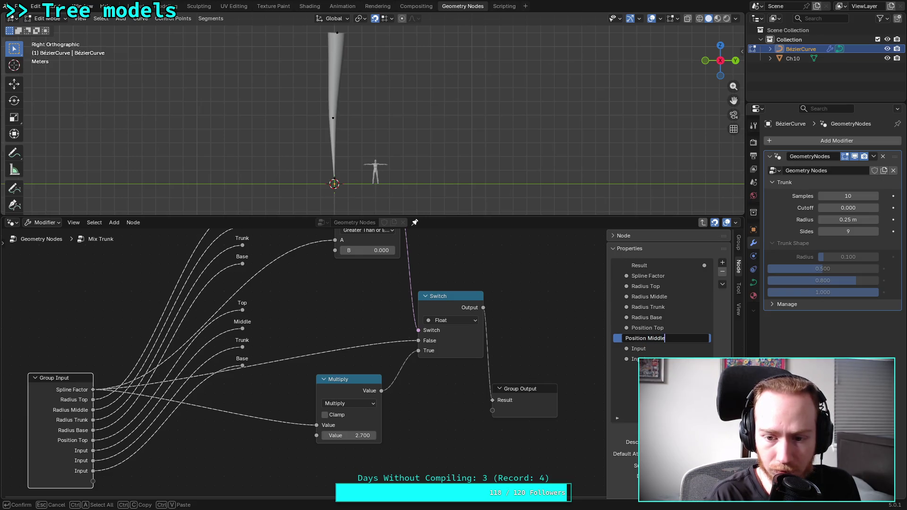
{"action": "key", "text": "Return"}
Name the last two inputs 'Position Trunk' and 'Position Base' and save plants.blend
{"action": "double_click", "coordinate": [639, 348]}
{"action": "type", "text": "Po"}
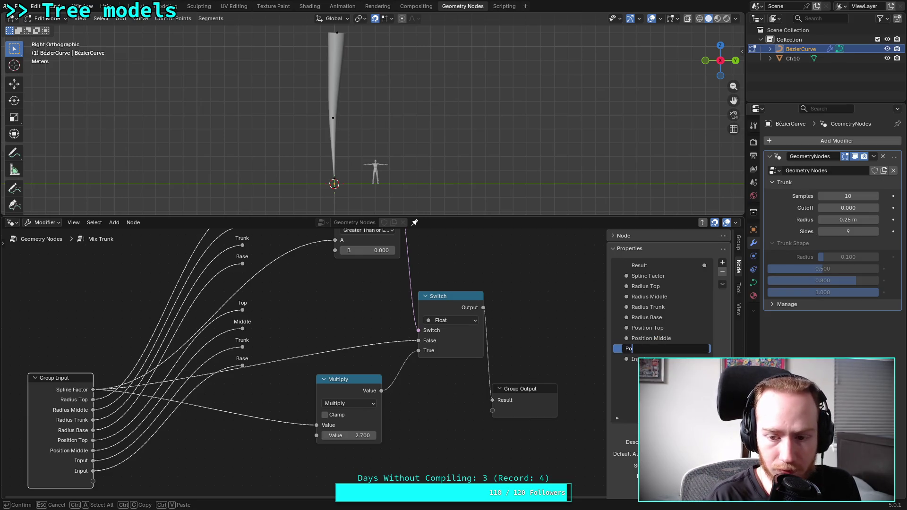
{"action": "type", "text": "sition Trunk"}
{"action": "key", "text": "Return"}
{"action": "double_click", "coordinate": [635, 359]}
{"action": "type", "text": "Posit"}
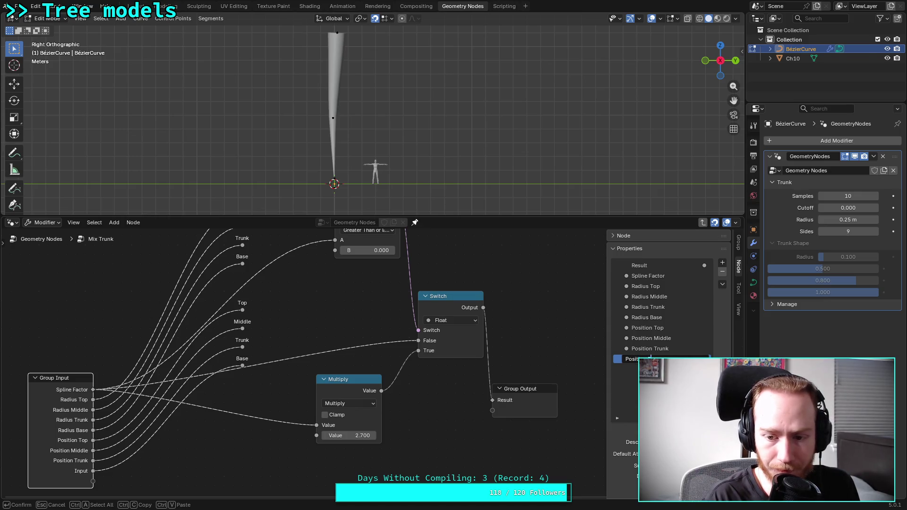
{"action": "type", "text": "ion Base"}
{"action": "key", "text": "Return"}
{"action": "key", "text": "ctrl+s"}
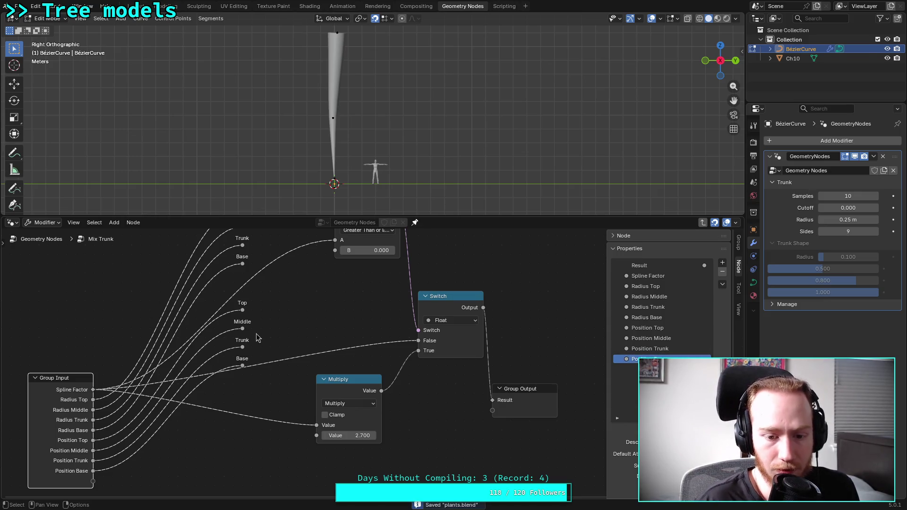
{"action": "left_click", "coordinate": [363, 320]}
{"action": "middle_click_drag", "start_coordinate": [326, 301], "coordinate": [328, 322]}
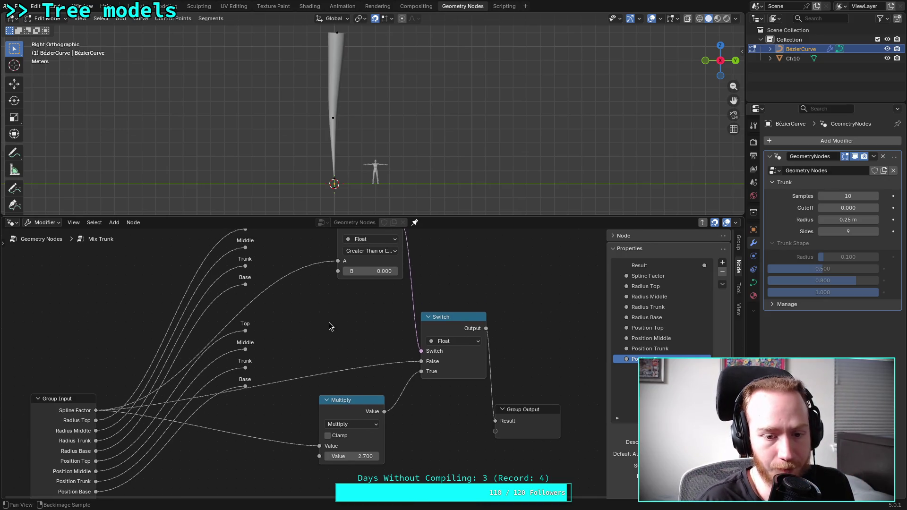
Back in the main tree, link Group Input's four Trunk Shape values to Mix Trunk's Radius Top, Middle, Trunk, Base
{"action": "left_click", "coordinate": [43, 239]}
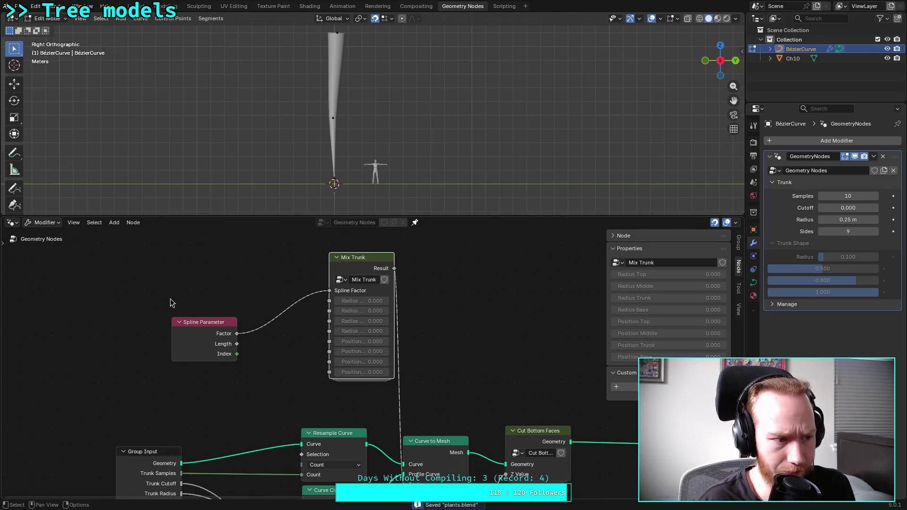
{"action": "left_click", "coordinate": [267, 366]}
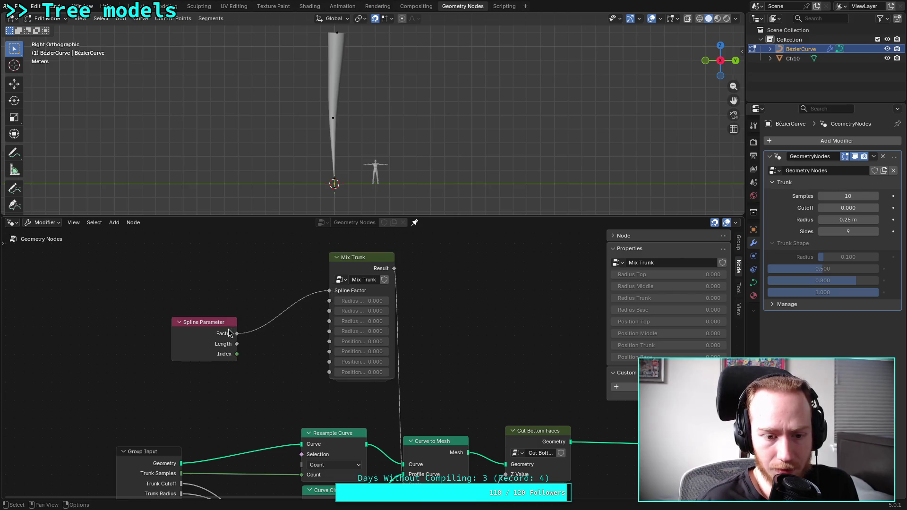
{"action": "mouse_move", "coordinate": [243, 394]}
{"action": "middle_mouse_down"}
{"action": "mouse_move", "coordinate": [235, 338]}
{"action": "mouse_move", "coordinate": [217, 345]}
{"action": "middle_mouse_up"}
{"action": "scroll", "coordinate": [234, 337], "scroll_direction": "down", "scroll_amount": 2}
{"action": "mouse_move", "coordinate": [177, 451]}
{"action": "left_mouse_down"}
{"action": "mouse_move", "coordinate": [274, 375]}
{"action": "mouse_move", "coordinate": [304, 272]}
{"action": "left_mouse_up"}
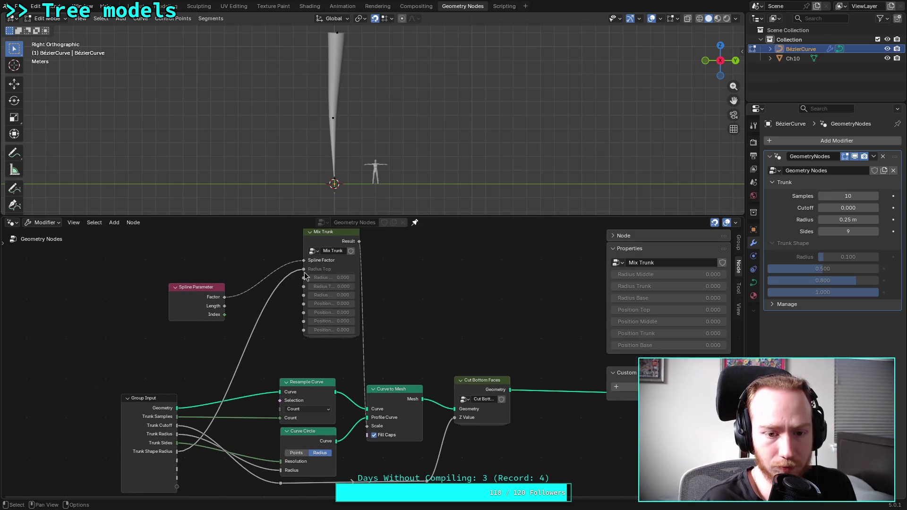
{"action": "mouse_move", "coordinate": [177, 460]}
{"action": "left_mouse_down"}
{"action": "mouse_move", "coordinate": [286, 341]}
{"action": "mouse_move", "coordinate": [304, 277]}
{"action": "left_mouse_up"}
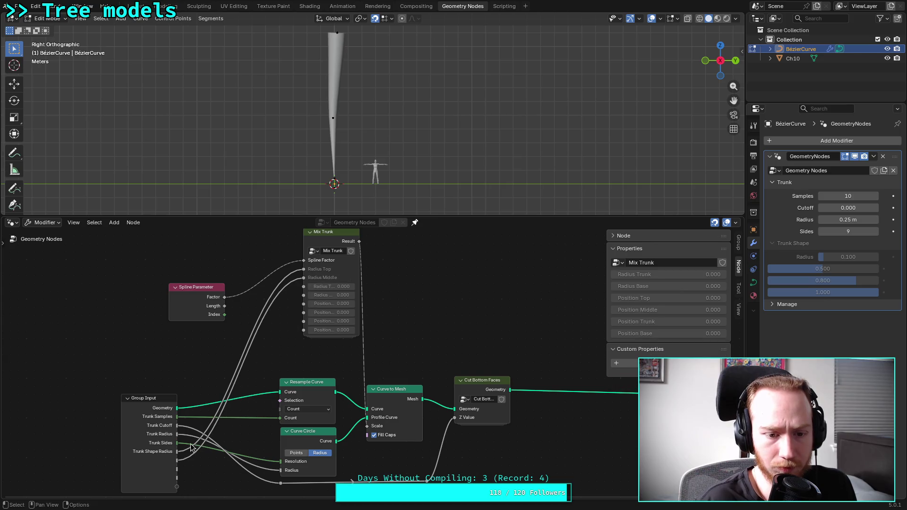
{"action": "left_click_drag", "start_coordinate": [178, 470], "coordinate": [303, 286]}
{"action": "mouse_move", "coordinate": [177, 477]}
{"action": "left_mouse_down"}
{"action": "mouse_move", "coordinate": [285, 335]}
{"action": "mouse_move", "coordinate": [304, 295]}
{"action": "left_mouse_up"}
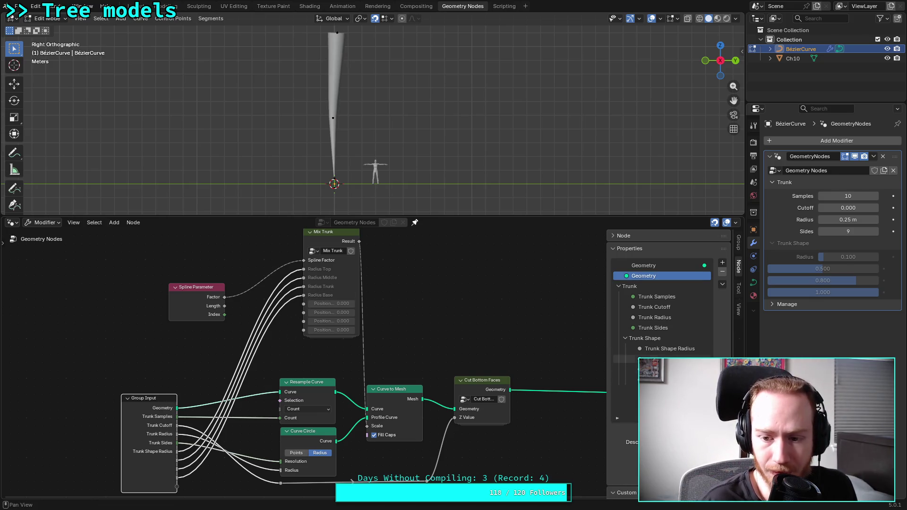
Add a new group input named 'Trunk Shape Offset' under the Trunk Shape panel
{"action": "left_click", "coordinate": [664, 340]}
{"action": "left_click", "coordinate": [722, 262]}
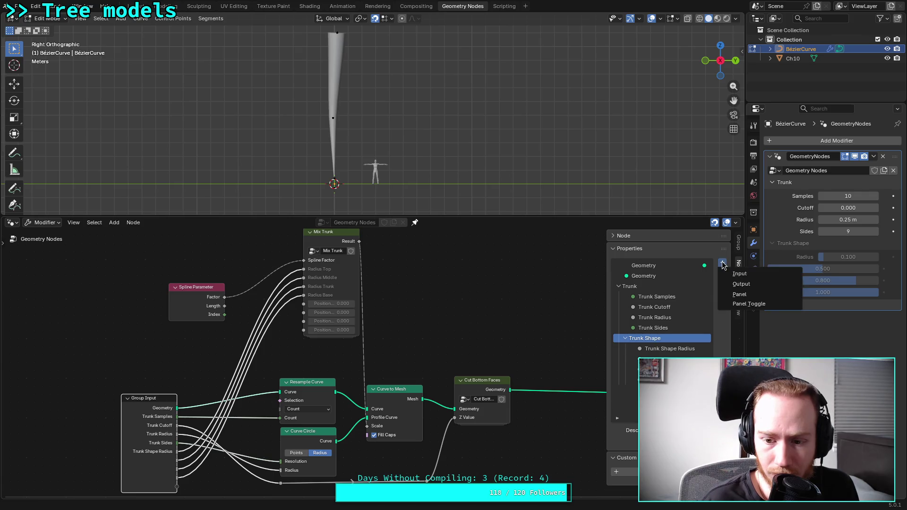
{"action": "left_click", "coordinate": [737, 275]}
{"action": "double_click", "coordinate": [624, 390]}
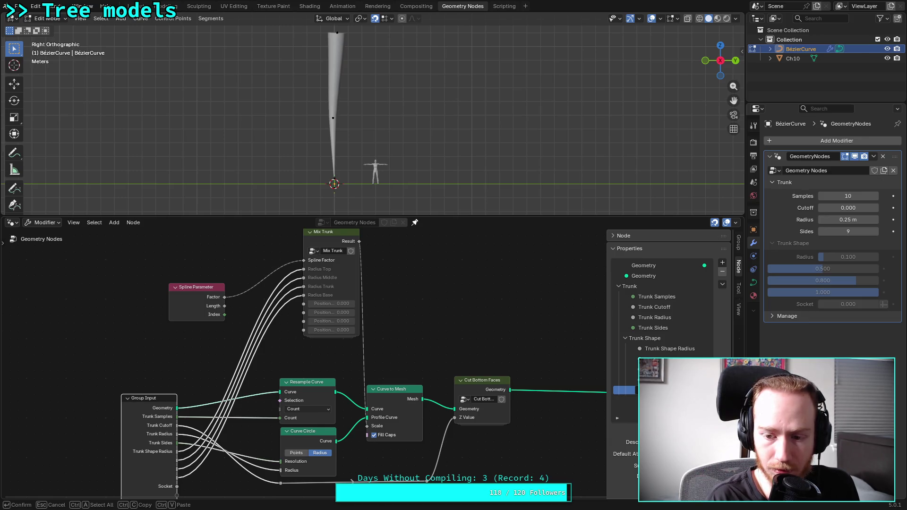
{"action": "key", "text": "Return"}
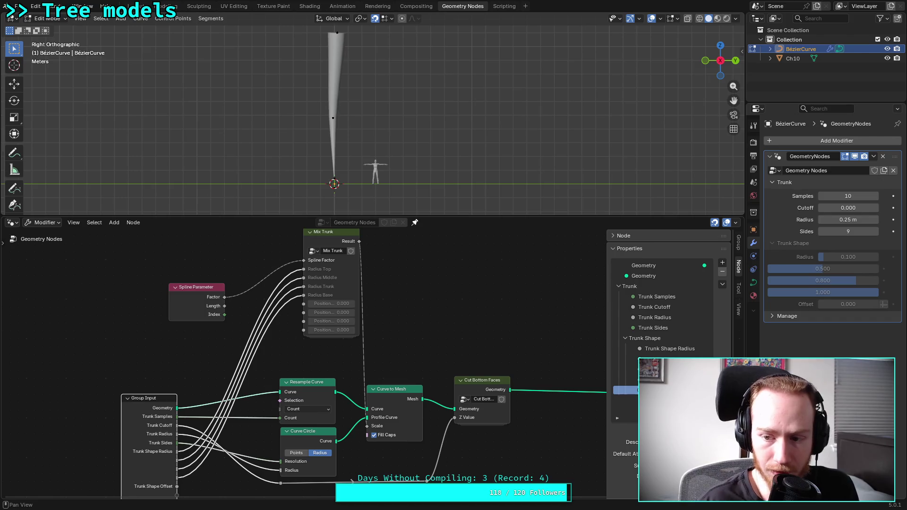
{"action": "scroll", "coordinate": [666, 293], "scroll_direction": "down", "scroll_amount": 4}
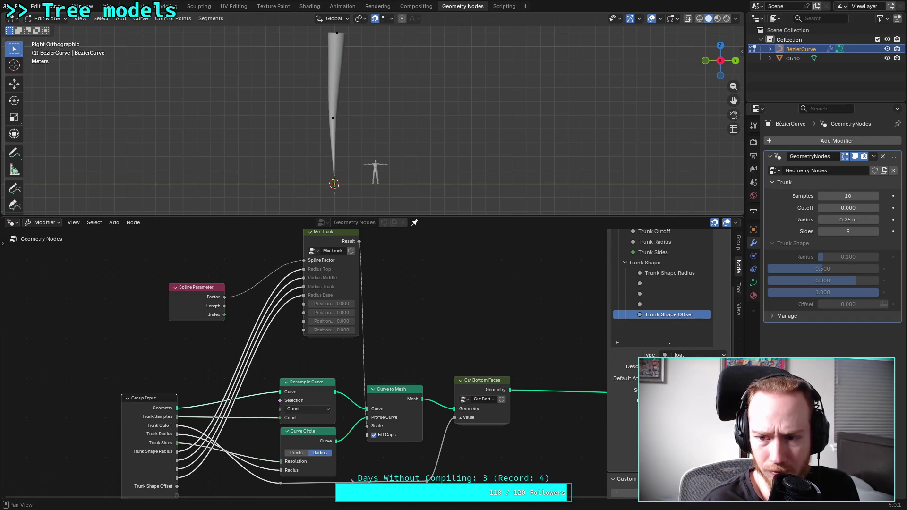
Review the Trunk Shape Radius input and the three unnamed inputs below it, then save
{"action": "left_click", "coordinate": [669, 273]}
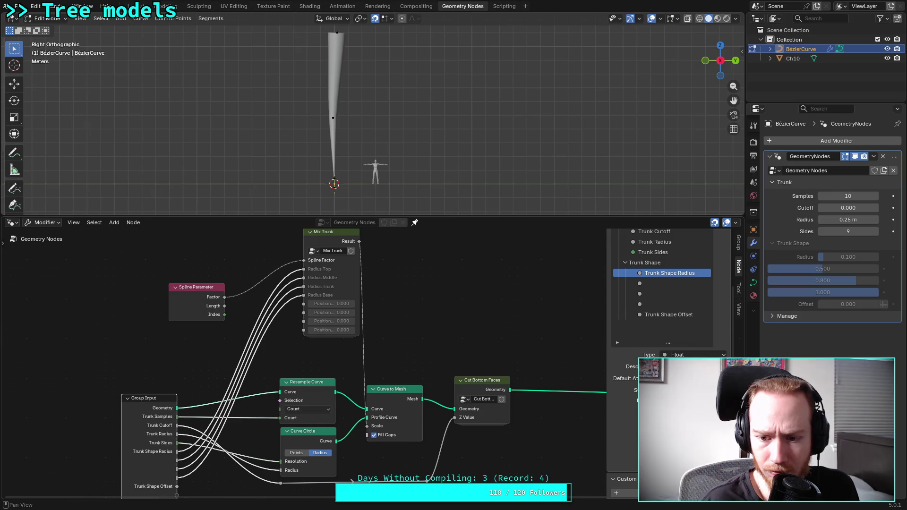
{"action": "double_click", "coordinate": [670, 273]}
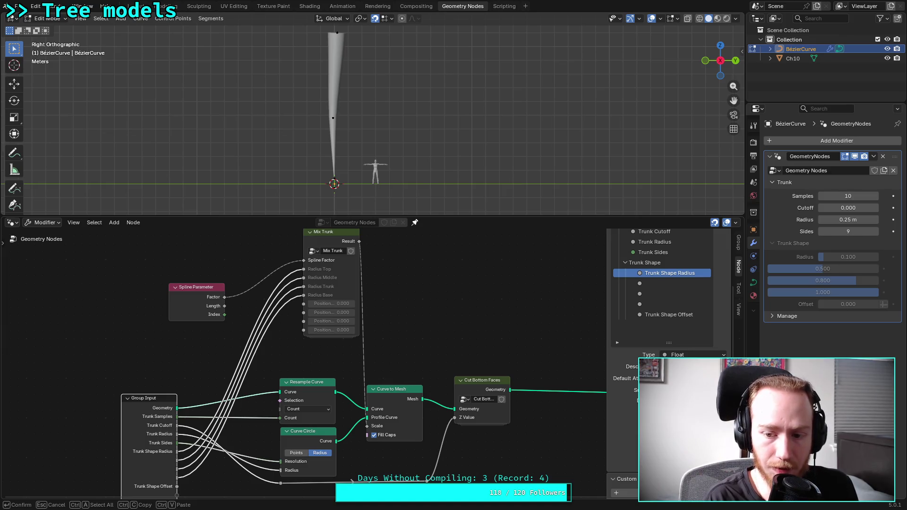
{"action": "left_click", "coordinate": [658, 283]}
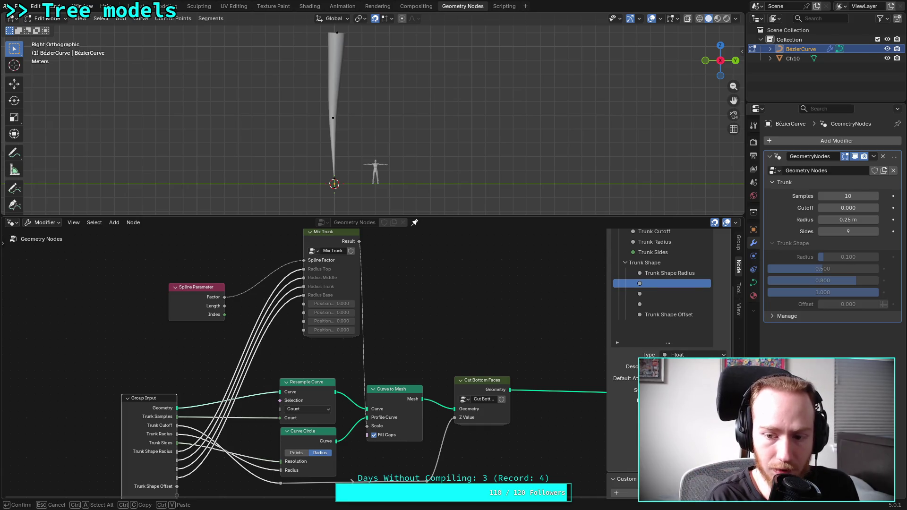
{"action": "key", "text": "Escape"}
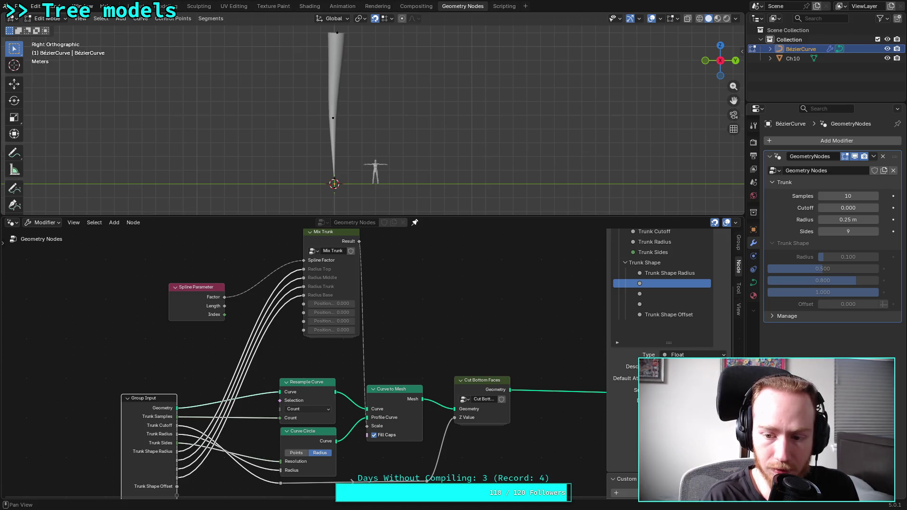
{"action": "double_click", "coordinate": [658, 293]}
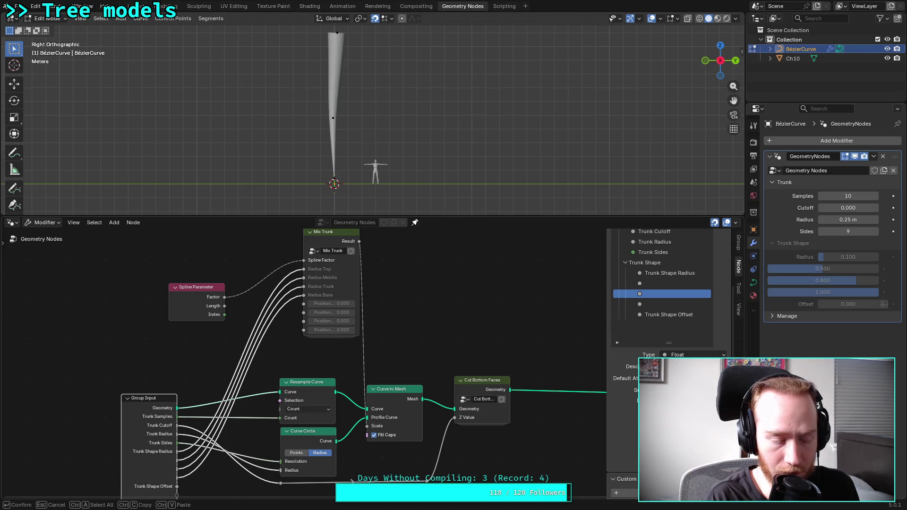
{"action": "key", "text": "Escape"}
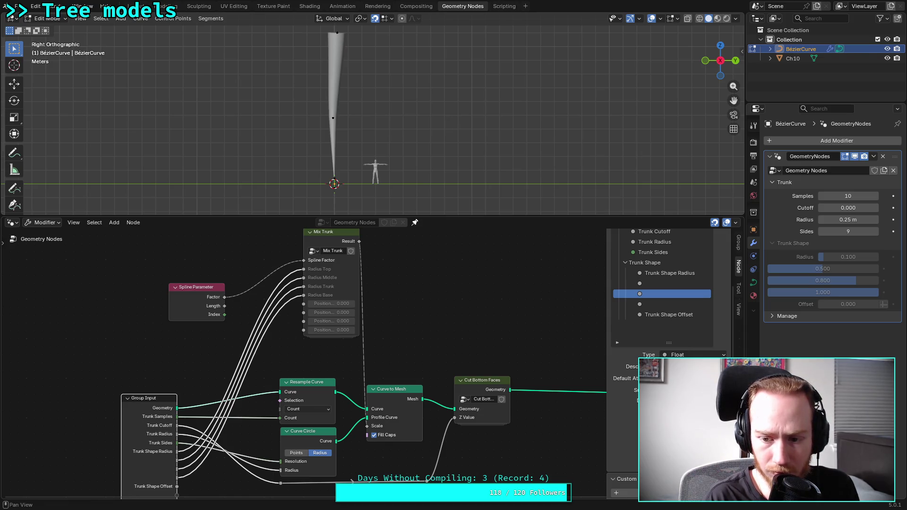
{"action": "left_click", "coordinate": [667, 304]}
{"action": "double_click", "coordinate": [667, 304]}
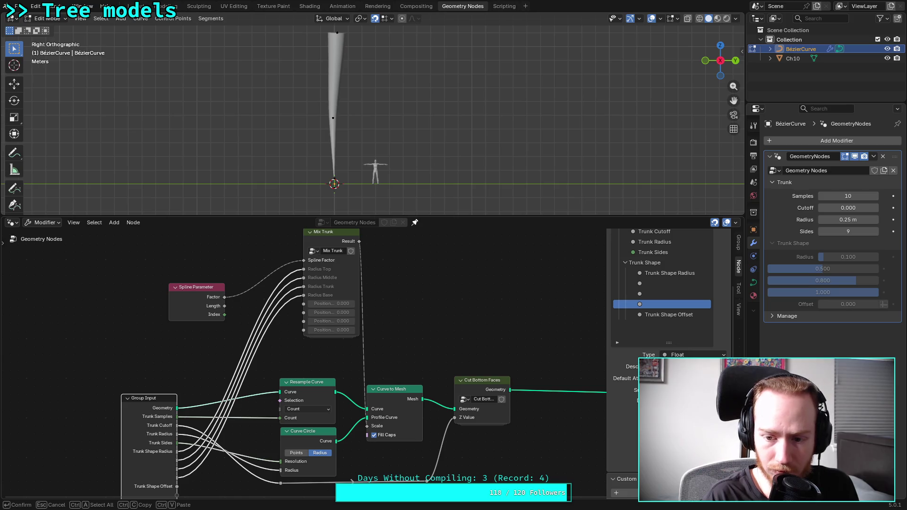
{"action": "key", "text": "Escape"}
{"action": "key", "text": "ctrl+s"}
Set the Trunk Shape Offset value to 1.000 and save plants.blend
{"action": "left_click", "coordinate": [678, 316]}
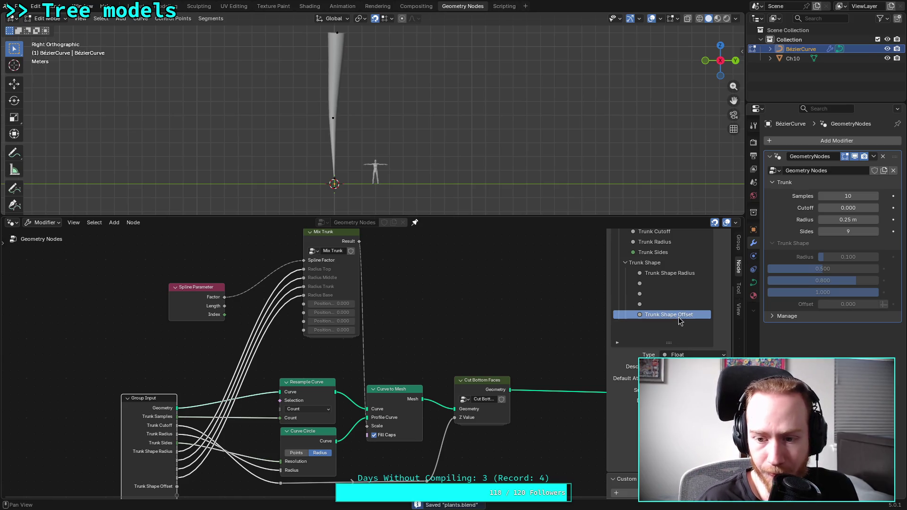
{"action": "double_click", "coordinate": [678, 318]}
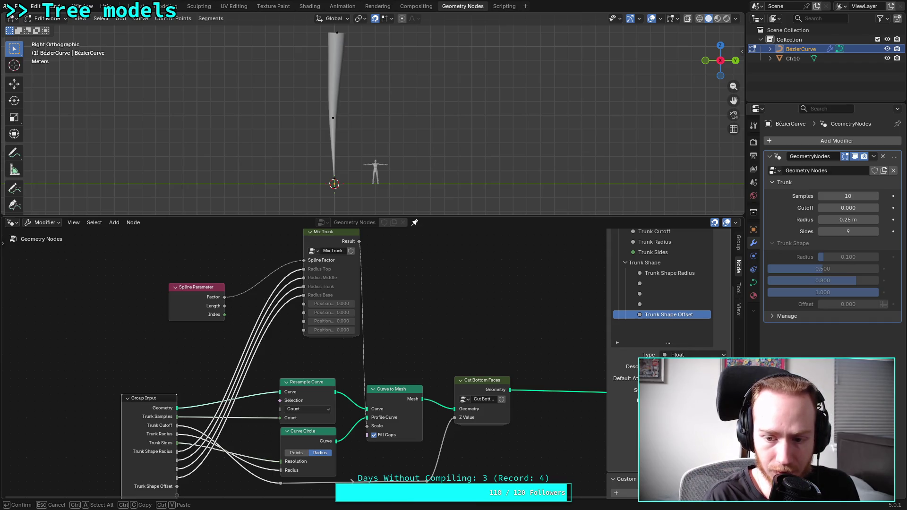
{"action": "key", "text": "Escape"}
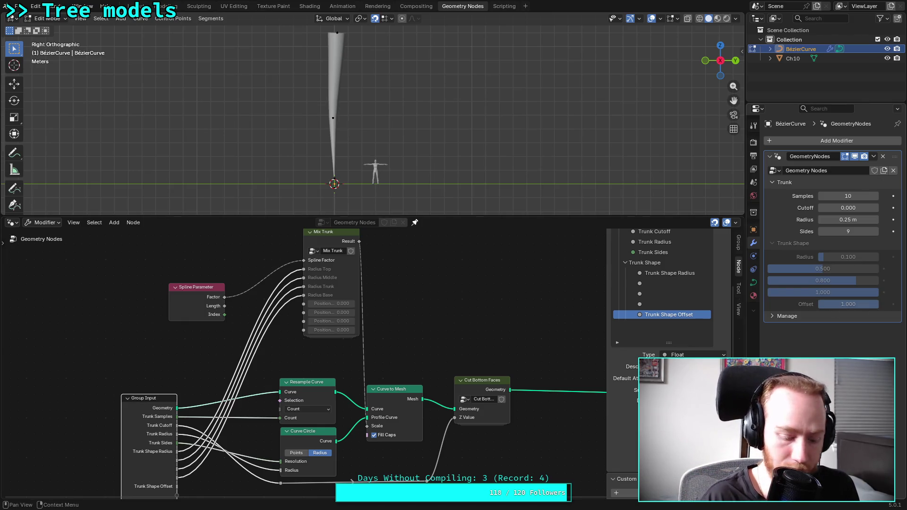
{"action": "key", "text": "ctrl+s"}
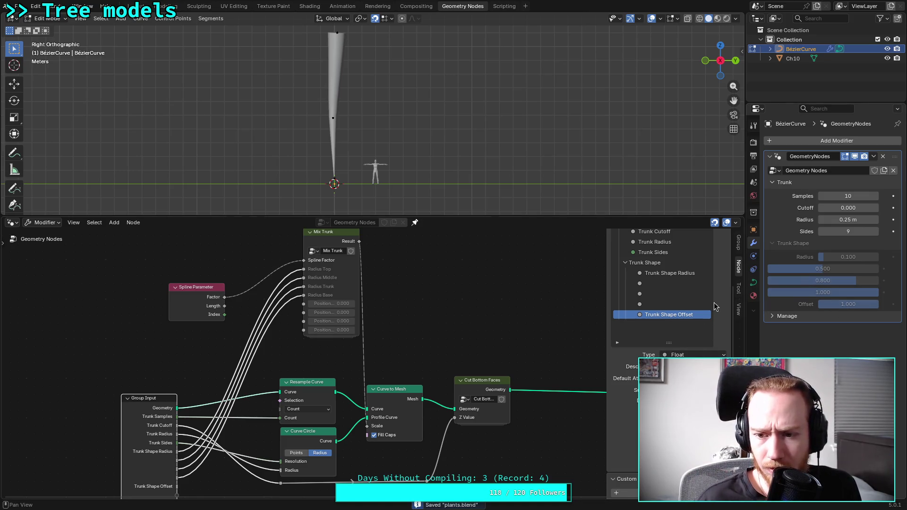
{"action": "scroll", "coordinate": [714, 318], "scroll_direction": "up", "scroll_amount": 5}
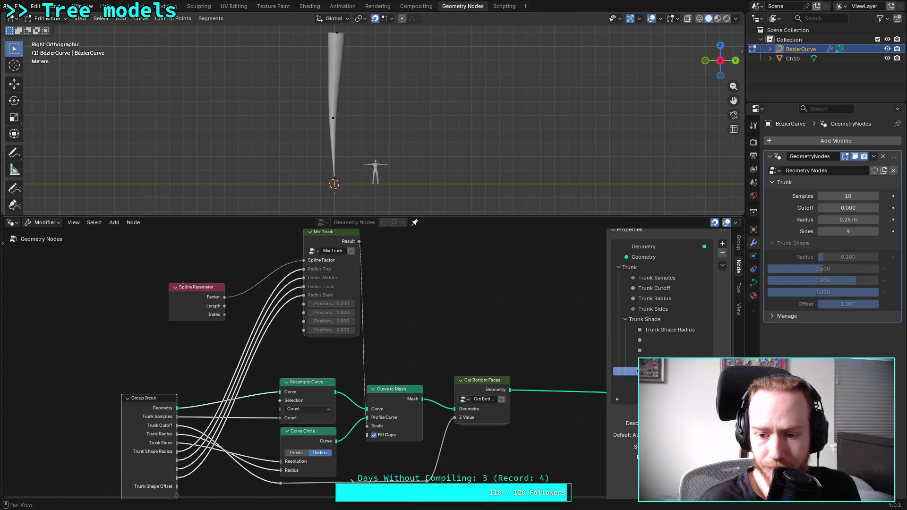
Add another input to the node group and clear its name so it is unnamed
{"action": "left_click", "coordinate": [722, 244]}
{"action": "left_click", "coordinate": [722, 244]}
{"action": "left_click", "coordinate": [739, 254]}
{"action": "scroll", "coordinate": [678, 345], "scroll_direction": "down", "scroll_amount": 3}
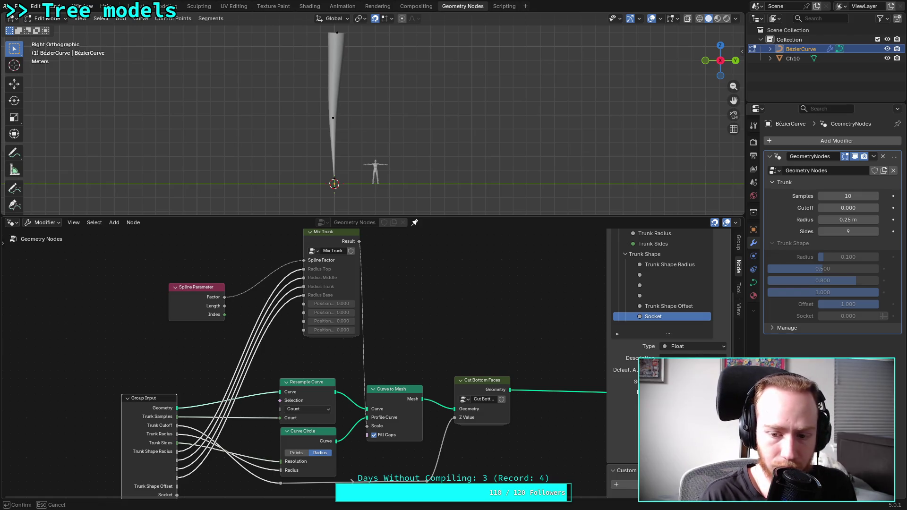
{"action": "key", "text": "Escape"}
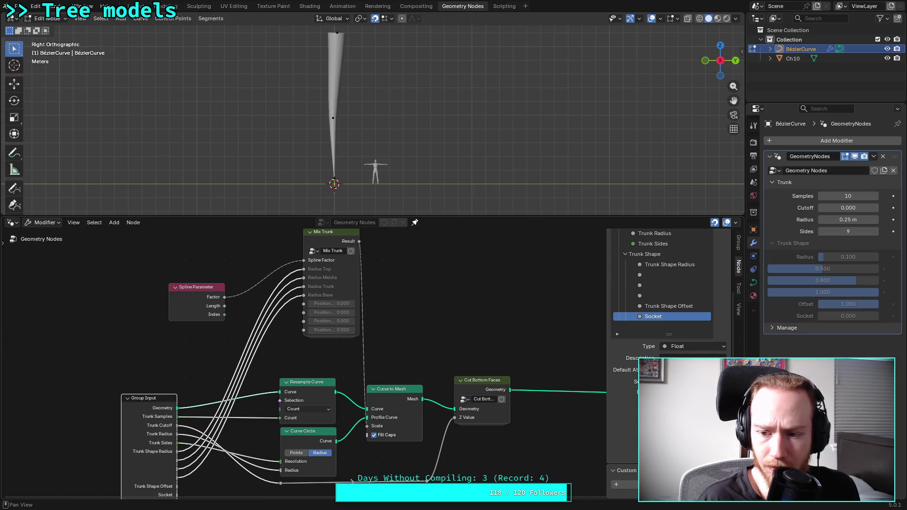
{"action": "double_click", "coordinate": [671, 316]}
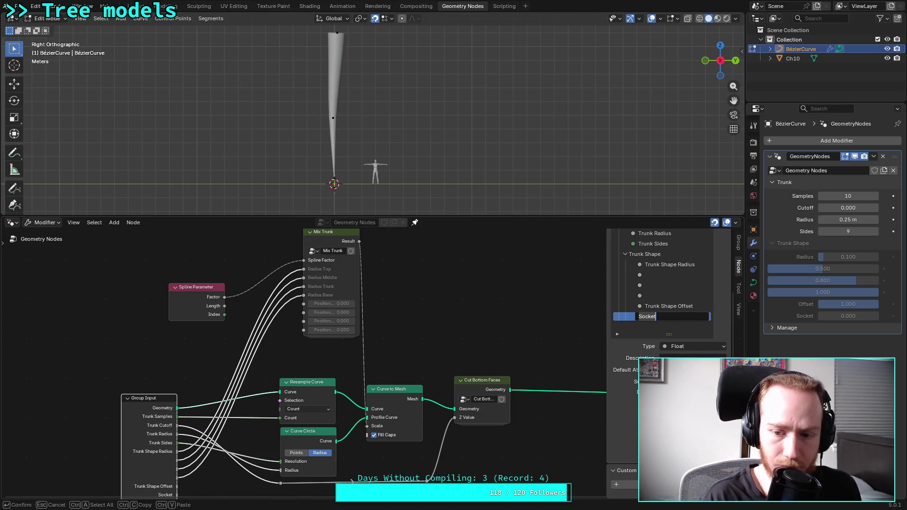
{"action": "key", "text": "ctrl+a"}
{"action": "key", "text": "BackSpace"}
{"action": "key", "text": "Return"}
Give the new unnamed input the description 'Offset for the middle'
{"action": "left_click", "coordinate": [676, 355]}
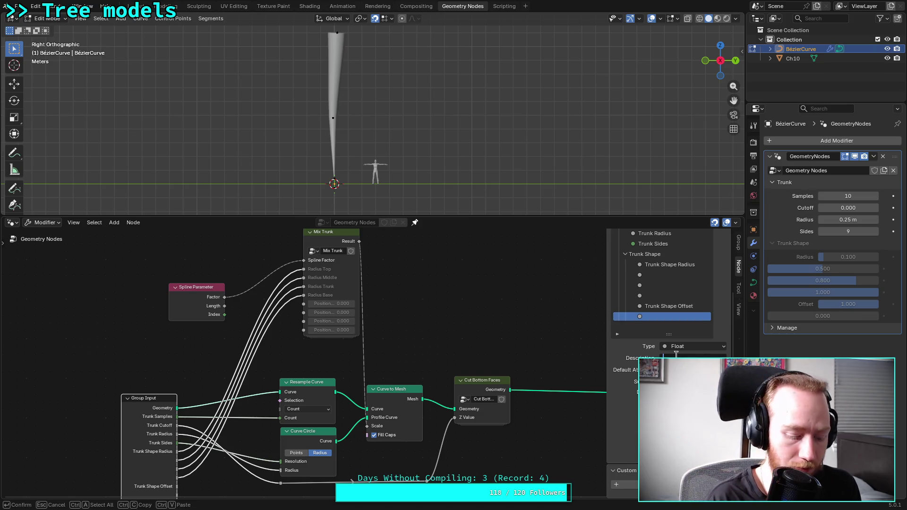
{"action": "left_click", "coordinate": [652, 308]}
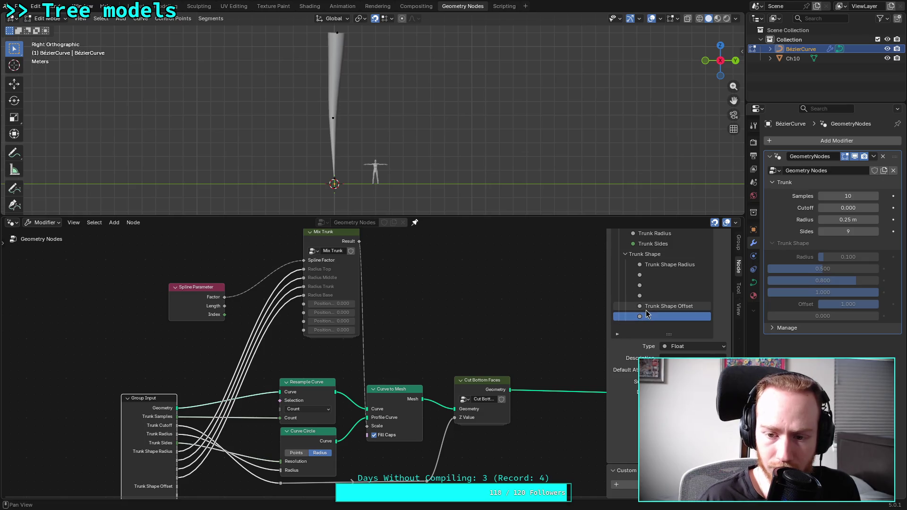
{"action": "double_click", "coordinate": [648, 316]}
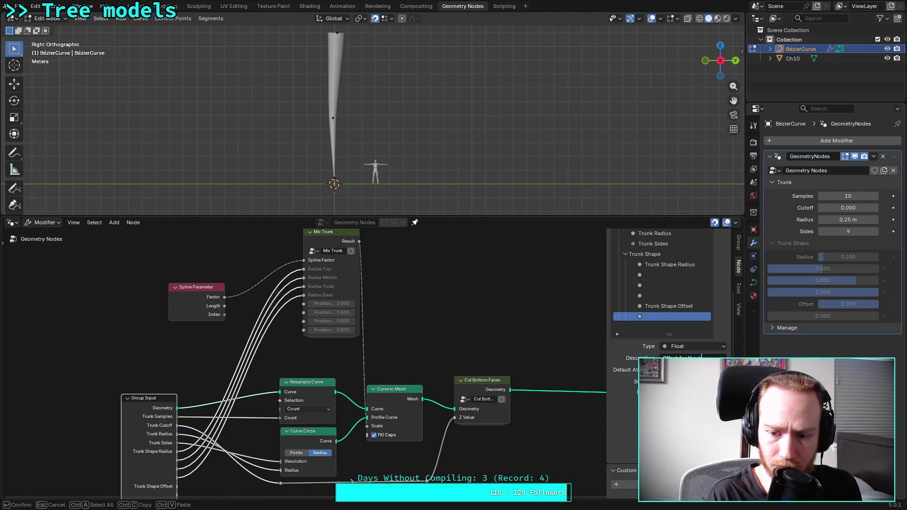
{"action": "type", "text": "e"}
{"action": "key", "text": "Return"}
Set the new input's modifier value to 0.5 and save plants.blend
{"action": "left_click_drag", "start_coordinate": [827, 320], "coordinate": [827, 321]}
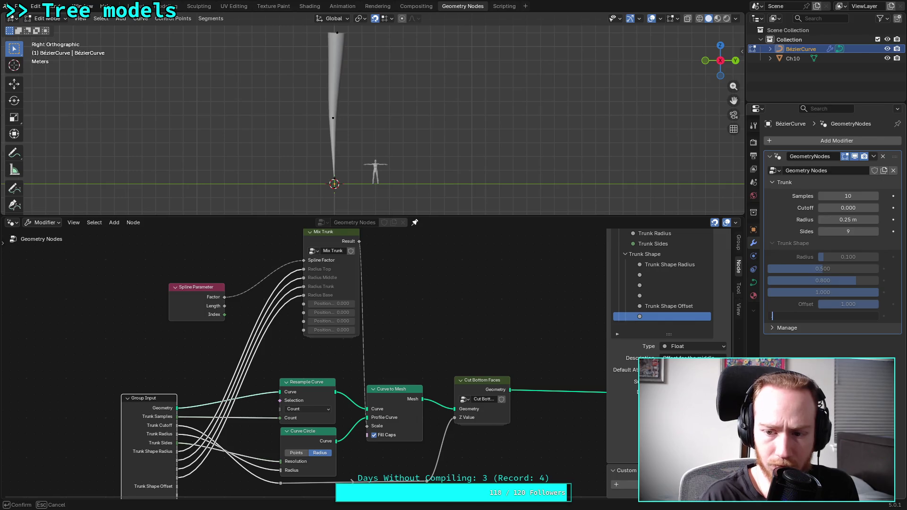
{"action": "type", "text": "0.5"}
{"action": "key", "text": "Return"}
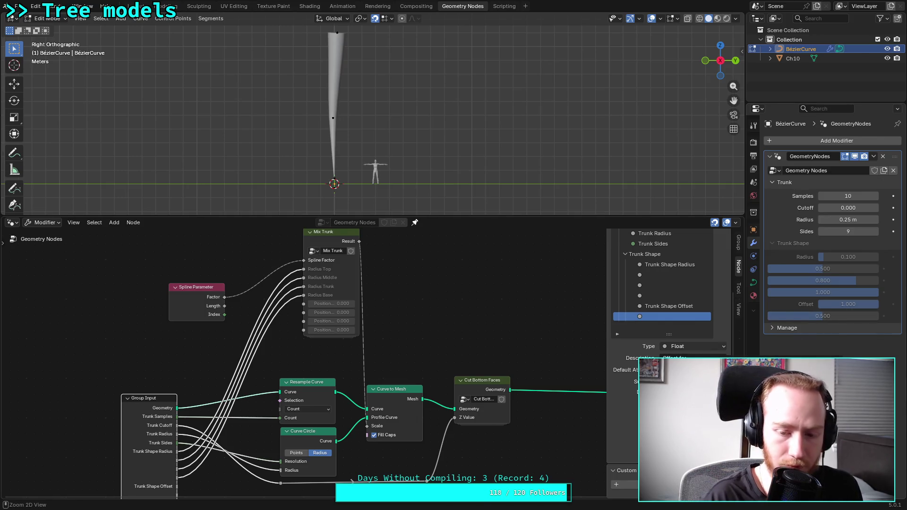
{"action": "key", "text": "ctrl+s"}
{"action": "scroll", "coordinate": [716, 277], "scroll_direction": "up", "scroll_amount": 2}
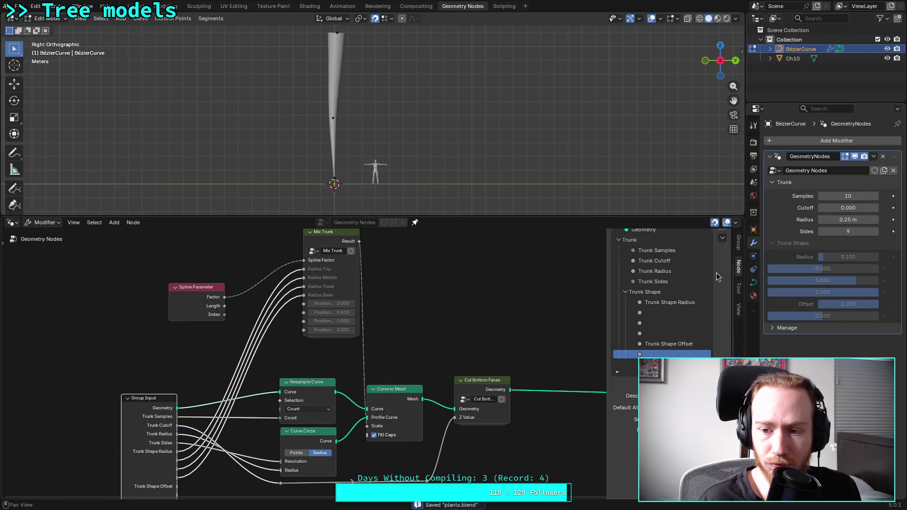
Add two more inputs to the node group and clear the newest one's name
{"action": "scroll", "coordinate": [715, 276], "scroll_direction": "up", "scroll_amount": 2}
{"action": "left_click", "coordinate": [722, 254]}
{"action": "left_click", "coordinate": [739, 265]}
{"action": "left_click", "coordinate": [722, 254]}
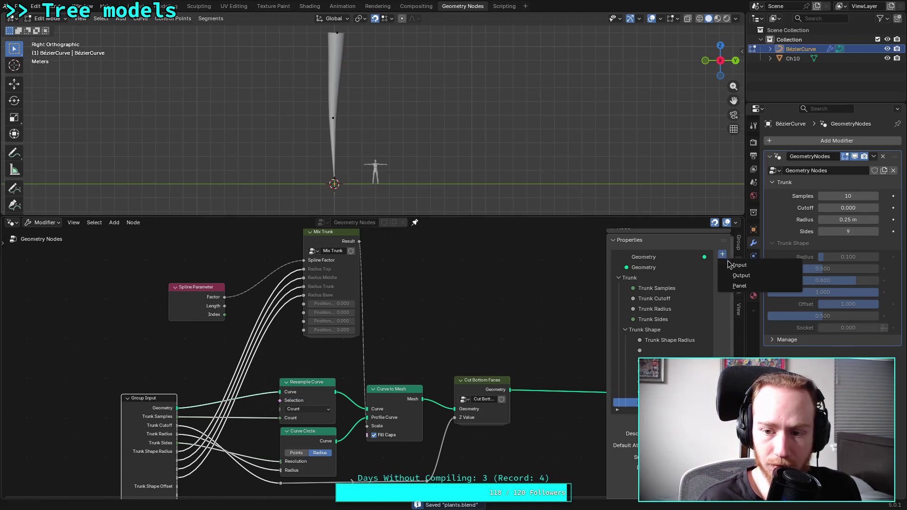
{"action": "left_click", "coordinate": [729, 265]}
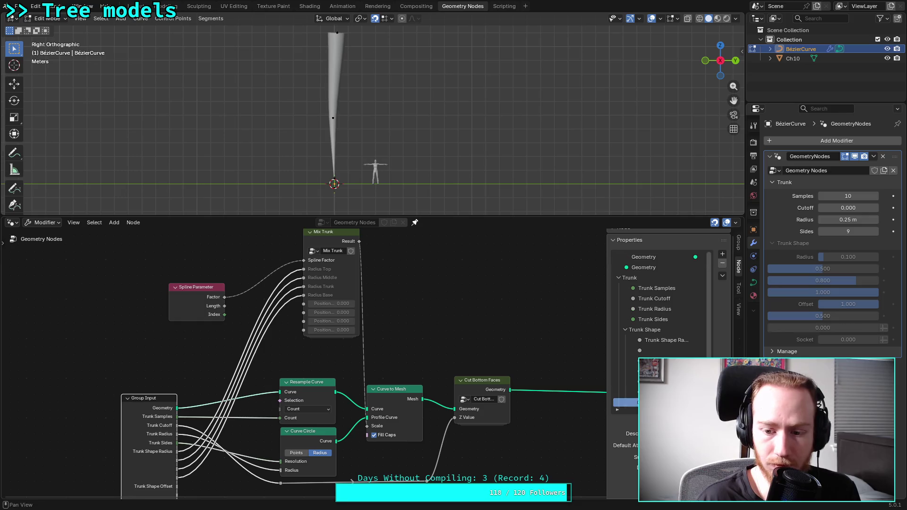
{"action": "scroll", "coordinate": [623, 402], "scroll_direction": "down", "scroll_amount": 1}
{"action": "double_click", "coordinate": [623, 402]}
{"action": "key", "text": "BackSpace"}
{"action": "key", "text": "Return"}
Check the new inputs and the middle-offset description in the list, then save plants.blend
{"action": "scroll", "coordinate": [633, 407], "scroll_direction": "down", "scroll_amount": 1}
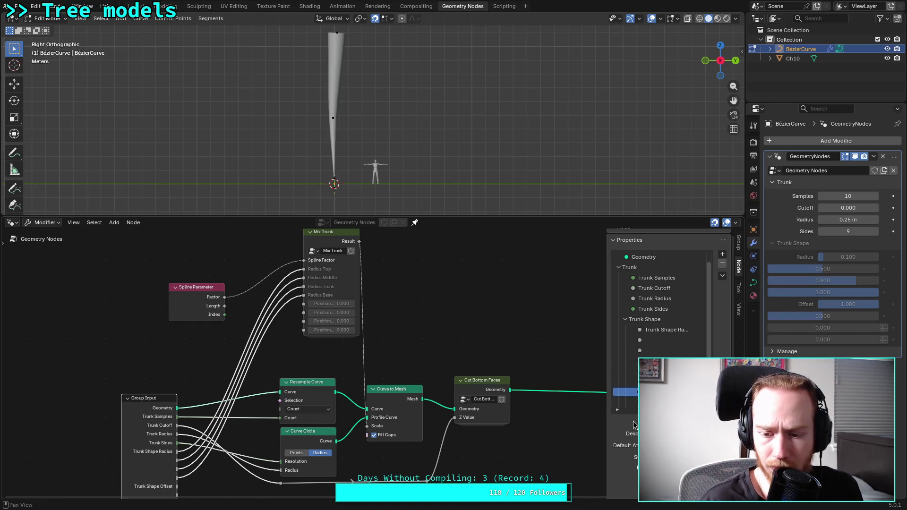
{"action": "scroll", "coordinate": [633, 424], "scroll_direction": "down", "scroll_amount": 4}
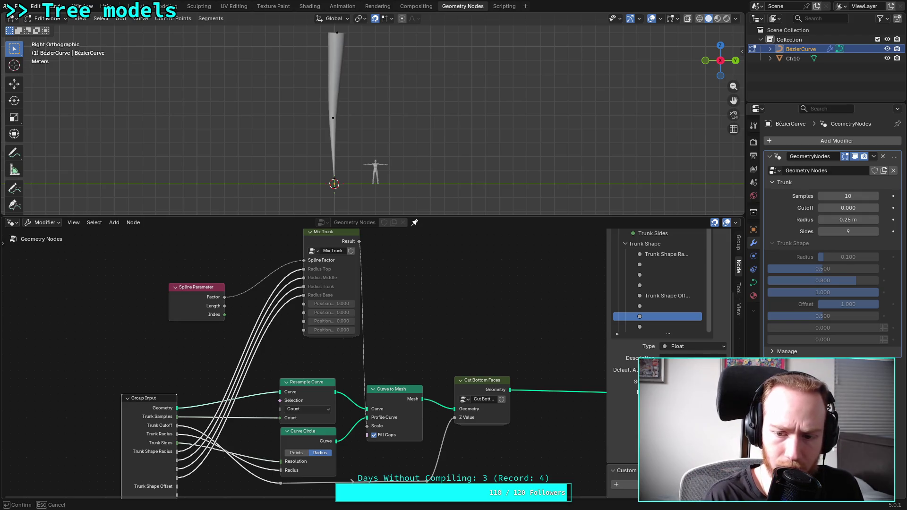
{"action": "left_click", "coordinate": [658, 327]}
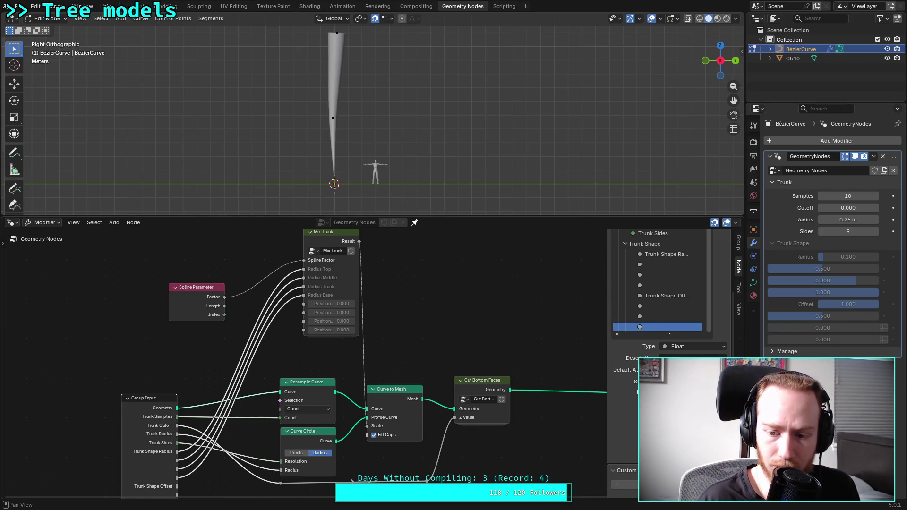
{"action": "left_click", "coordinate": [651, 320]}
{"action": "left_click", "coordinate": [652, 306]}
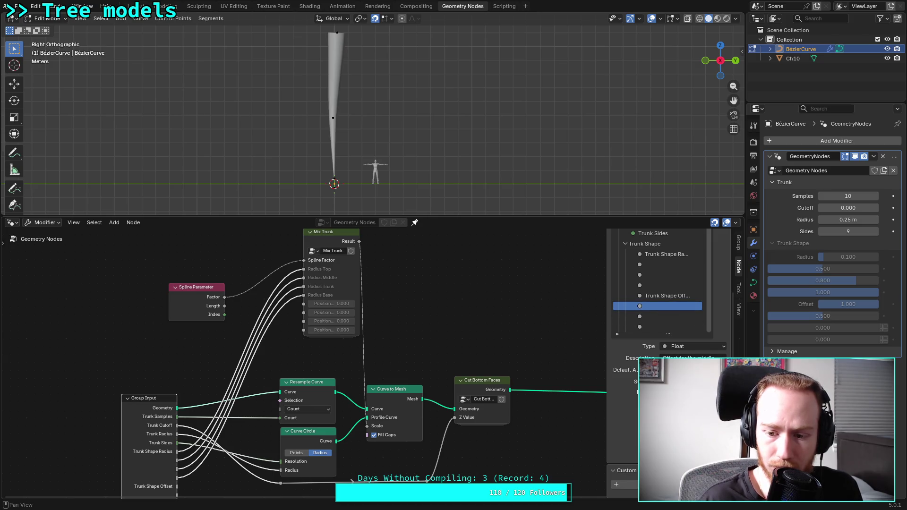
{"action": "left_click", "coordinate": [680, 317]}
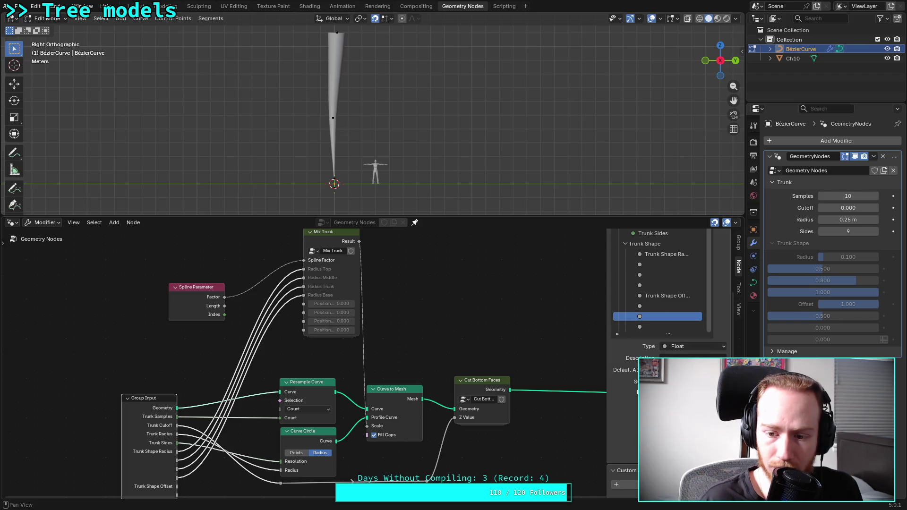
{"action": "left_click", "coordinate": [661, 326]}
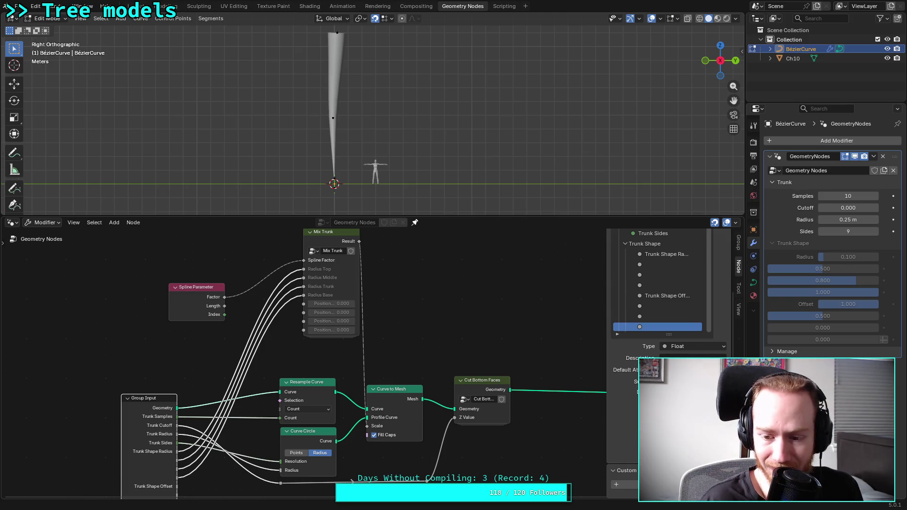
{"action": "key", "text": "ctrl+s"}
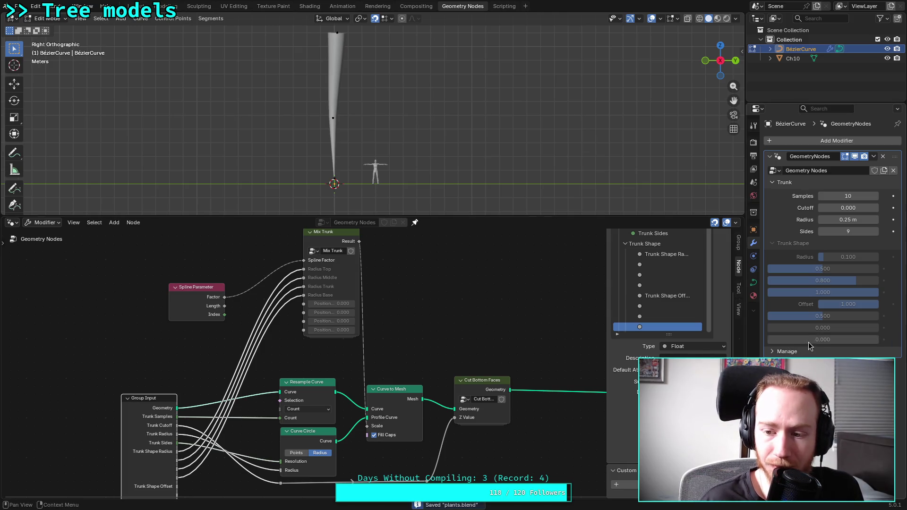
Set the third Trunk Shape Offset value to 0.100 and leave the bottom offset unchanged
{"action": "double_click", "coordinate": [823, 339]}
{"action": "key", "text": "Escape"}
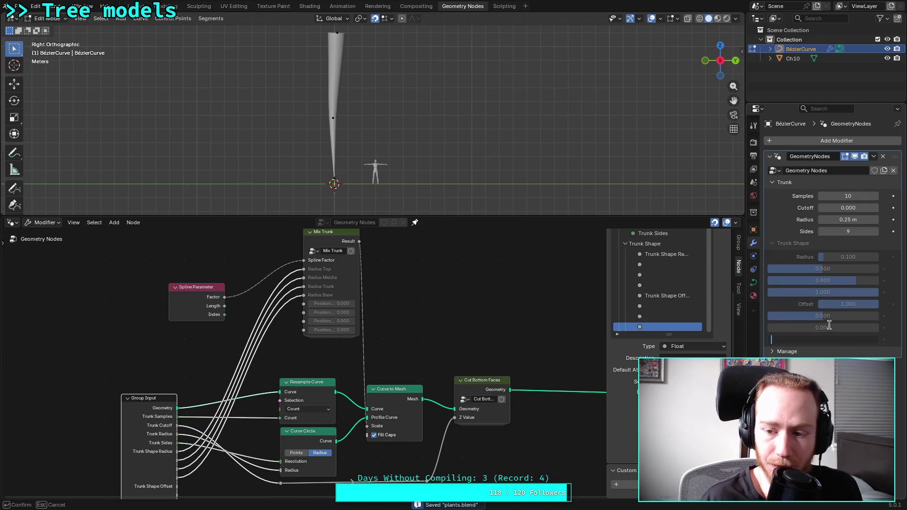
{"action": "double_click", "coordinate": [824, 328]}
{"action": "type", "text": ".1.1"}
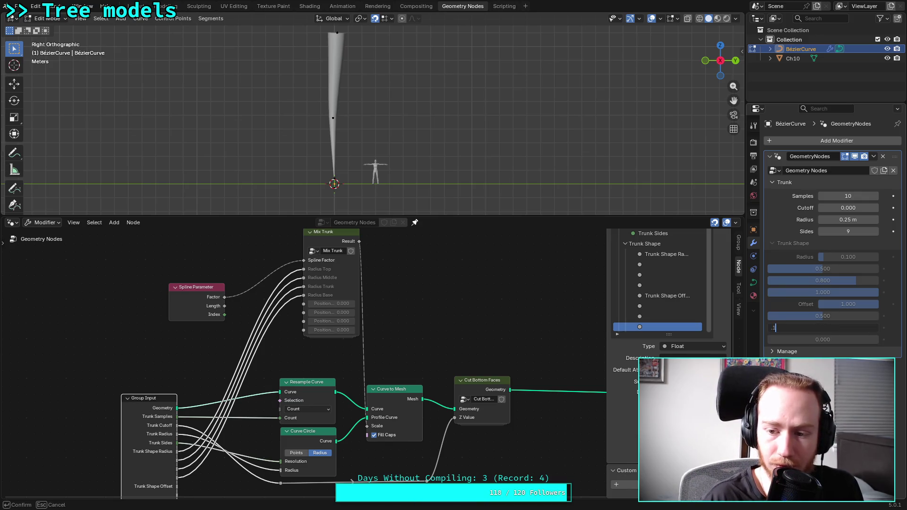
{"action": "key", "text": "Return"}
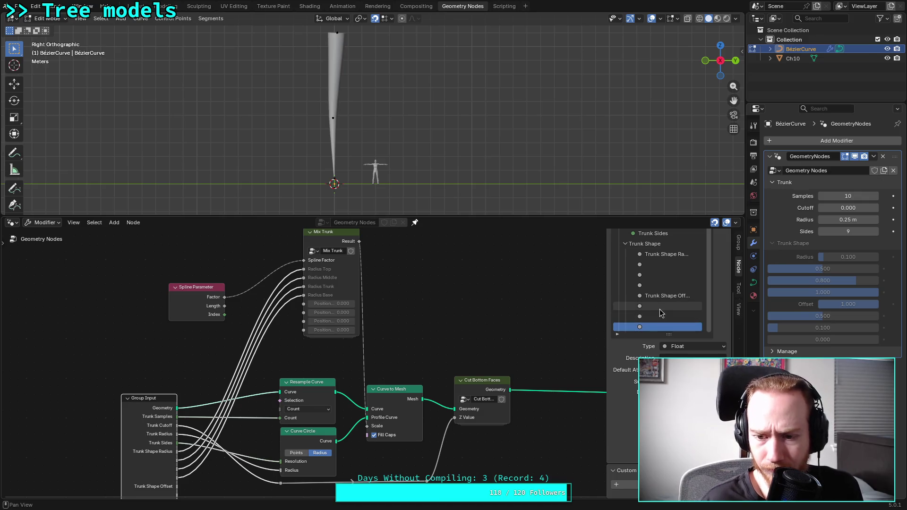
Clear the bottom offset's description and give the input above a middle-position description
{"action": "left_click", "coordinate": [691, 357]}
{"action": "type", "text": "Offset"}
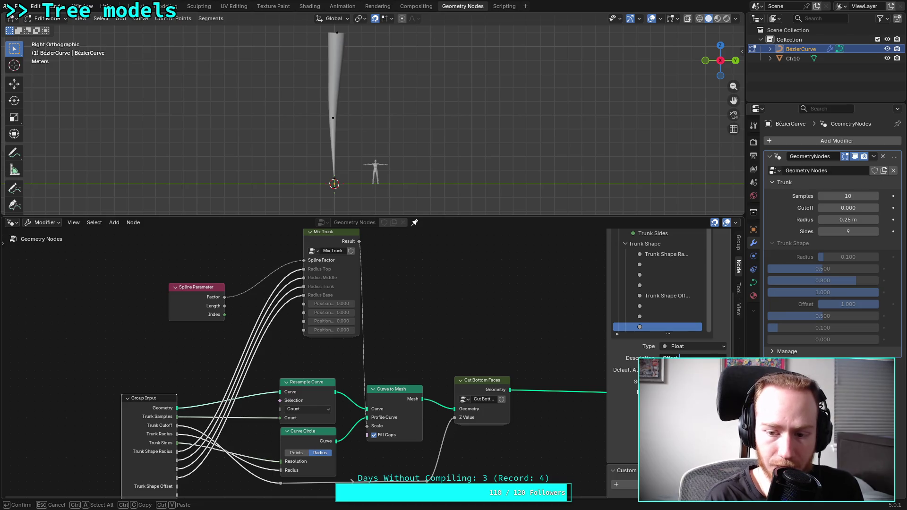
{"action": "key", "text": "ctrl+BackSpace"}
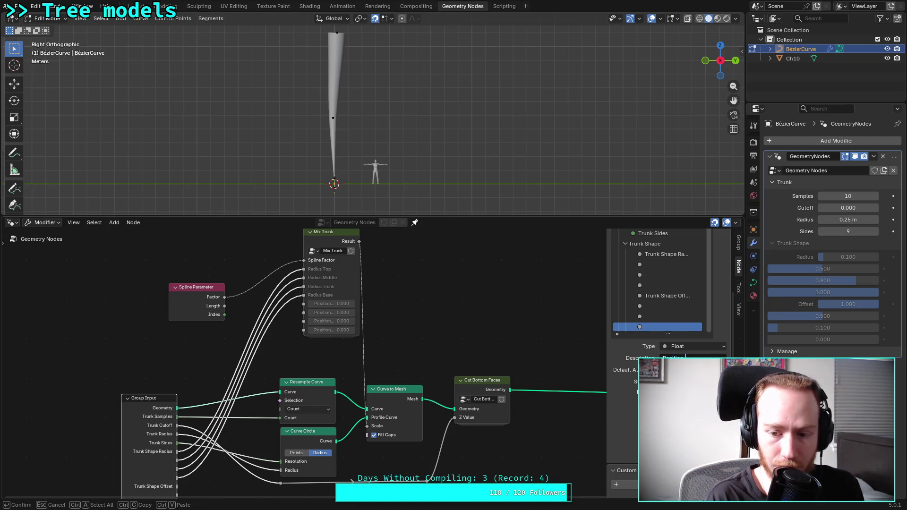
{"action": "key", "text": "Return"}
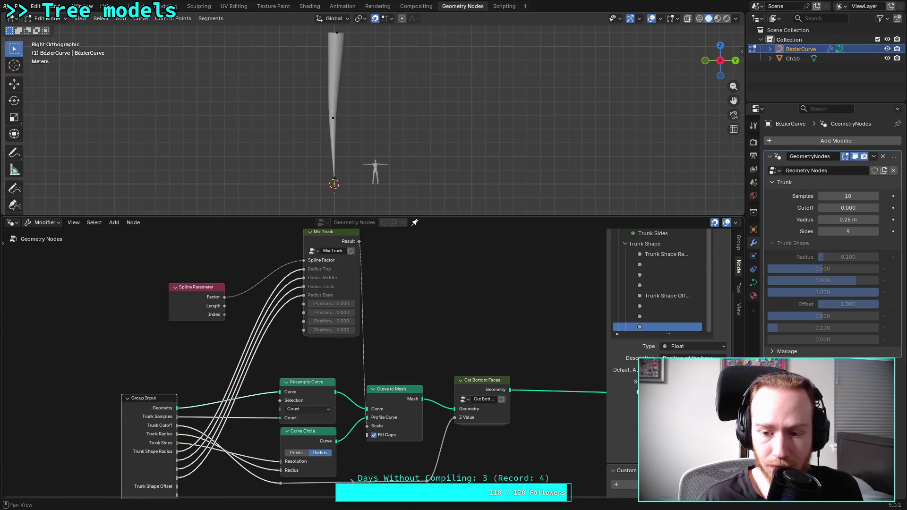
{"action": "left_click", "coordinate": [658, 315]}
{"action": "left_click", "coordinate": [694, 358]}
{"action": "type", "text": "Posi"}
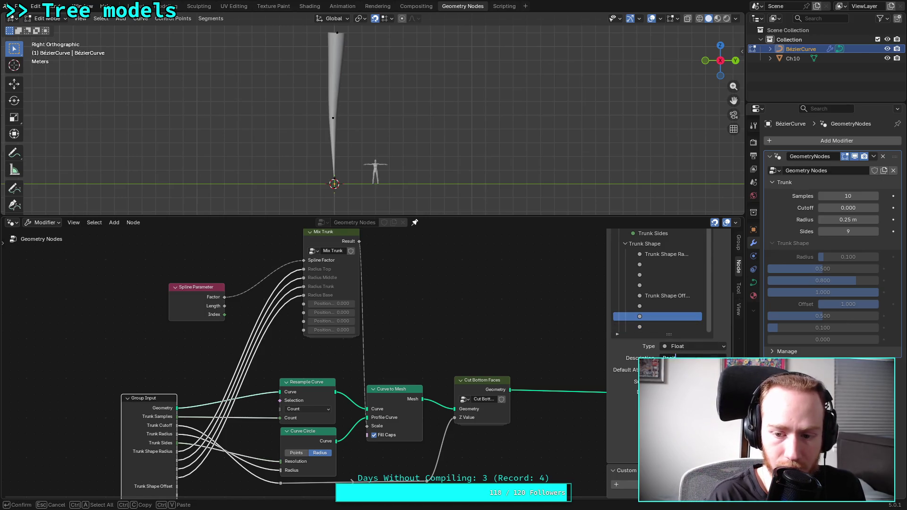
{"action": "type", "text": " middle"}
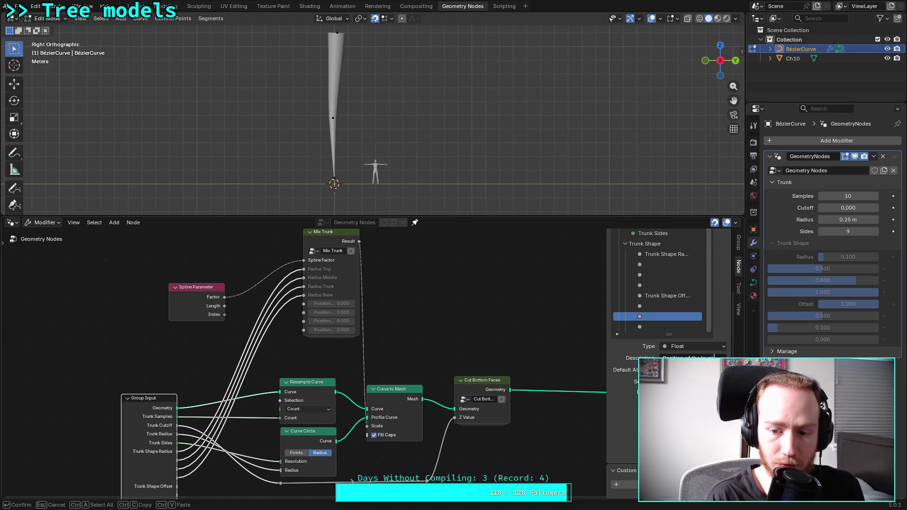
{"action": "key", "text": "Return"}
Rewrite the middle offset's description, then describe the first offset as 'Position of the top'
{"action": "left_click", "coordinate": [661, 306]}
{"action": "left_click", "coordinate": [680, 358]}
{"action": "type", "text": "Posi"}
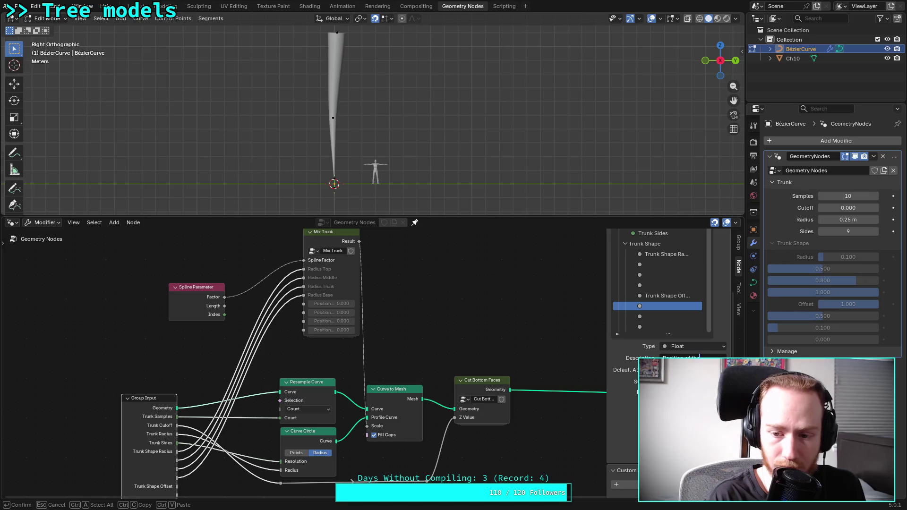
{"action": "key", "text": "Return"}
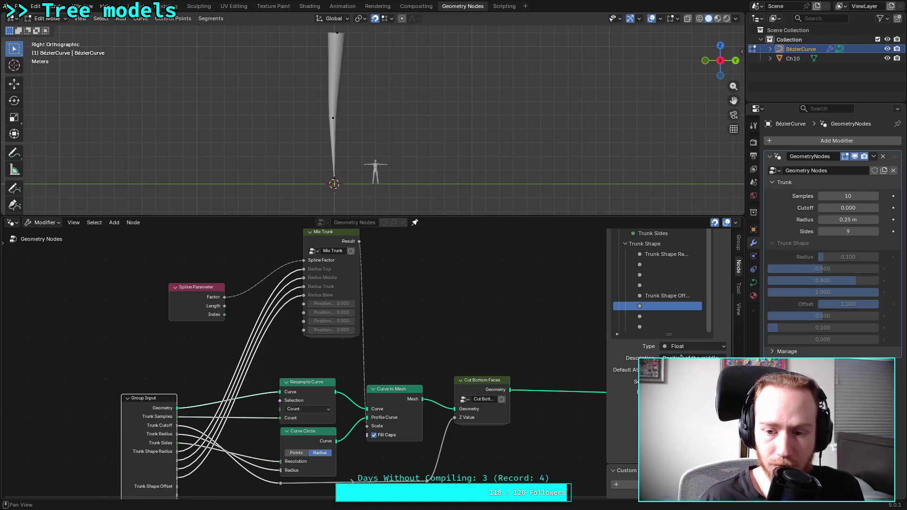
{"action": "left_click", "coordinate": [671, 296]}
{"action": "left_click", "coordinate": [687, 357]}
{"action": "type", "text": "Posi"}
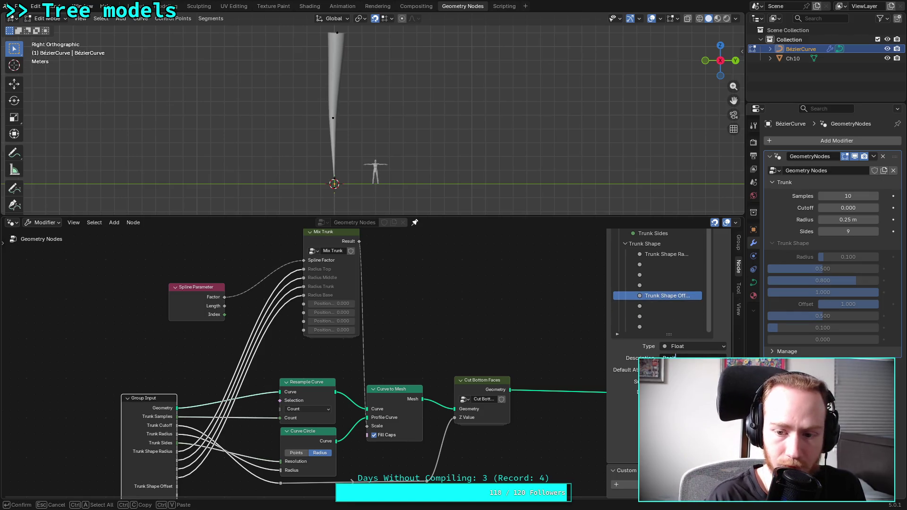
{"action": "key", "text": "Return"}
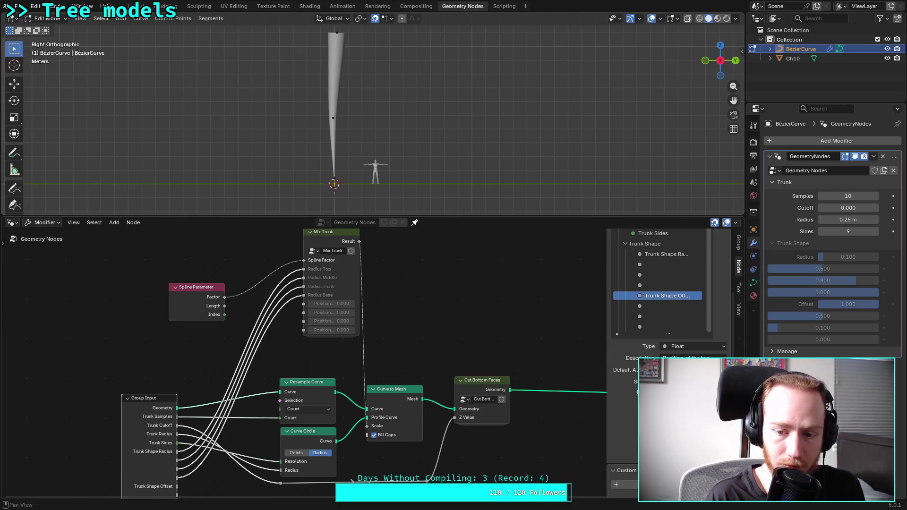
Save the file and step through the Trunk Shape offset inputs to review them
{"action": "key", "text": "ctrl+s"}
{"action": "left_click", "coordinate": [675, 306]}
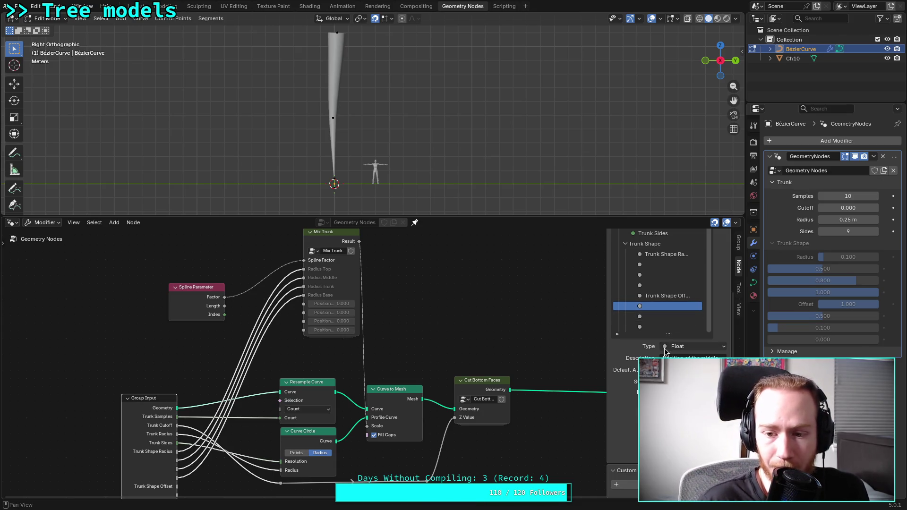
{"action": "left_click", "coordinate": [665, 296]}
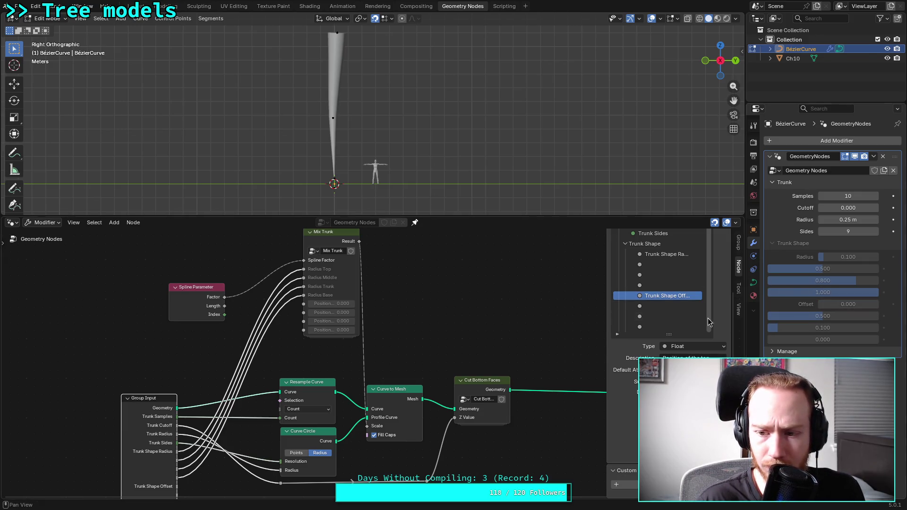
{"action": "left_click", "coordinate": [675, 307]}
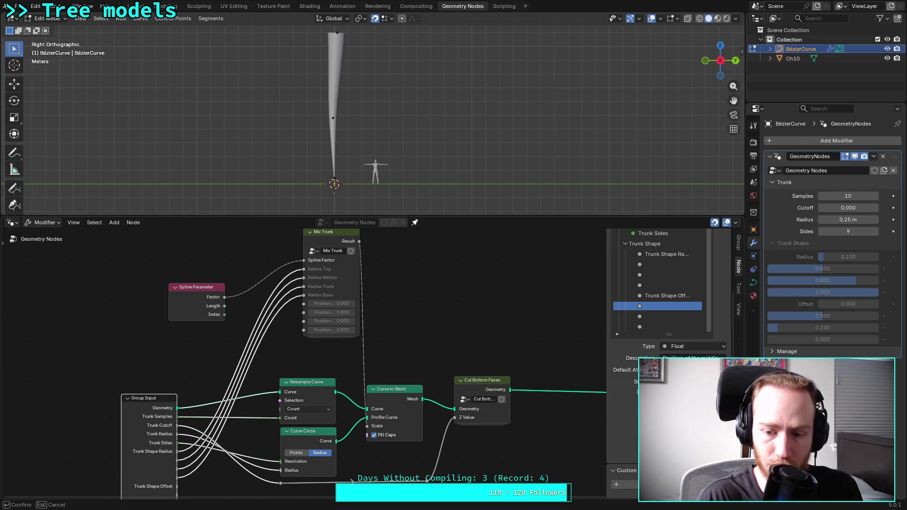
{"action": "left_click", "coordinate": [658, 316]}
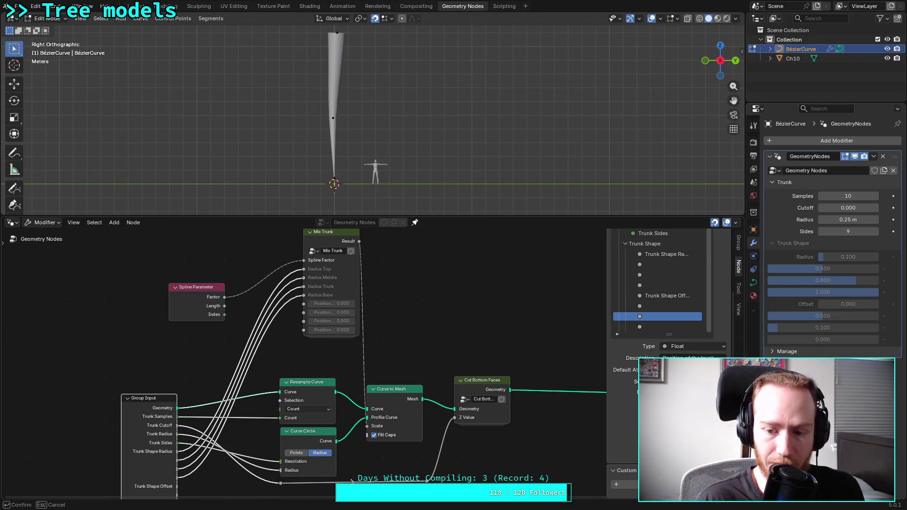
Set the second offset to 0.900 and the last offset to 1.000, then save
{"action": "left_click", "coordinate": [825, 333]}
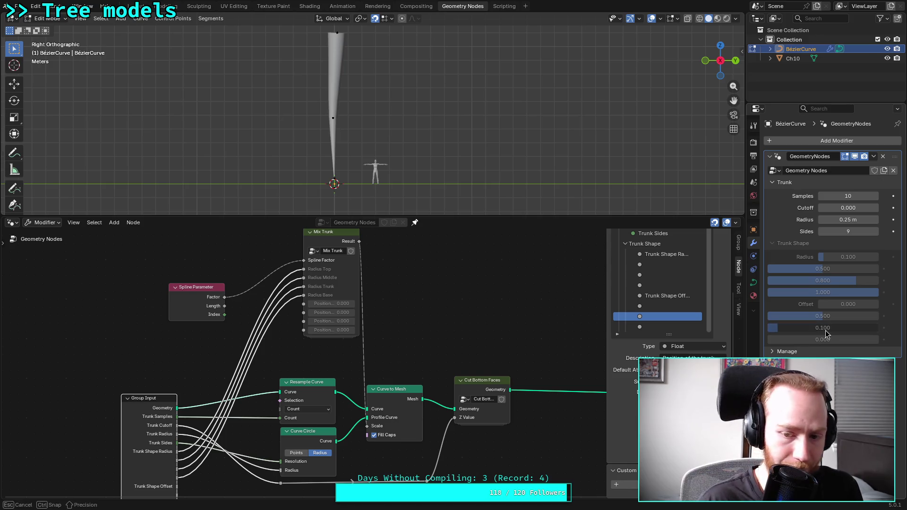
{"action": "left_click_drag", "start_coordinate": [825, 333], "coordinate": [869, 327]}
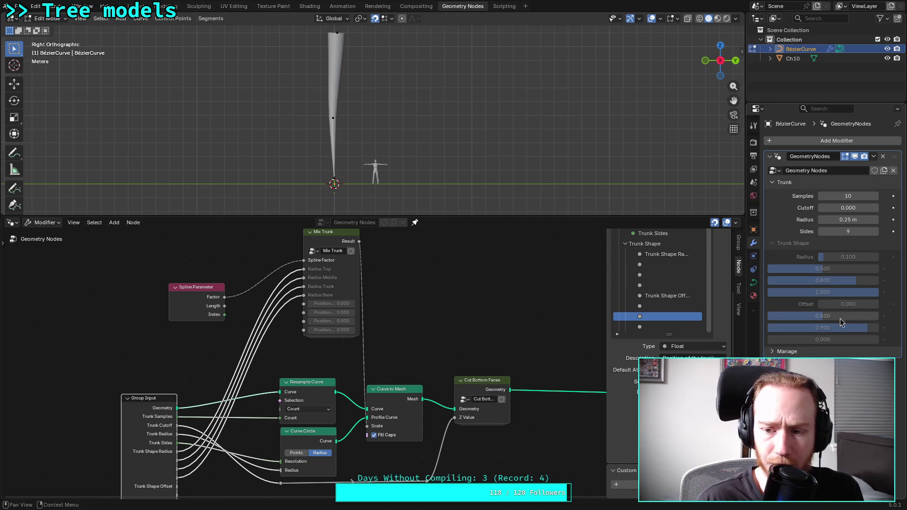
{"action": "left_click", "coordinate": [686, 329]}
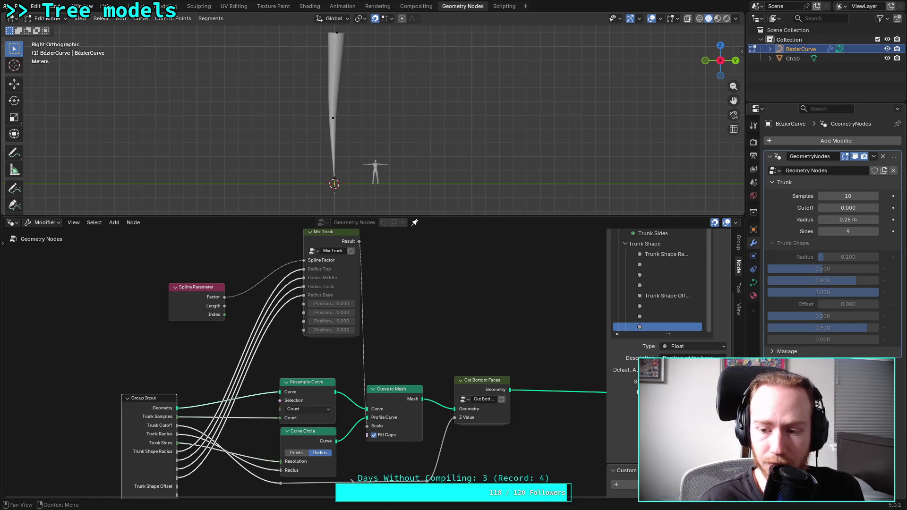
{"action": "left_click_drag", "start_coordinate": [809, 339], "coordinate": [878, 339]}
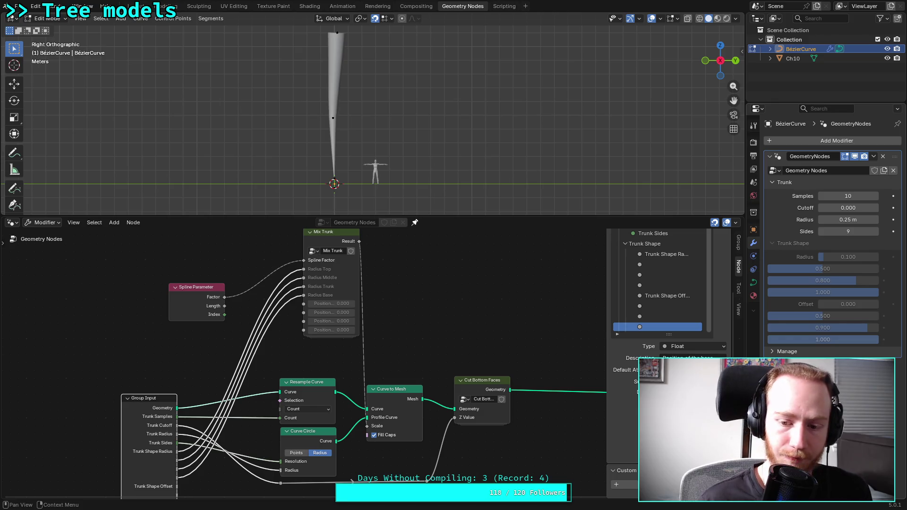
{"action": "key", "text": "ctrl+s"}
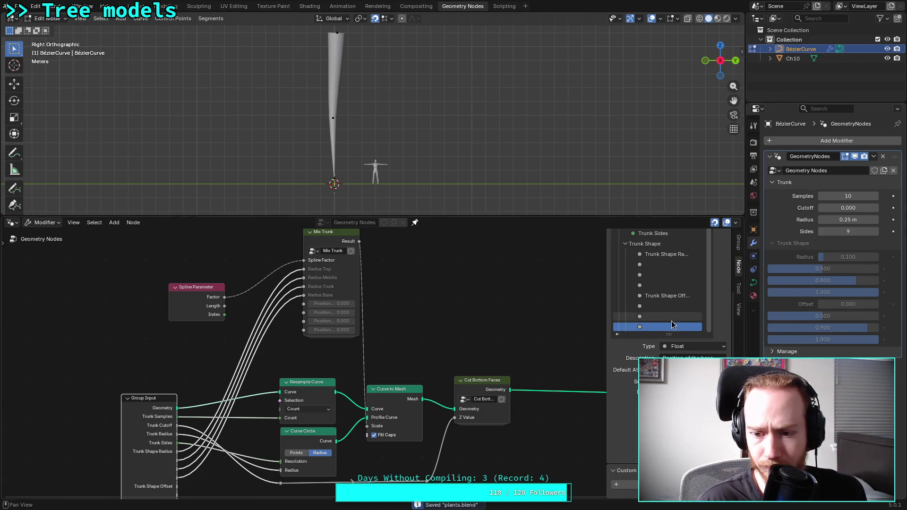
Wire the Group Input offsets into Mix Trunk's Position Top, Middle, Trunk and Base, and save
{"action": "left_click", "coordinate": [671, 306]}
{"action": "left_click", "coordinate": [672, 296]}
{"action": "scroll", "coordinate": [617, 261], "scroll_direction": "up", "scroll_amount": 1}
{"action": "scroll", "coordinate": [371, 364], "scroll_direction": "down", "scroll_amount": 1}
{"action": "left_click_drag", "start_coordinate": [218, 460], "coordinate": [318, 318]}
{"action": "mouse_move", "coordinate": [217, 468]}
{"action": "left_mouse_down"}
{"action": "mouse_move", "coordinate": [324, 333]}
{"action": "mouse_move", "coordinate": [318, 323]}
{"action": "left_mouse_up"}
{"action": "mouse_move", "coordinate": [218, 475]}
{"action": "left_mouse_down"}
{"action": "mouse_move", "coordinate": [314, 369]}
{"action": "mouse_move", "coordinate": [318, 330]}
{"action": "left_mouse_up"}
{"action": "left_click_drag", "start_coordinate": [218, 482], "coordinate": [318, 337]}
{"action": "key", "text": "ctrl+s"}
{"action": "left_click", "coordinate": [347, 262]}
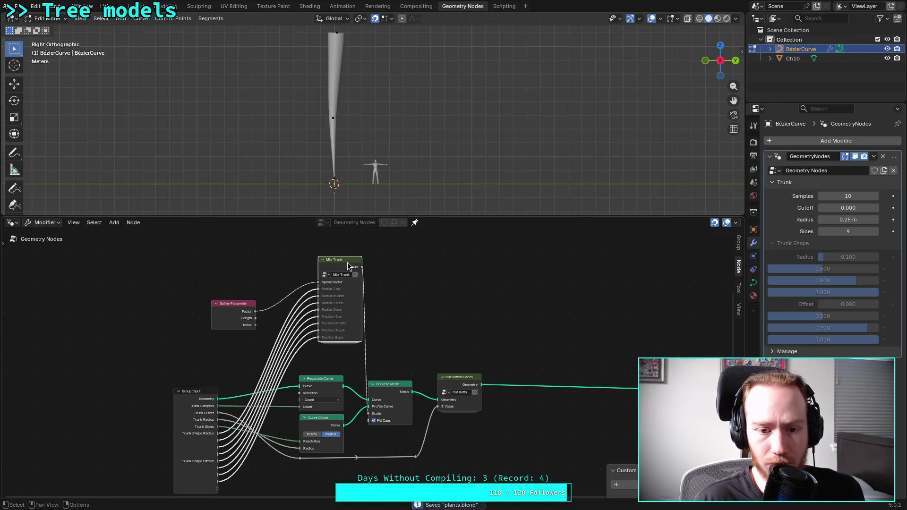
Enter the Mix Trunk group, frame its nodes, save, and hide the sidebar
{"action": "key", "text": "Tab"}
{"action": "key", "text": "Home"}
{"action": "scroll", "coordinate": [318, 367], "scroll_direction": "up", "scroll_amount": 3}
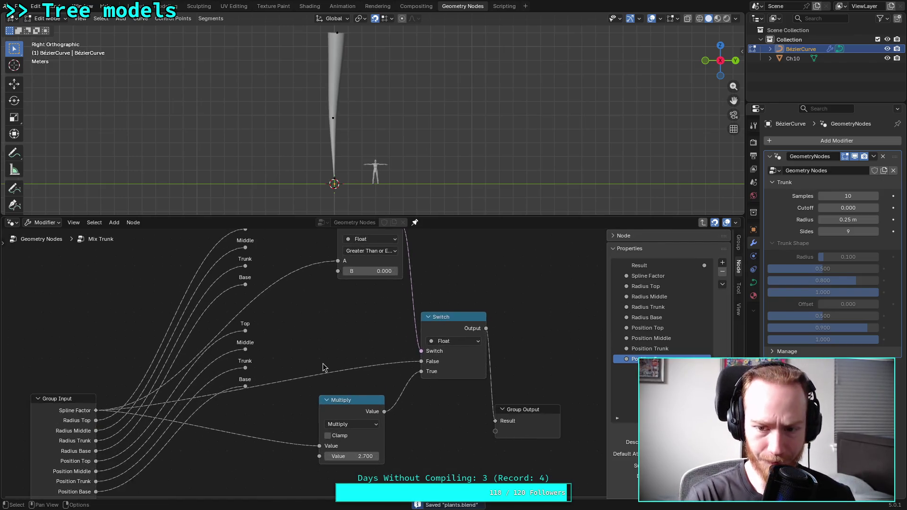
{"action": "scroll", "coordinate": [324, 358], "scroll_direction": "down", "scroll_amount": 2}
{"action": "scroll", "coordinate": [329, 335], "scroll_direction": "up", "scroll_amount": 1}
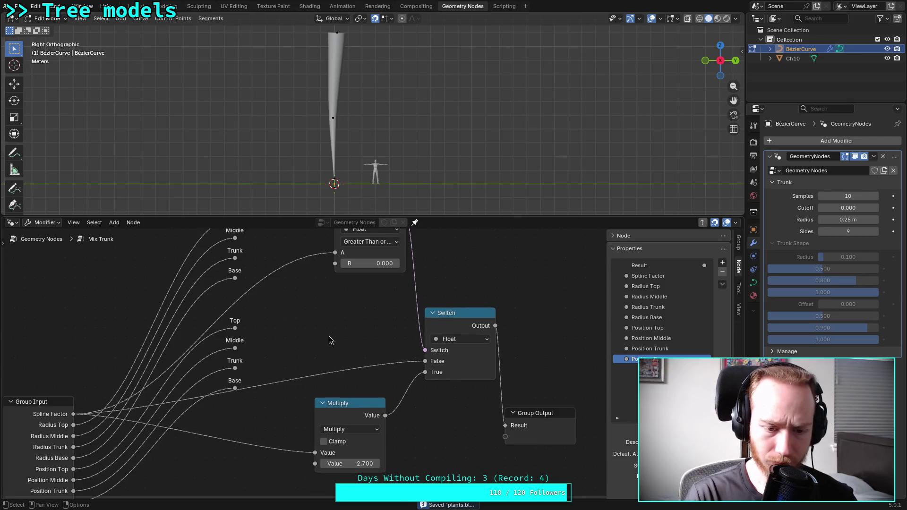
{"action": "middle_click_drag", "start_coordinate": [318, 318], "coordinate": [331, 369]}
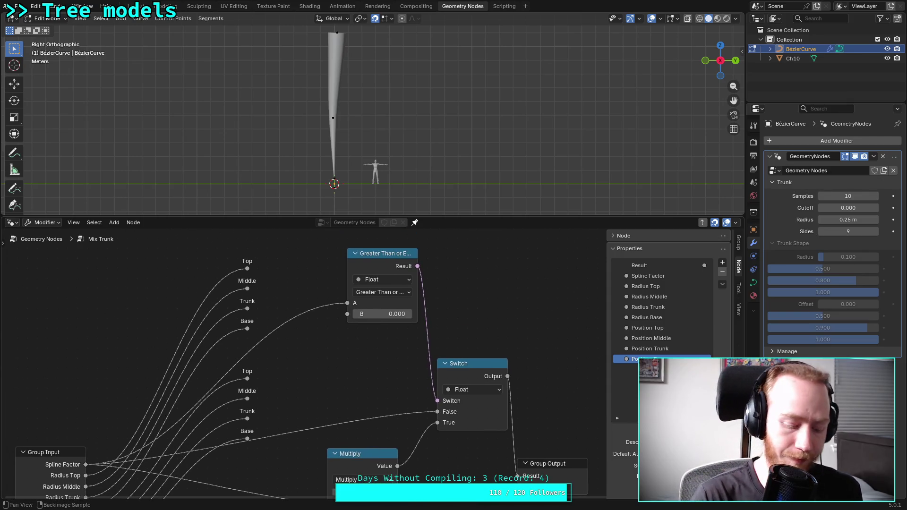
{"action": "key", "text": "ctrl+s"}
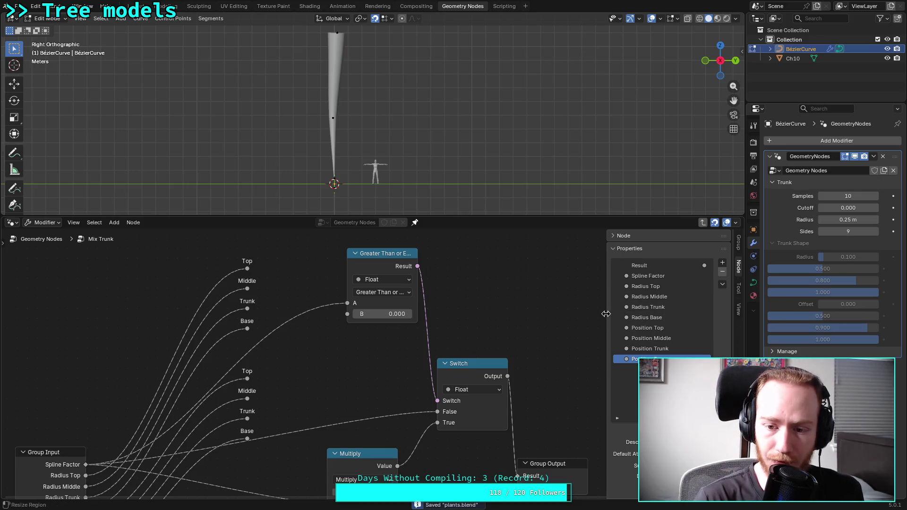
{"action": "key", "text": "n"}
Move Group Output further right and the Multiply node lower to spread out the group
{"action": "mouse_move", "coordinate": [491, 307]}
{"action": "middle_mouse_down"}
{"action": "mouse_move", "coordinate": [488, 274]}
{"action": "mouse_move", "coordinate": [509, 263]}
{"action": "middle_mouse_up"}
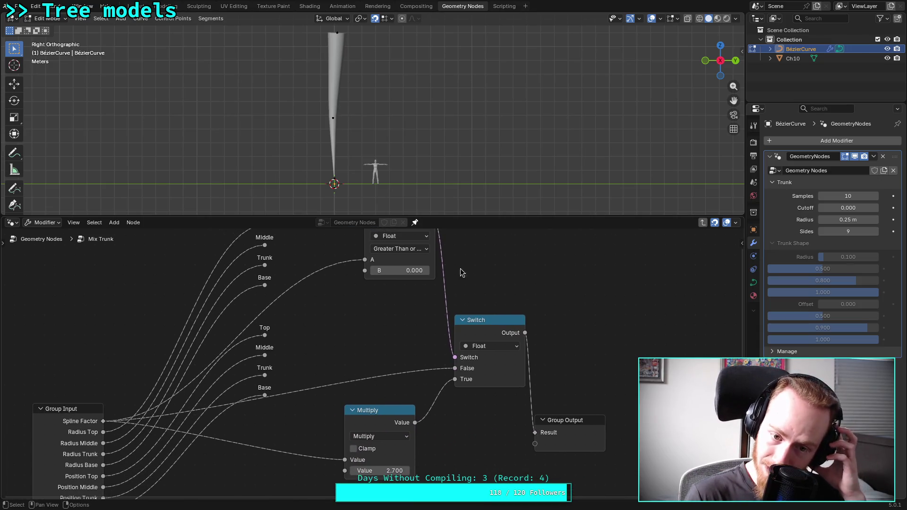
{"action": "scroll", "coordinate": [492, 274], "scroll_direction": "down", "scroll_amount": 4}
{"action": "left_click_drag", "start_coordinate": [533, 421], "coordinate": [647, 404]}
{"action": "left_click_drag", "start_coordinate": [371, 420], "coordinate": [386, 427]}
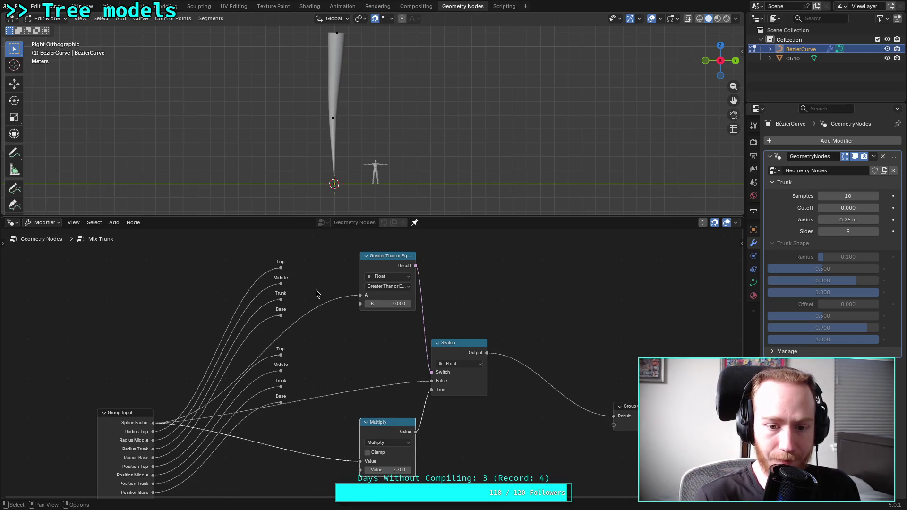
{"action": "mouse_move", "coordinate": [281, 316]}
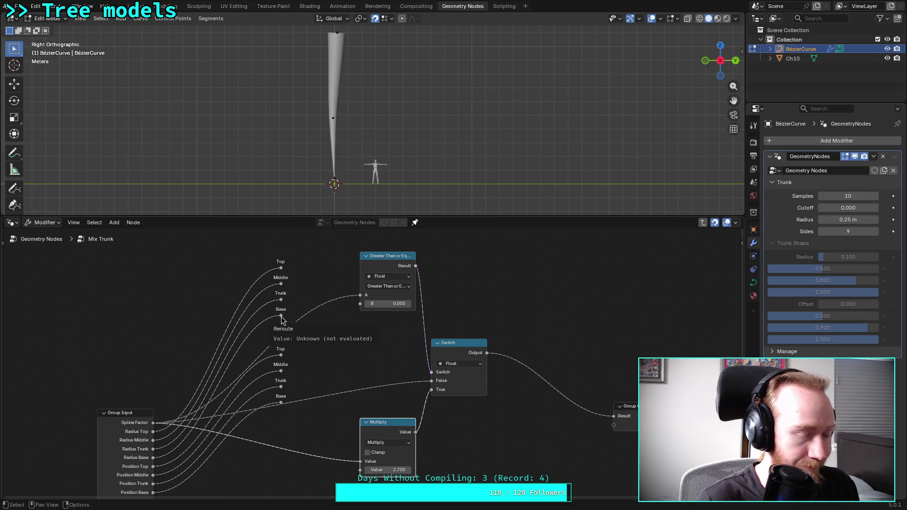
{"action": "mouse_move", "coordinate": [466, 431]}
{"action": "middle_mouse_down"}
{"action": "mouse_move", "coordinate": [443, 407]}
{"action": "mouse_move", "coordinate": [467, 385]}
{"action": "middle_mouse_up"}
{"action": "mouse_move", "coordinate": [395, 381]}
{"action": "left_mouse_down"}
{"action": "mouse_move", "coordinate": [406, 390]}
{"action": "mouse_move", "coordinate": [396, 406]}
{"action": "left_mouse_up"}
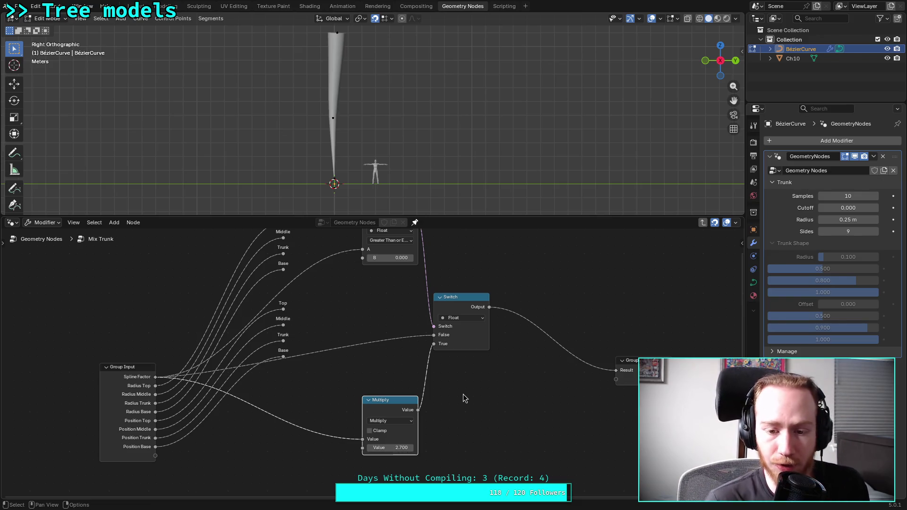
{"action": "scroll", "coordinate": [465, 384], "scroll_direction": "down", "scroll_amount": 1}
{"action": "scroll", "coordinate": [466, 383], "scroll_direction": "down", "scroll_amount": 1}
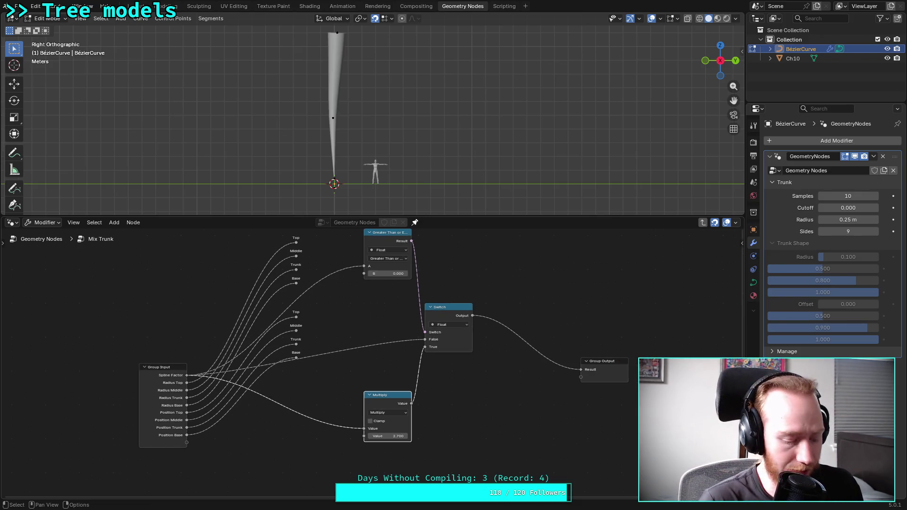
{"action": "middle_click_drag", "start_coordinate": [480, 391], "coordinate": [400, 349]}
{"action": "scroll", "coordinate": [399, 349], "scroll_direction": "up", "scroll_amount": 3}
{"action": "scroll", "coordinate": [398, 353], "scroll_direction": "up", "scroll_amount": 1}
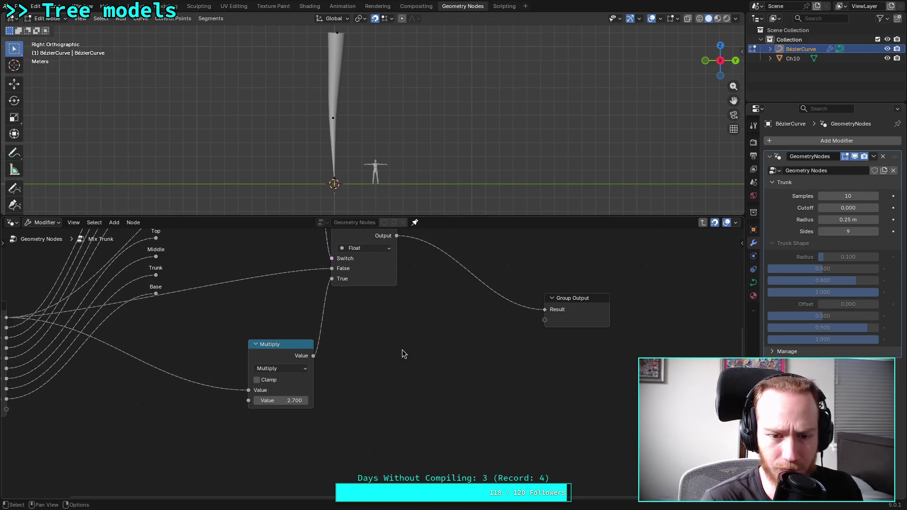
Add a Greater Than Compare node inside the group, then delete it again
{"action": "right_click", "coordinate": [402, 350]}
{"action": "mouse_move", "coordinate": [406, 350]}
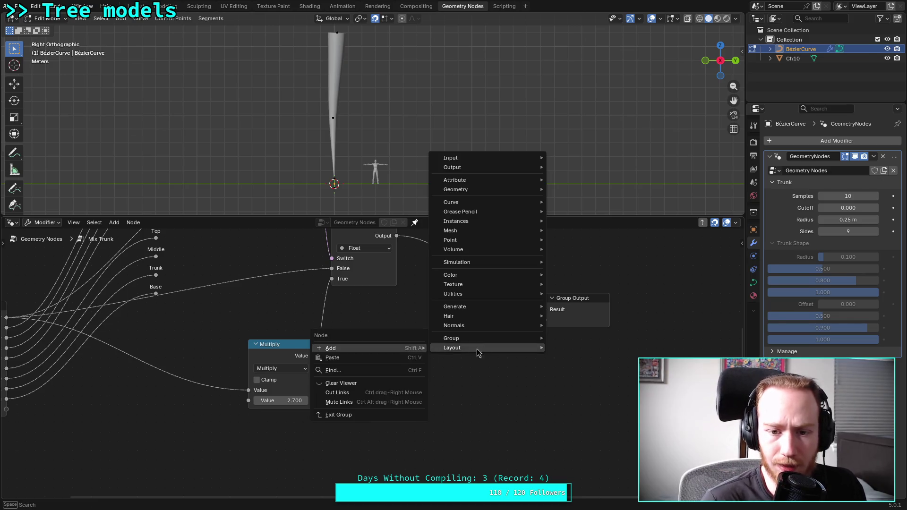
{"action": "mouse_move", "coordinate": [522, 281]}
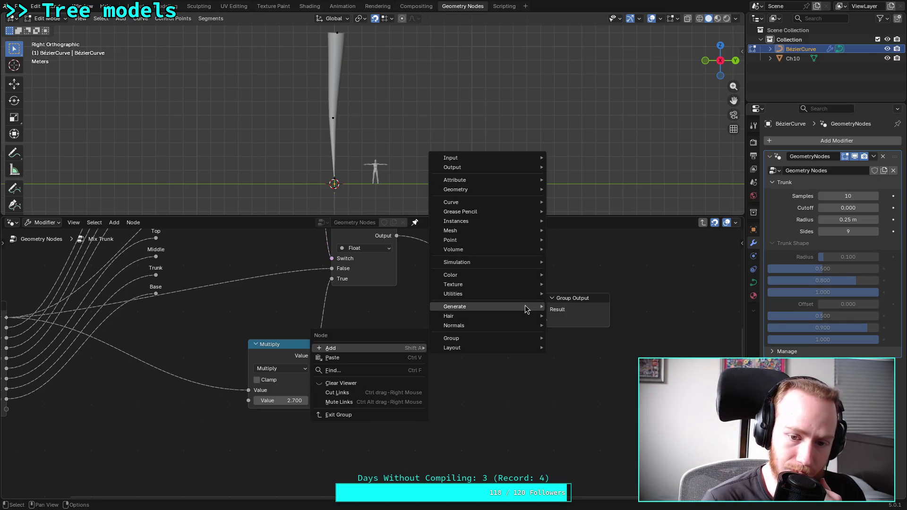
{"action": "mouse_move", "coordinate": [600, 294]}
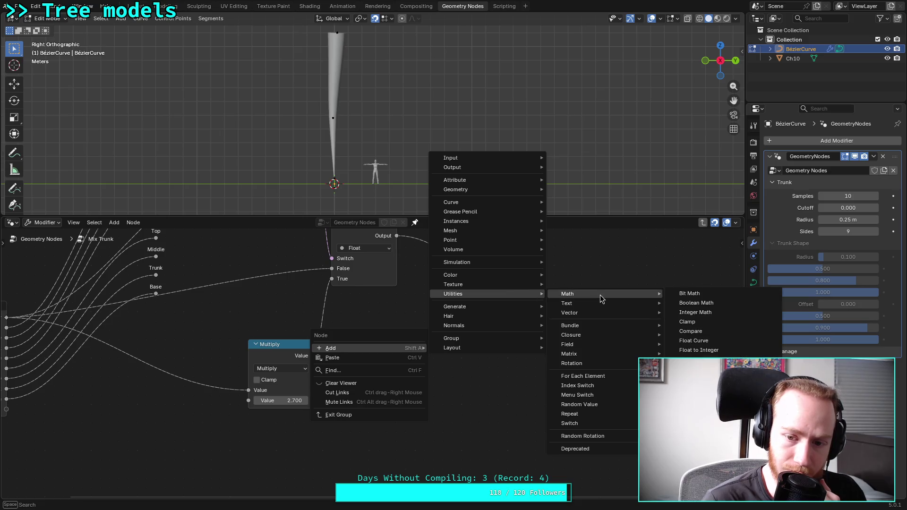
{"action": "left_click", "coordinate": [722, 334]}
{"action": "left_click", "coordinate": [481, 362]}
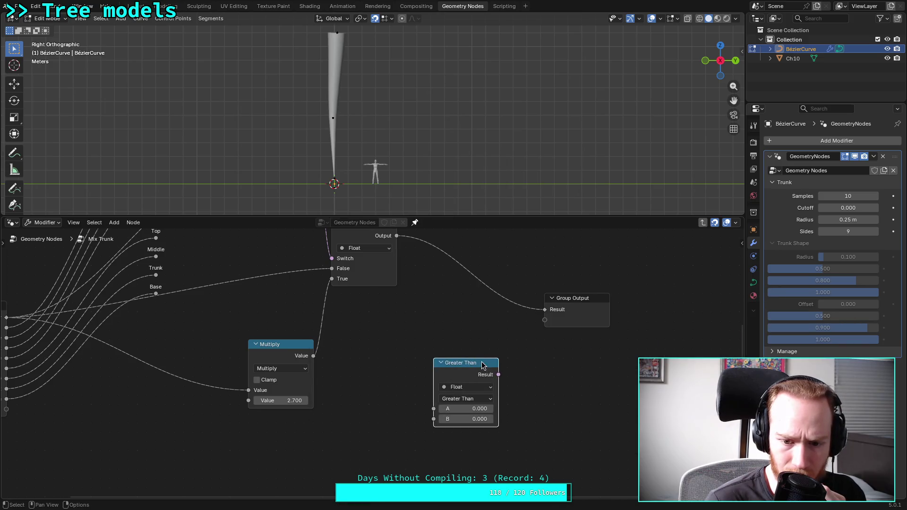
{"action": "left_click", "coordinate": [474, 399]}
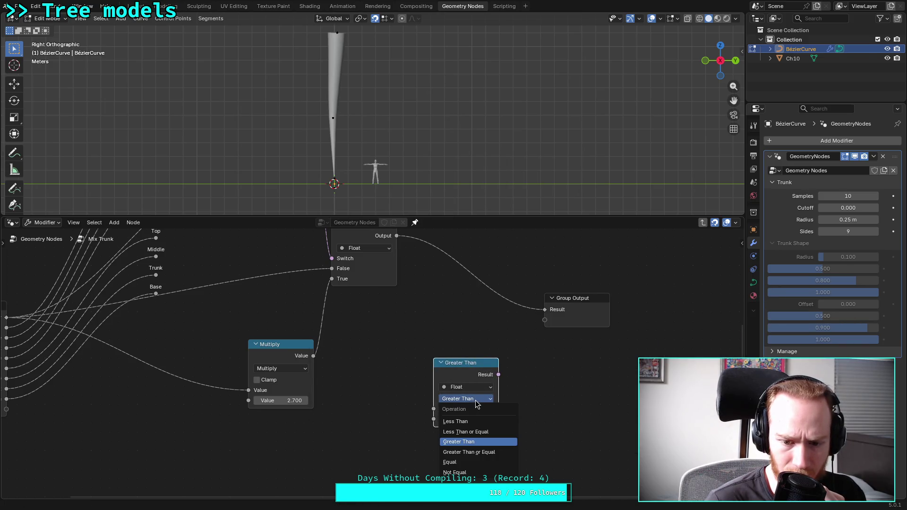
{"action": "left_click", "coordinate": [475, 400]}
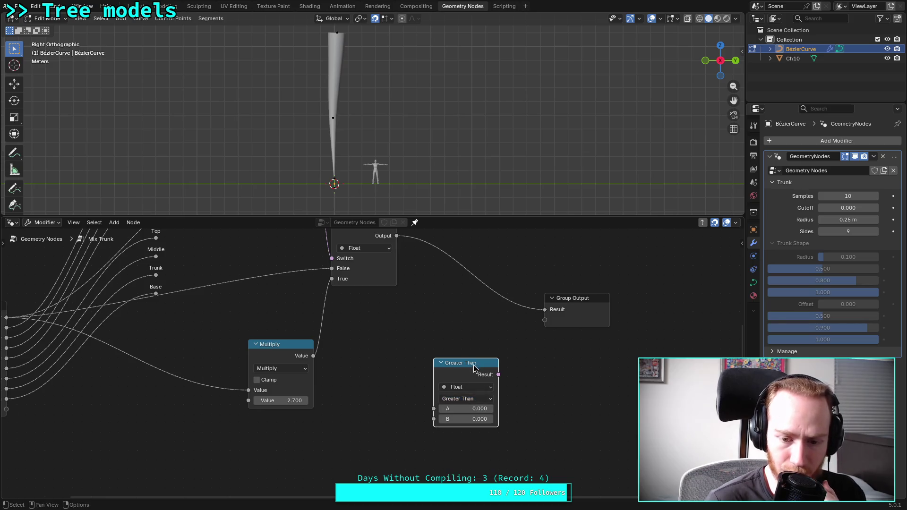
{"action": "key", "text": "x"}
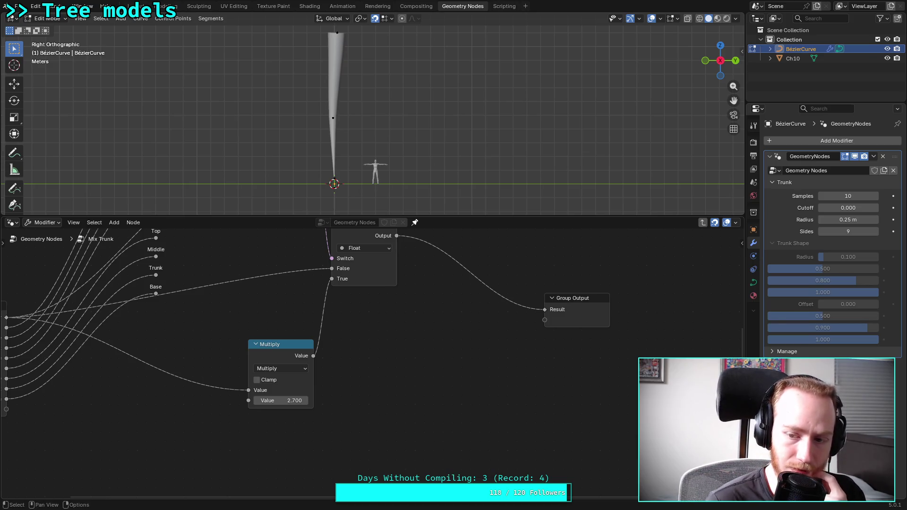
Reopen the add-node menu and browse its node categories
{"action": "right_click", "coordinate": [439, 362]}
{"action": "mouse_move", "coordinate": [562, 277]}
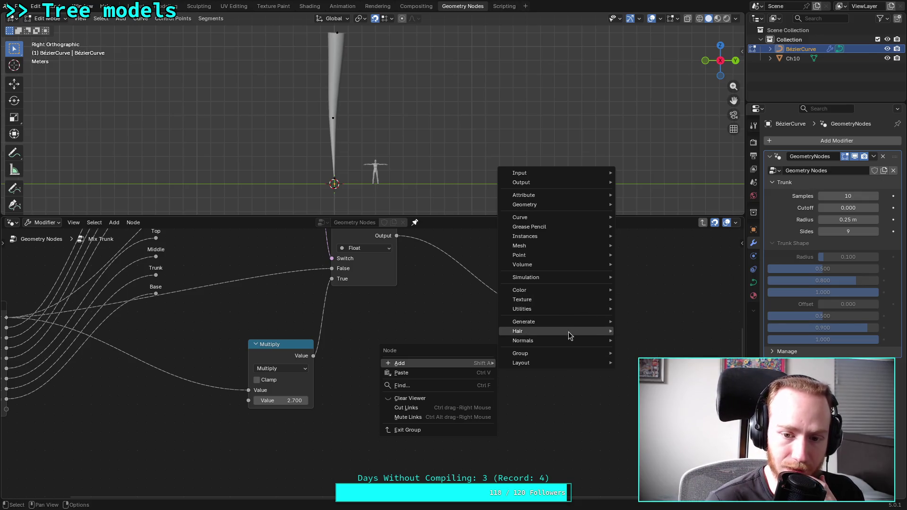
{"action": "mouse_move", "coordinate": [563, 334]}
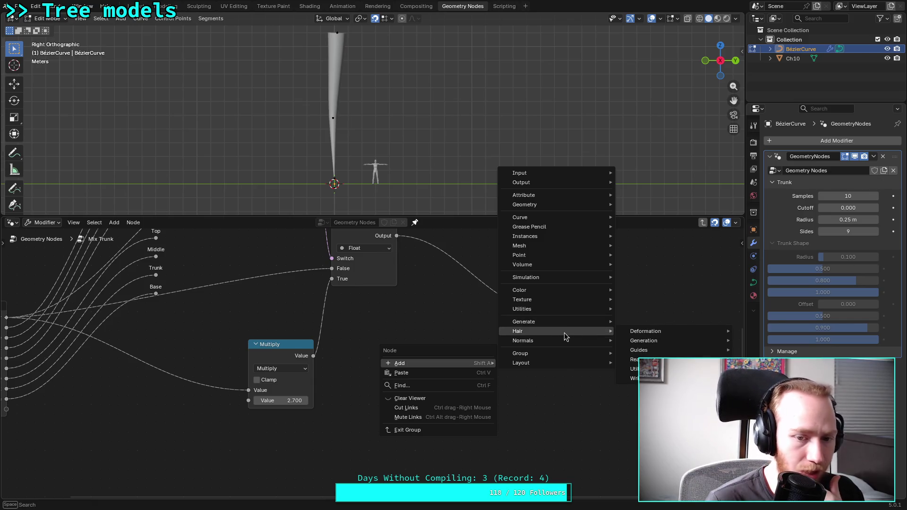
{"action": "scroll", "coordinate": [368, 302], "scroll_direction": "down", "scroll_amount": 1}
{"action": "right_click", "coordinate": [358, 304]}
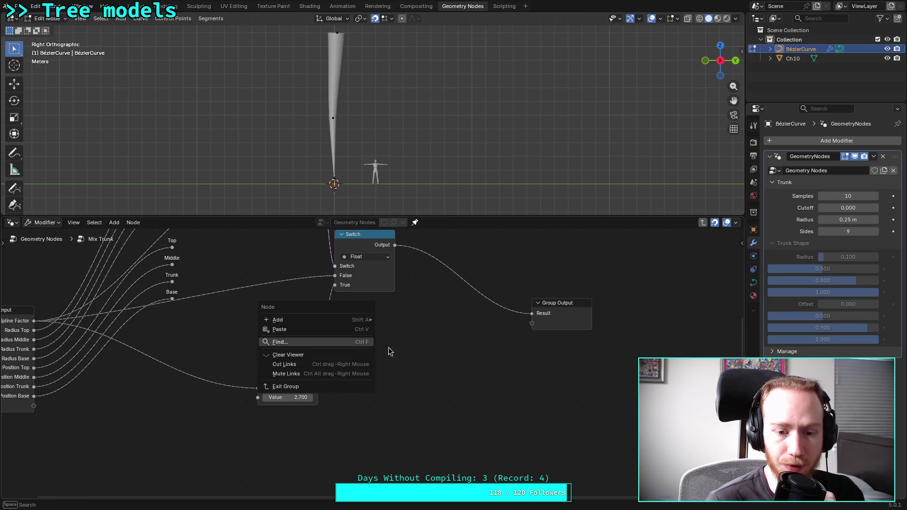
Delete the Multiply, comparison and Switch nodes from the Mix Trunk group
{"action": "middle_click_drag", "start_coordinate": [375, 319], "coordinate": [482, 353]}
{"action": "left_click", "coordinate": [399, 385]}
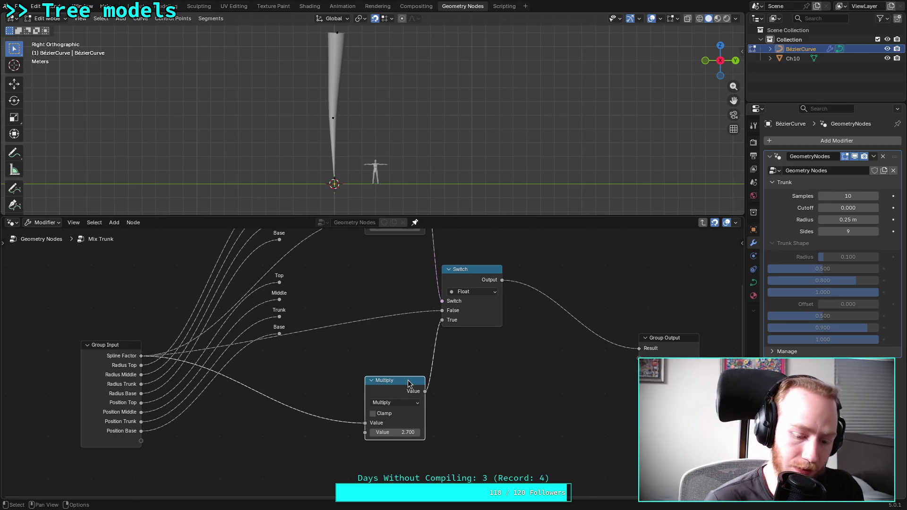
{"action": "key", "text": "x"}
{"action": "left_click", "coordinate": [474, 274]}
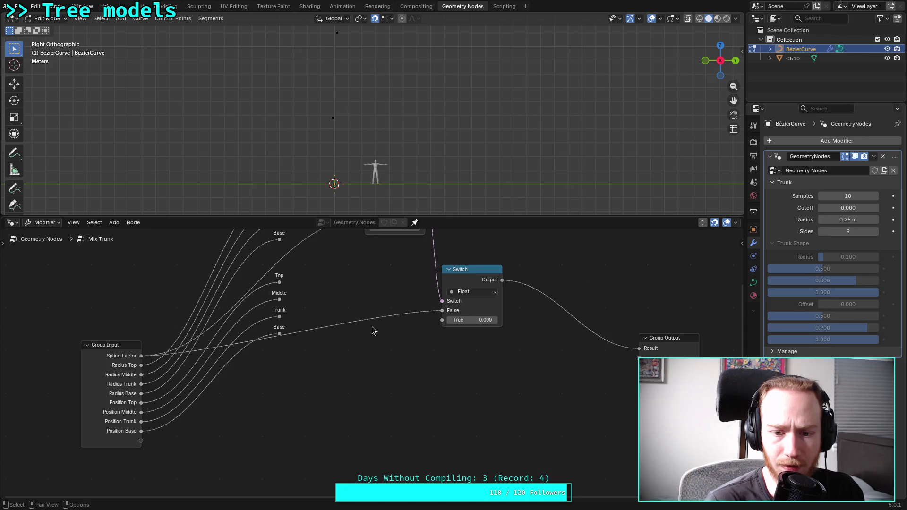
{"action": "middle_click_drag", "start_coordinate": [395, 281], "coordinate": [363, 329]}
{"action": "left_click_drag", "start_coordinate": [420, 306], "coordinate": [455, 314]}
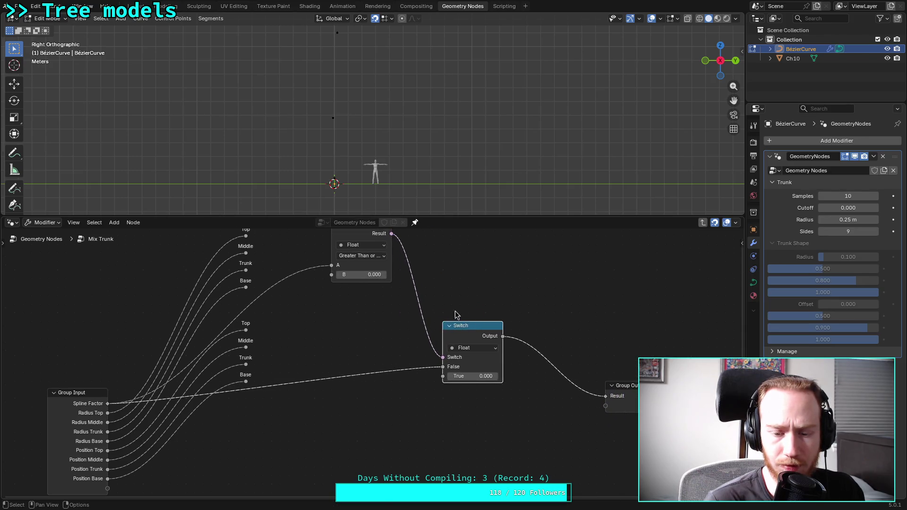
{"action": "scroll", "coordinate": [421, 285], "scroll_direction": "up", "scroll_amount": 2, "text": "shift"}
{"action": "left_click", "coordinate": [400, 288]}
{"action": "key", "text": "x"}
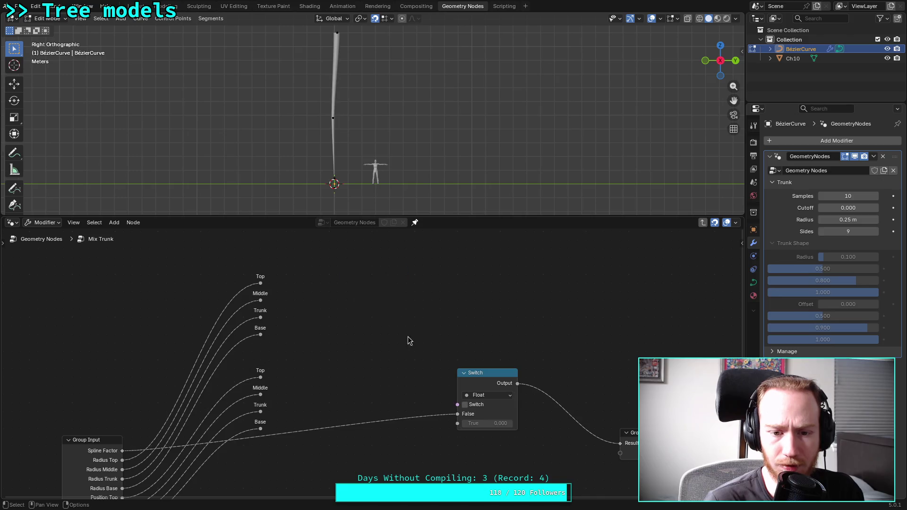
{"action": "scroll", "coordinate": [407, 336], "scroll_direction": "down", "scroll_amount": 4, "text": "shift"}
{"action": "left_click_drag", "start_coordinate": [472, 303], "coordinate": [446, 387]}
{"action": "key", "text": "x"}
Link Spline Factor directly to Group Output's Result and recentre the view
{"action": "left_click_drag", "start_coordinate": [116, 362], "coordinate": [614, 356]}
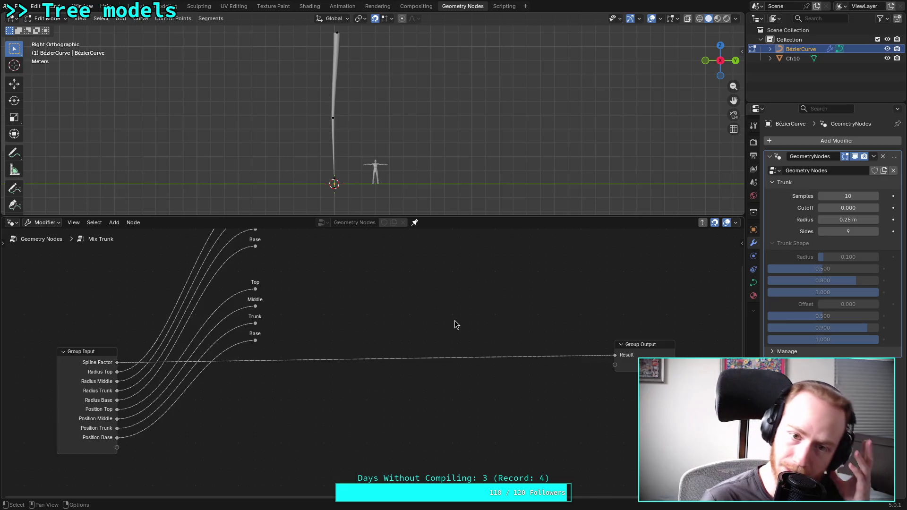
{"action": "mouse_move", "coordinate": [440, 296]}
{"action": "middle_mouse_down"}
{"action": "mouse_move", "coordinate": [405, 329]}
{"action": "mouse_move", "coordinate": [398, 359]}
{"action": "mouse_move", "coordinate": [427, 340]}
{"action": "middle_mouse_up"}
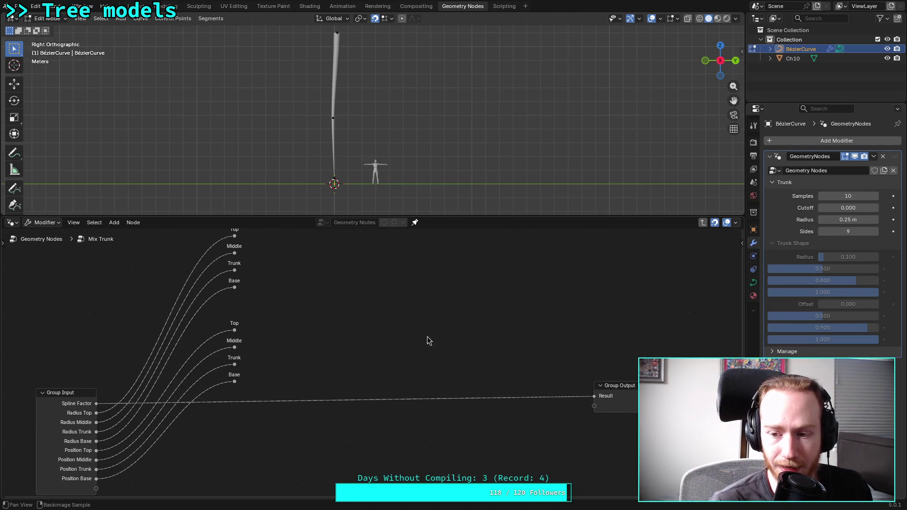
{"action": "middle_click_drag", "start_coordinate": [516, 348], "coordinate": [524, 334]}
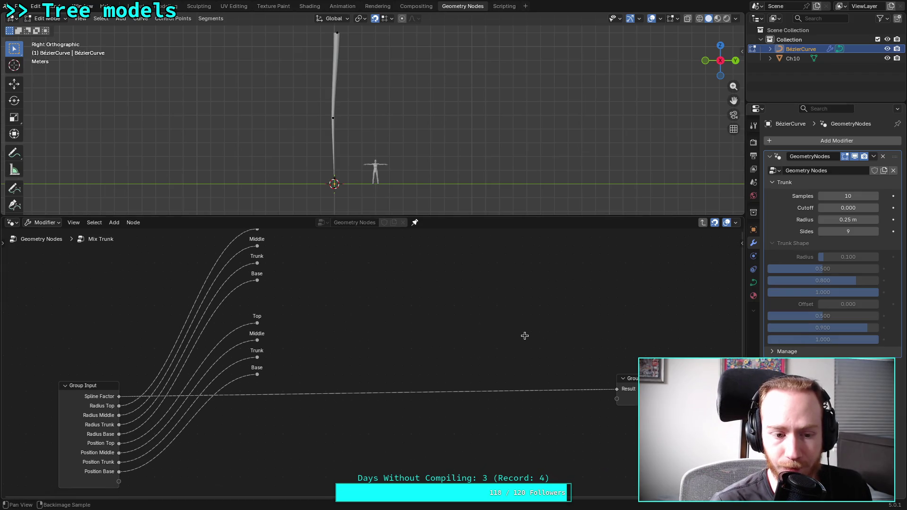
Add a Math node and set its operation to Subtract
{"action": "right_click", "coordinate": [433, 319]}
{"action": "mouse_move", "coordinate": [419, 311]}
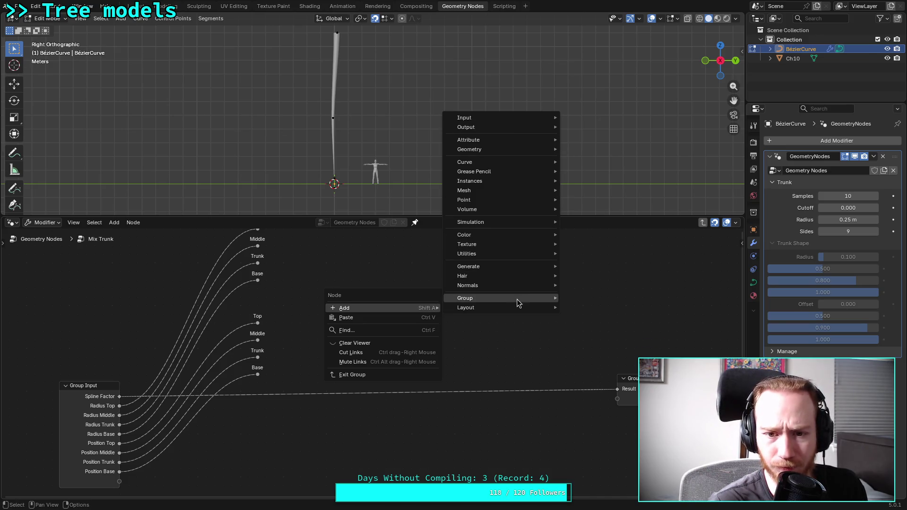
{"action": "mouse_move", "coordinate": [519, 212]}
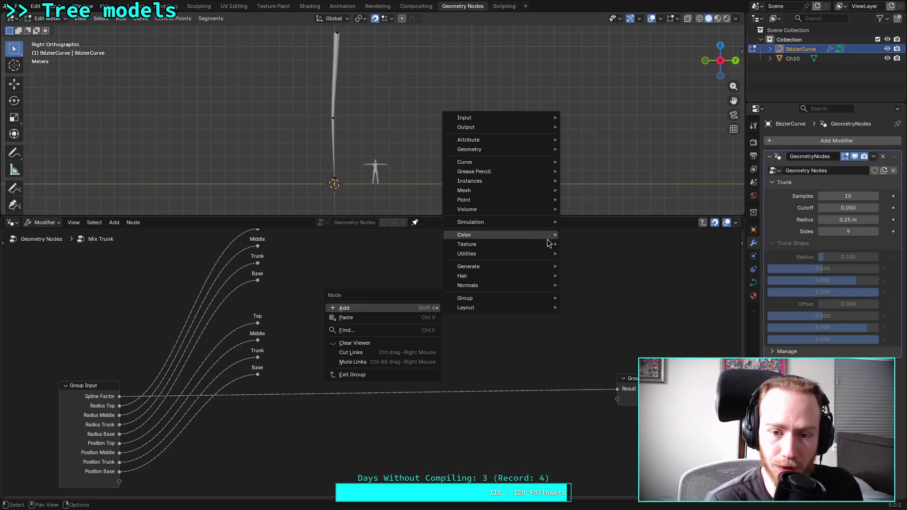
{"action": "mouse_move", "coordinate": [548, 255]}
{"action": "mouse_move", "coordinate": [610, 254]}
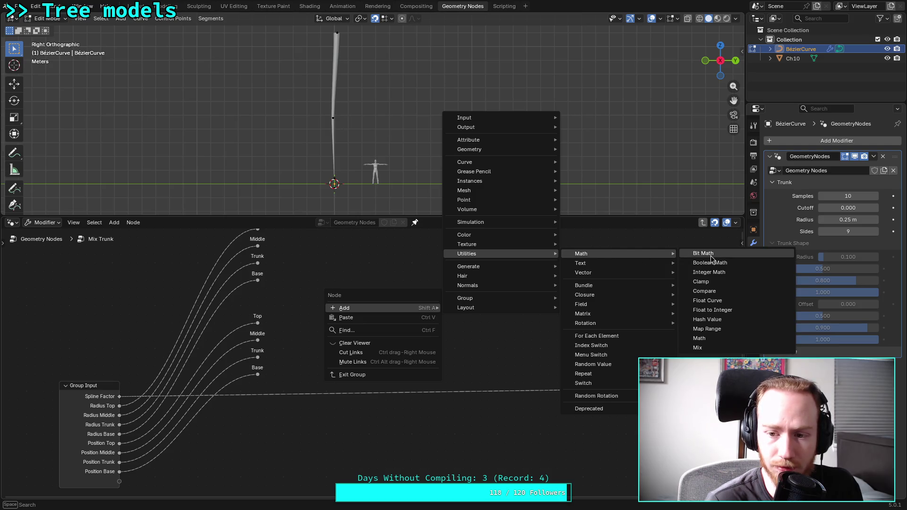
{"action": "left_click", "coordinate": [721, 337]}
{"action": "left_click", "coordinate": [420, 307]}
{"action": "left_click", "coordinate": [420, 307]}
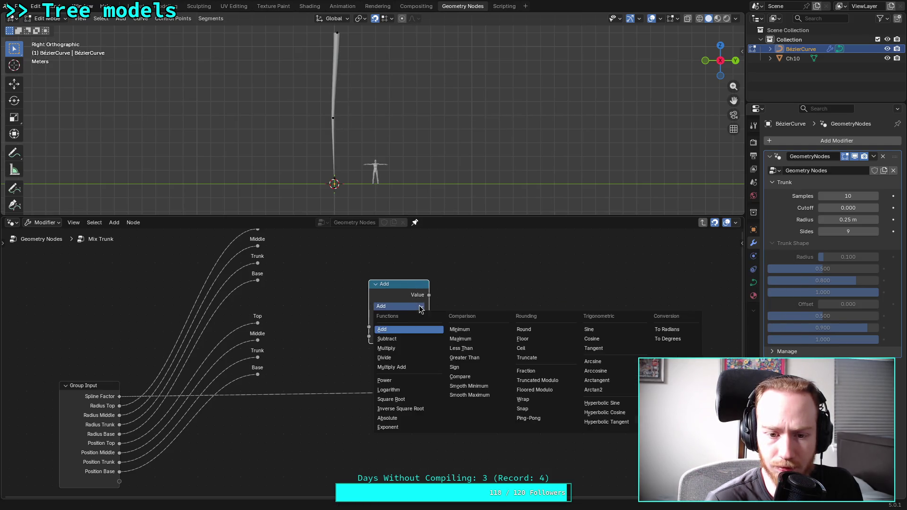
{"action": "left_click", "coordinate": [406, 339]}
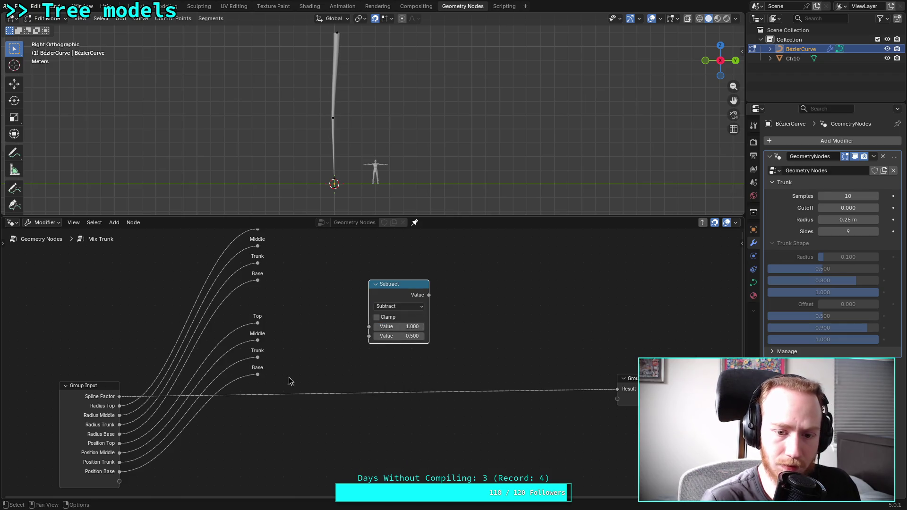
Feed Spline Factor into Subtract's second Value, send its clamped result to Result
{"action": "left_click_drag", "start_coordinate": [119, 396], "coordinate": [368, 335]}
{"action": "left_click_drag", "start_coordinate": [428, 295], "coordinate": [617, 389]}
{"action": "left_click", "coordinate": [384, 316]}
{"action": "mouse_move", "coordinate": [396, 283]}
{"action": "left_mouse_down"}
{"action": "mouse_move", "coordinate": [415, 311]}
{"action": "mouse_move", "coordinate": [414, 349]}
{"action": "mouse_move", "coordinate": [387, 371]}
{"action": "mouse_move", "coordinate": [210, 419]}
{"action": "mouse_move", "coordinate": [181, 437]}
{"action": "left_mouse_up"}
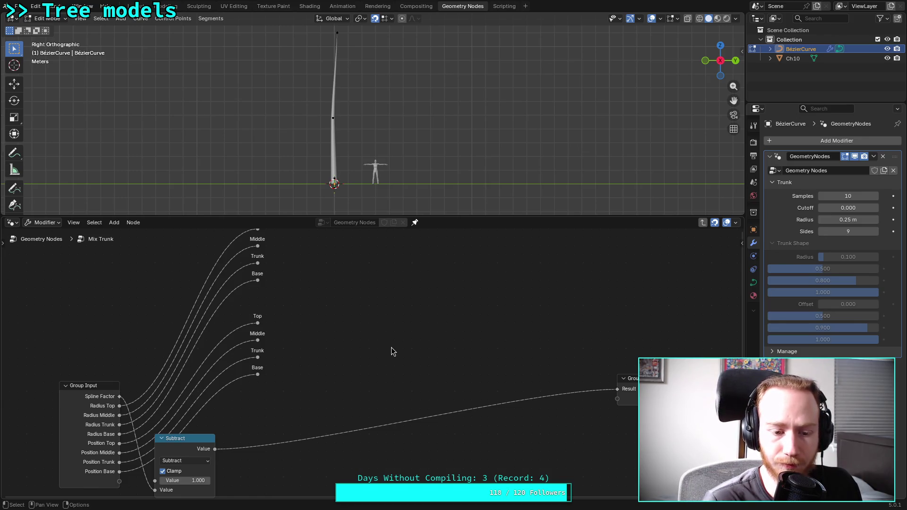
{"action": "mouse_move", "coordinate": [416, 339]}
{"action": "middle_mouse_down"}
{"action": "mouse_move", "coordinate": [411, 328]}
{"action": "mouse_move", "coordinate": [424, 343]}
{"action": "middle_mouse_up"}
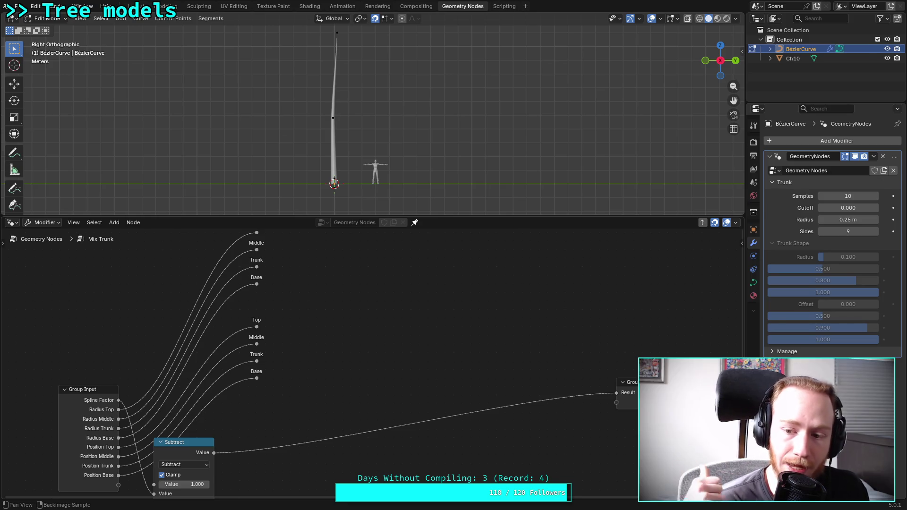
{"action": "right_click", "coordinate": [331, 290]}
Add a Less Than or Equal Compare node with Spline Factor in A and Base in B
{"action": "mouse_move", "coordinate": [442, 426]}
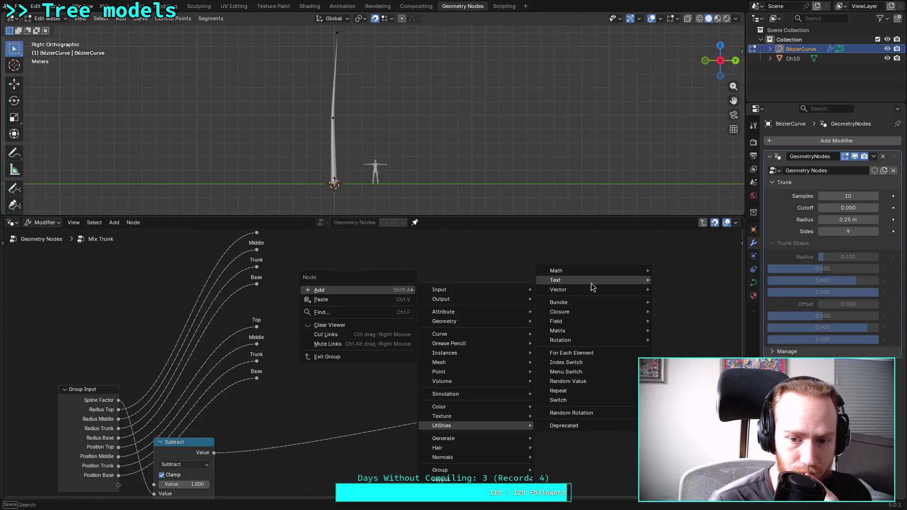
{"action": "mouse_move", "coordinate": [591, 270]}
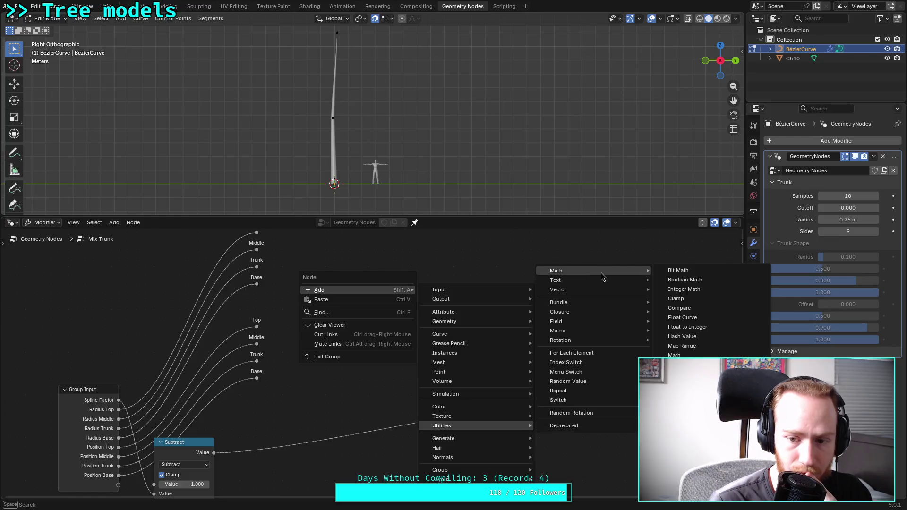
{"action": "left_click", "coordinate": [690, 309]}
{"action": "left_click", "coordinate": [419, 296]}
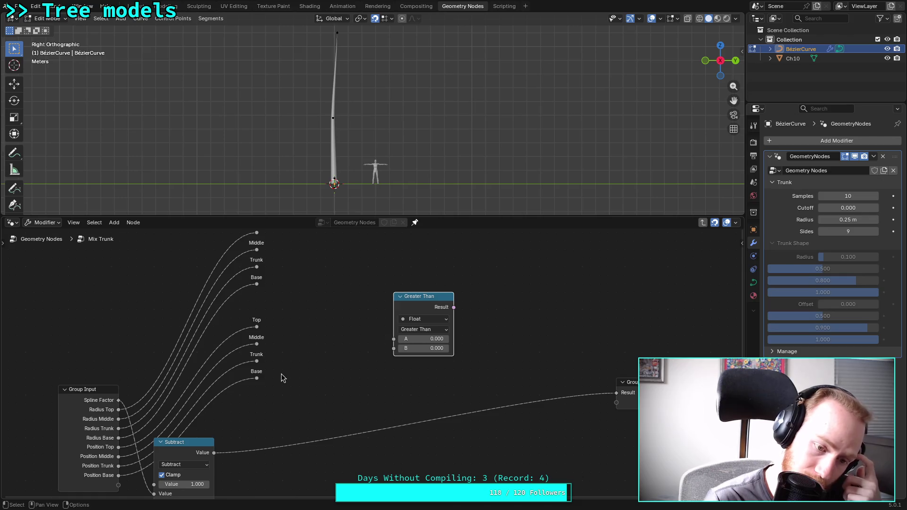
{"action": "mouse_move", "coordinate": [119, 403]}
{"action": "left_mouse_down"}
{"action": "mouse_move", "coordinate": [396, 351]}
{"action": "mouse_move", "coordinate": [394, 340]}
{"action": "left_mouse_up"}
{"action": "left_click", "coordinate": [423, 329]}
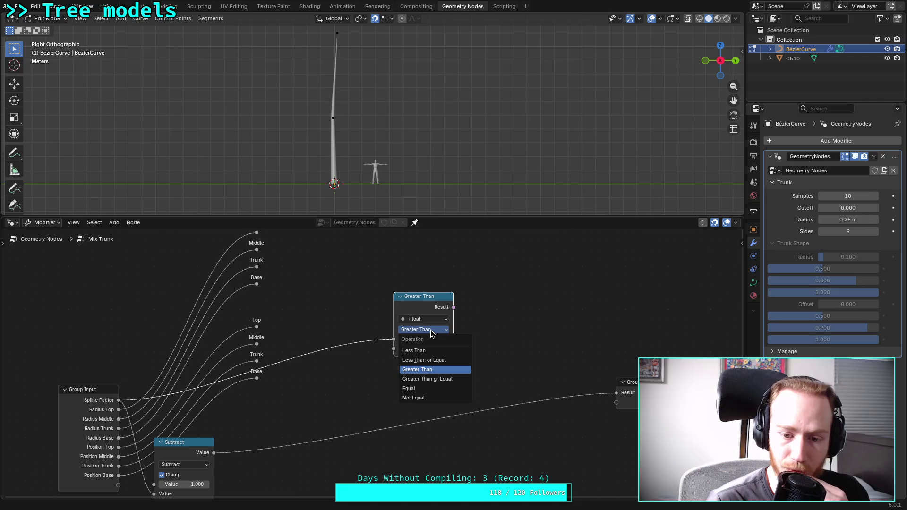
{"action": "left_click", "coordinate": [444, 363]}
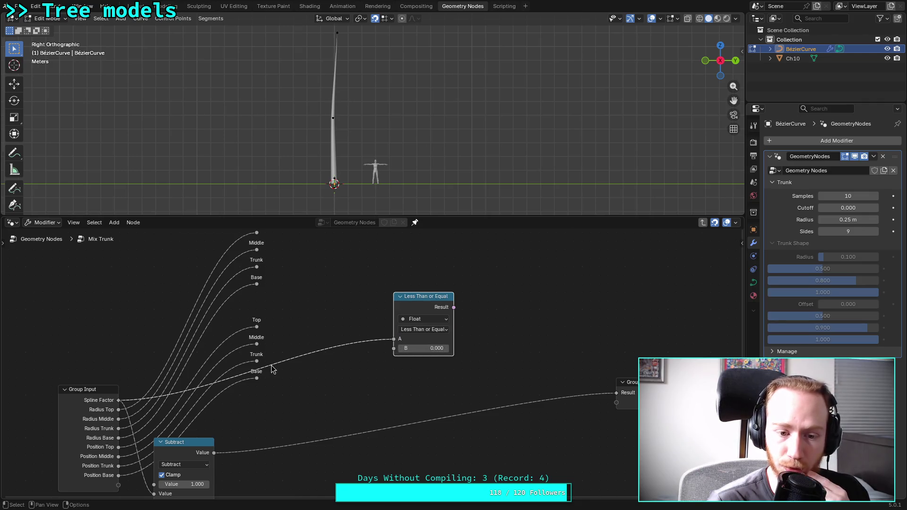
{"action": "mouse_move", "coordinate": [257, 379]}
{"action": "left_mouse_down"}
{"action": "mouse_move", "coordinate": [334, 376]}
{"action": "mouse_move", "coordinate": [395, 348]}
{"action": "left_mouse_up"}
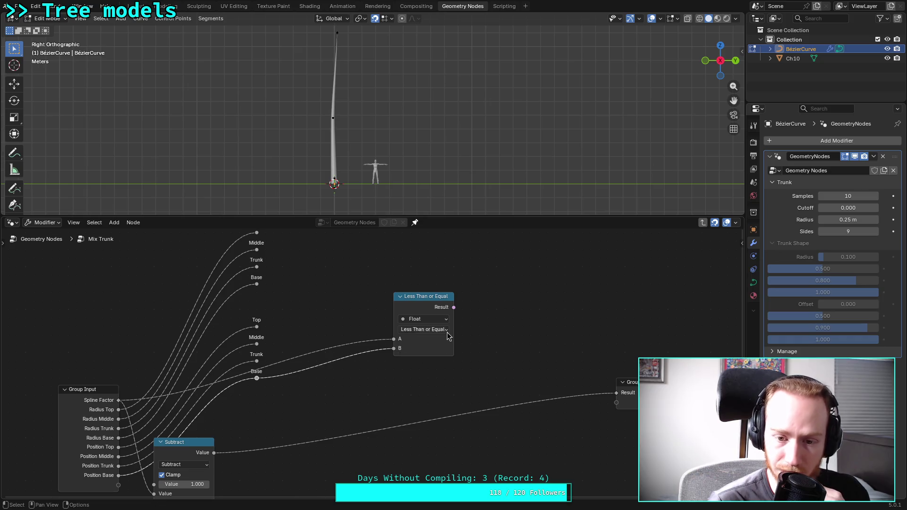
Move the Less Than or Equal node down-left
{"action": "right_click", "coordinate": [492, 318]}
{"action": "mouse_move", "coordinate": [493, 320]}
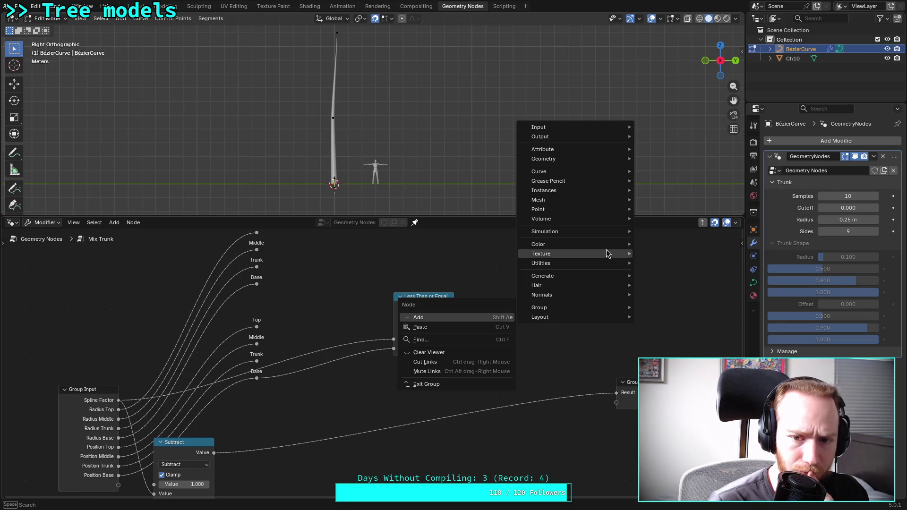
{"action": "left_click_drag", "start_coordinate": [421, 297], "coordinate": [394, 348]}
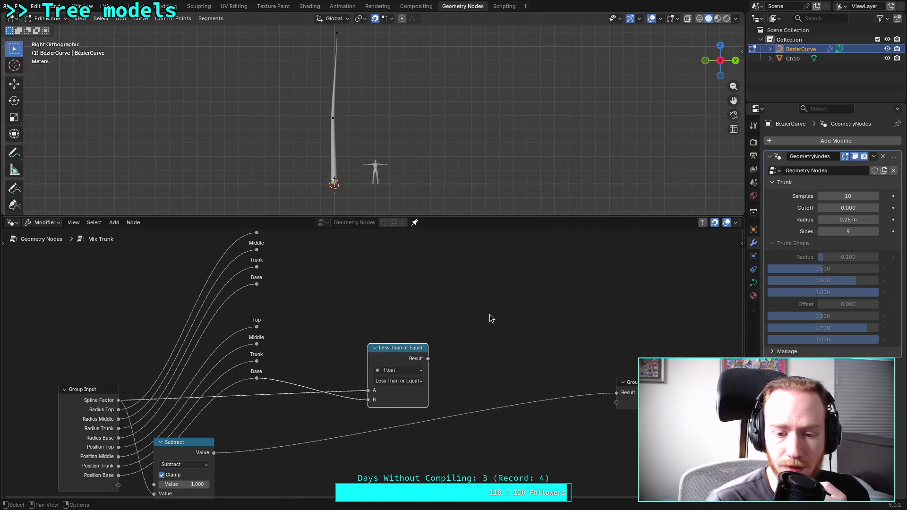
{"action": "right_click", "coordinate": [489, 313]}
Add a Map Range node fed by Spline Factor and widen it
{"action": "mouse_move", "coordinate": [491, 315]}
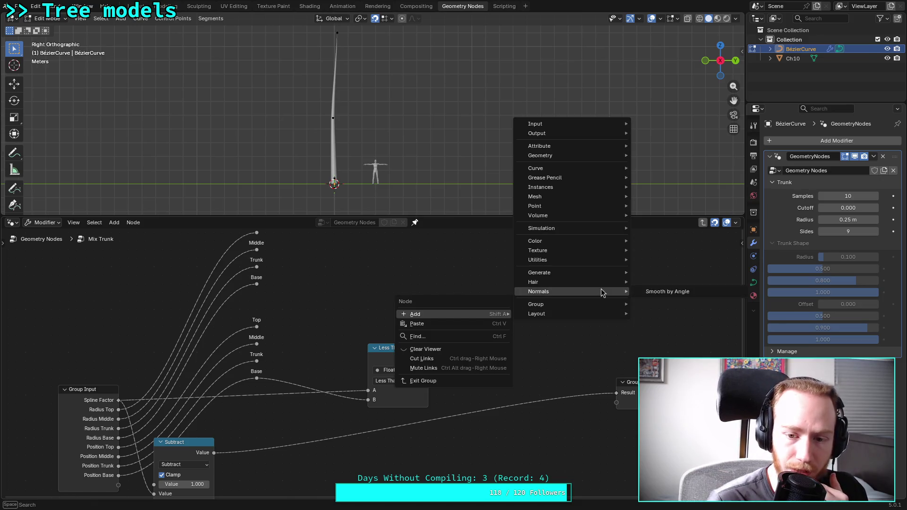
{"action": "mouse_move", "coordinate": [590, 260]}
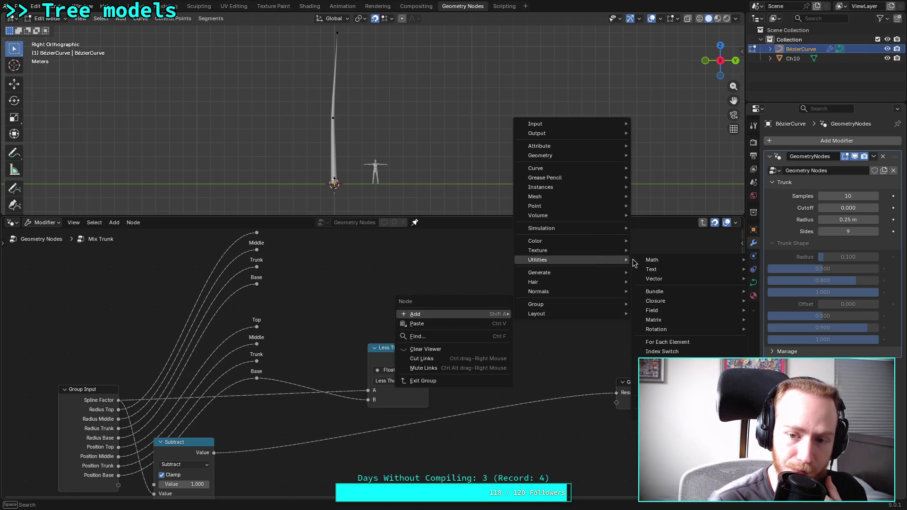
{"action": "mouse_move", "coordinate": [668, 260]}
{"action": "left_click", "coordinate": [792, 336]}
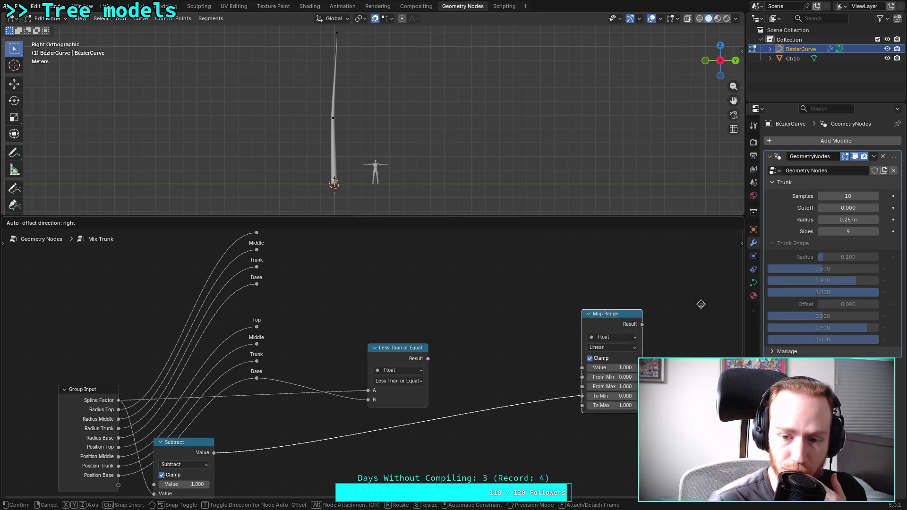
{"action": "left_click", "coordinate": [524, 307]}
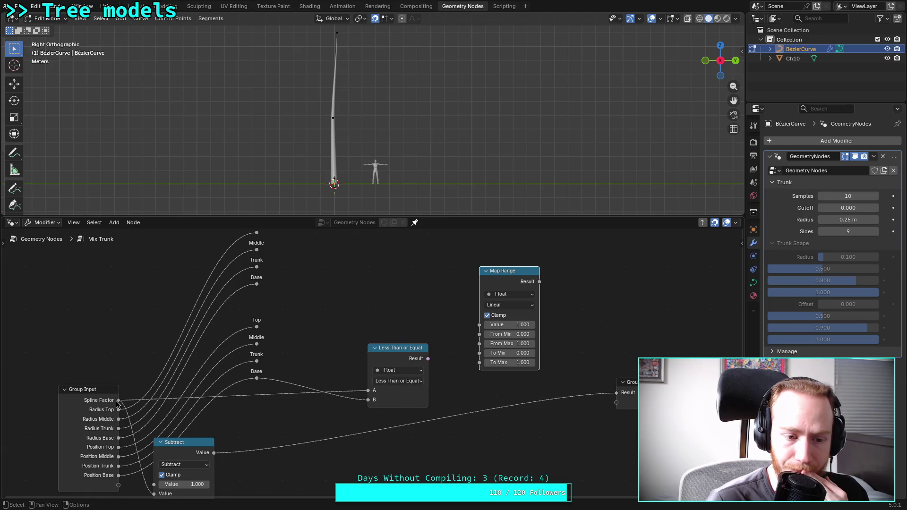
{"action": "left_click_drag", "start_coordinate": [119, 400], "coordinate": [479, 324]}
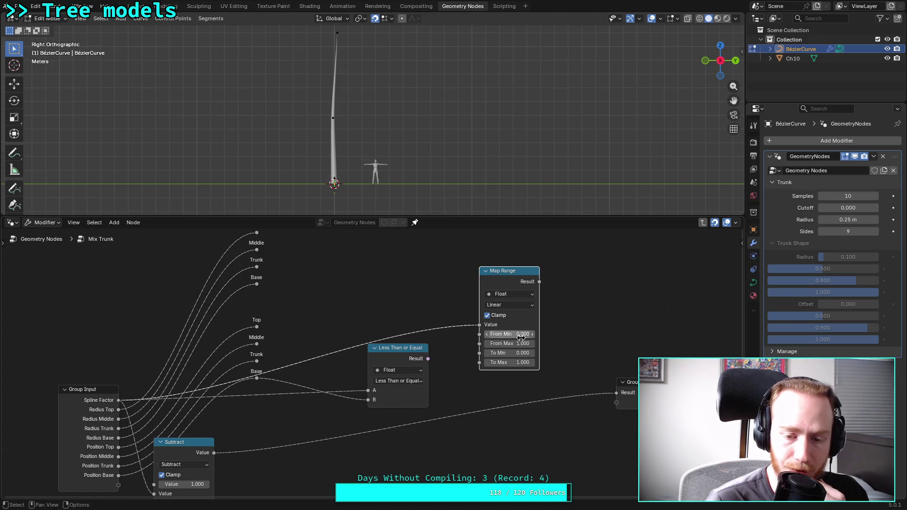
{"action": "left_click_drag", "start_coordinate": [540, 334], "coordinate": [557, 333]}
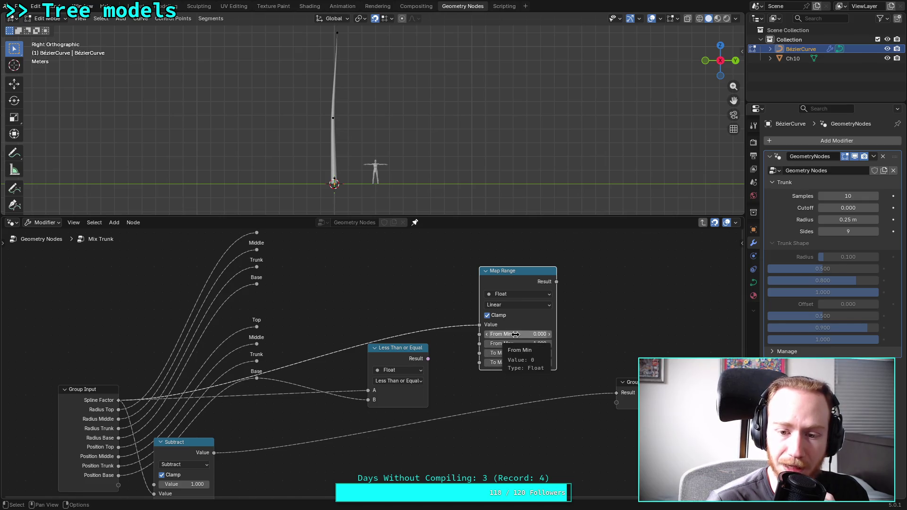
Wire Base into Map Range To Min and To Max, and its Result into Group Output
{"action": "mouse_move", "coordinate": [257, 284]}
{"action": "mouse_move", "coordinate": [257, 284]}
{"action": "left_mouse_down"}
{"action": "mouse_move", "coordinate": [355, 315]}
{"action": "mouse_move", "coordinate": [480, 336]}
{"action": "mouse_move", "coordinate": [479, 359]}
{"action": "left_mouse_up"}
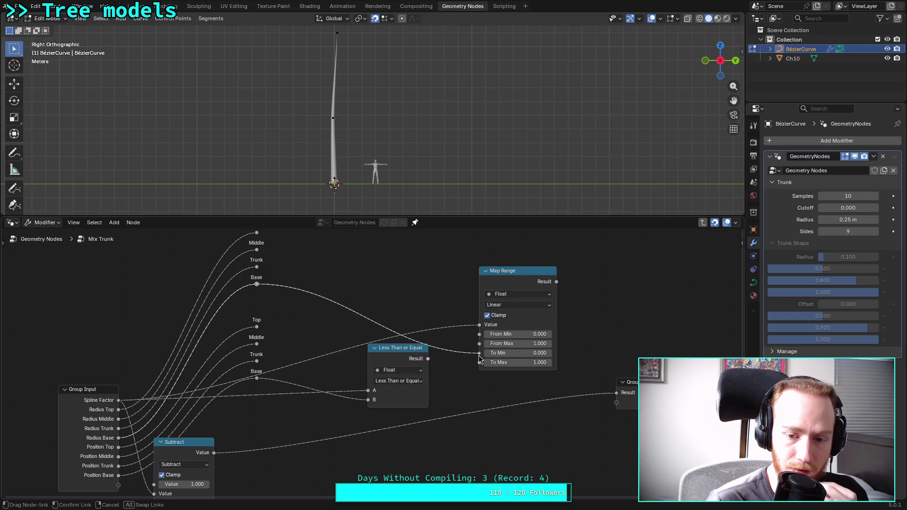
{"action": "left_click_drag", "start_coordinate": [479, 359], "coordinate": [479, 358]}
{"action": "mouse_move", "coordinate": [257, 284]}
{"action": "left_mouse_down"}
{"action": "mouse_move", "coordinate": [487, 371]}
{"action": "mouse_move", "coordinate": [481, 363]}
{"action": "left_mouse_up"}
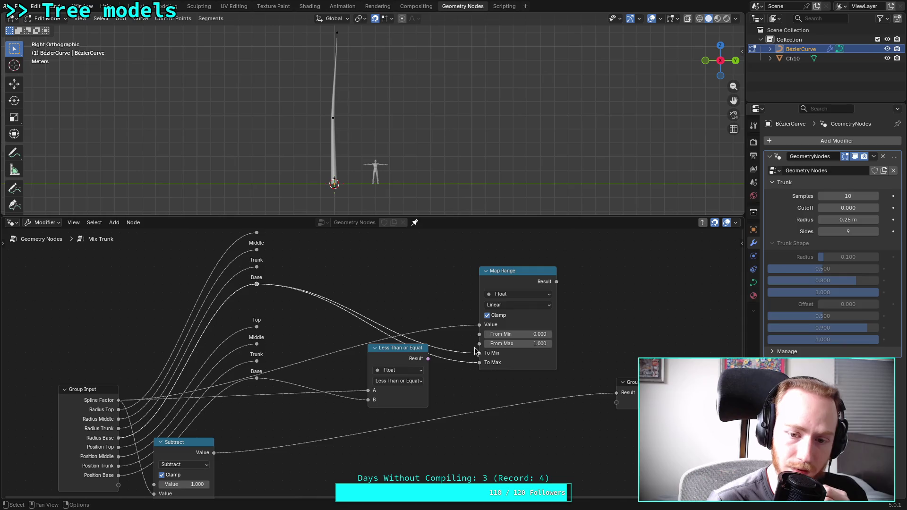
{"action": "mouse_move", "coordinate": [556, 282]}
{"action": "left_mouse_down"}
{"action": "mouse_move", "coordinate": [567, 325]}
{"action": "mouse_move", "coordinate": [614, 394]}
{"action": "left_mouse_up"}
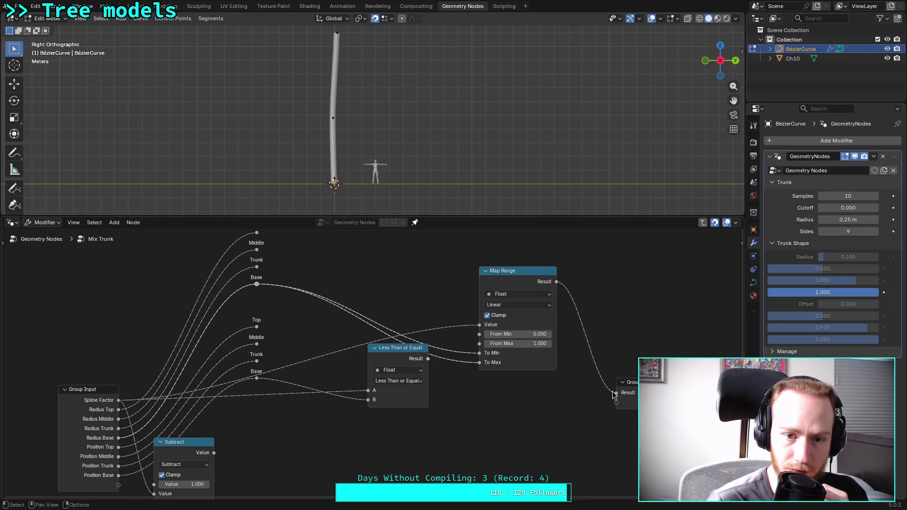
{"action": "left_click_drag", "start_coordinate": [537, 270], "coordinate": [536, 253]}
Add a Switch node to the Mix Trunk graph and set its type to Float
{"action": "right_click", "coordinate": [482, 414]}
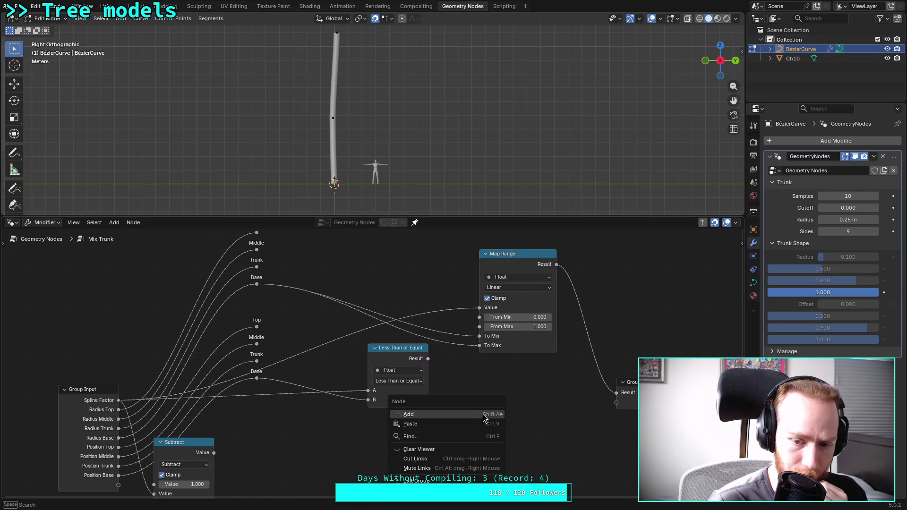
{"action": "mouse_move", "coordinate": [483, 415]}
{"action": "mouse_move", "coordinate": [608, 361]}
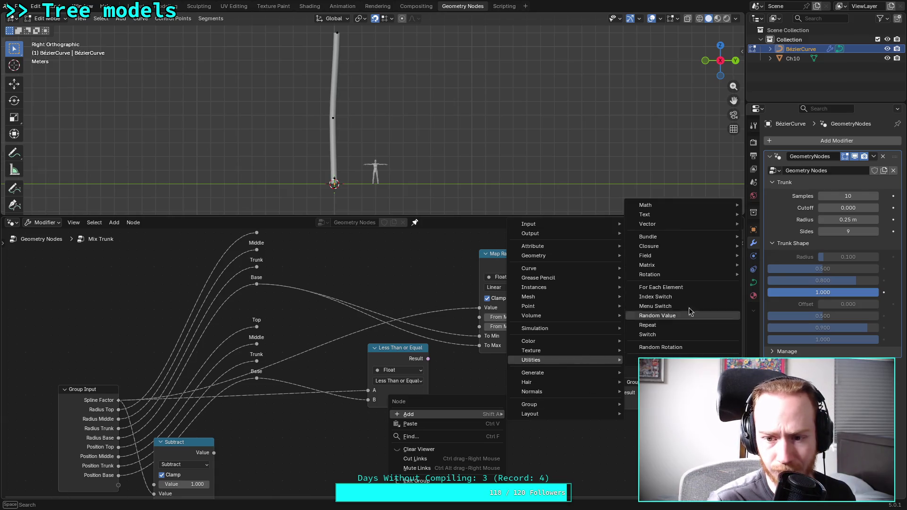
{"action": "mouse_move", "coordinate": [707, 206]}
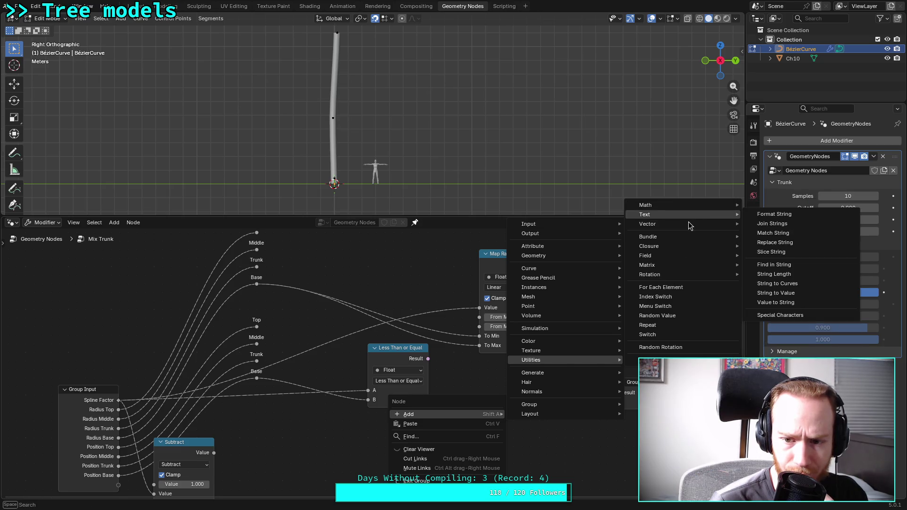
{"action": "left_click", "coordinate": [667, 335]}
{"action": "left_click", "coordinate": [484, 405]}
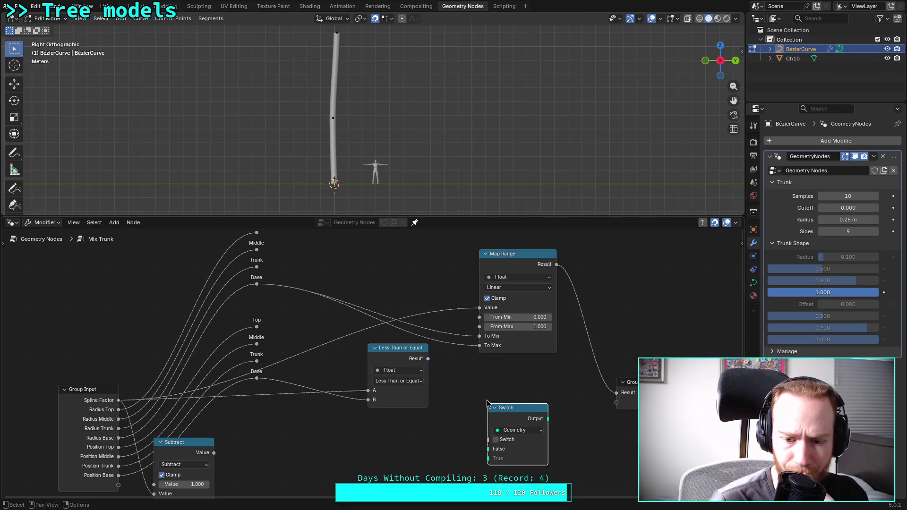
{"action": "left_click", "coordinate": [527, 431]}
{"action": "left_click", "coordinate": [513, 279]}
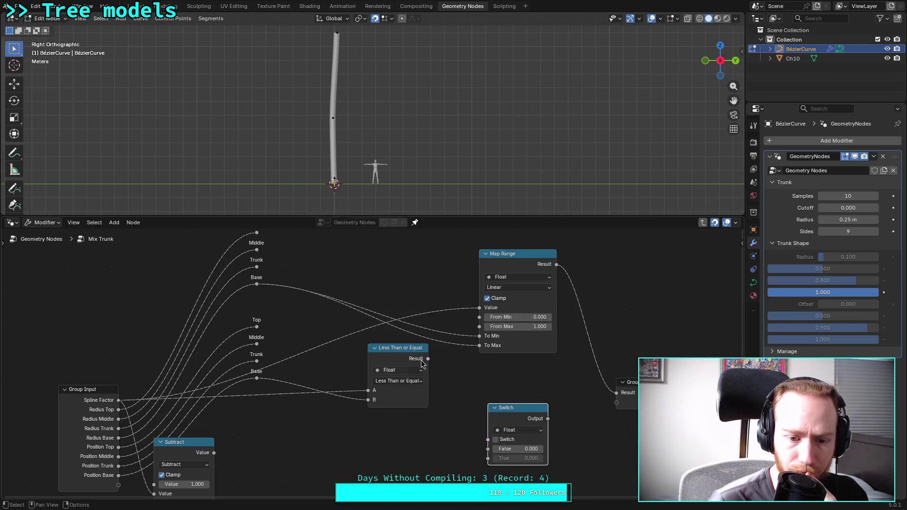
Wire Spline Factor to Switch False, Map Range to True, Less Than or Equal to Switch, and Switch to the output
{"action": "left_click_drag", "start_coordinate": [118, 400], "coordinate": [496, 453]}
{"action": "left_click_drag", "start_coordinate": [557, 264], "coordinate": [491, 460]}
{"action": "mouse_move", "coordinate": [428, 358]}
{"action": "left_mouse_down"}
{"action": "mouse_move", "coordinate": [461, 416]}
{"action": "mouse_move", "coordinate": [488, 439]}
{"action": "left_mouse_up"}
{"action": "left_click_drag", "start_coordinate": [548, 419], "coordinate": [617, 392]}
Reposition Map Range and Less Than or Equal, then link Subtract to Less Than or Equal B and Switch False
{"action": "left_click_drag", "start_coordinate": [531, 258], "coordinate": [488, 258]}
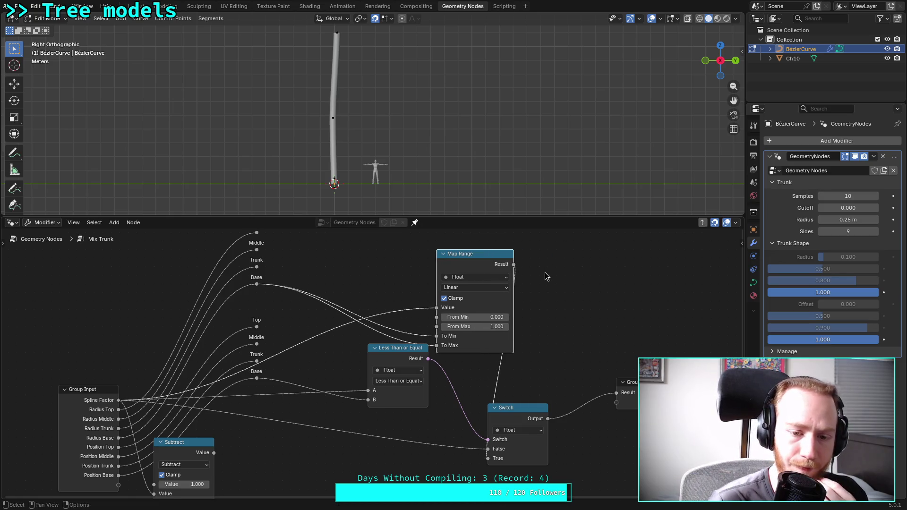
{"action": "left_click_drag", "start_coordinate": [396, 352], "coordinate": [379, 360]}
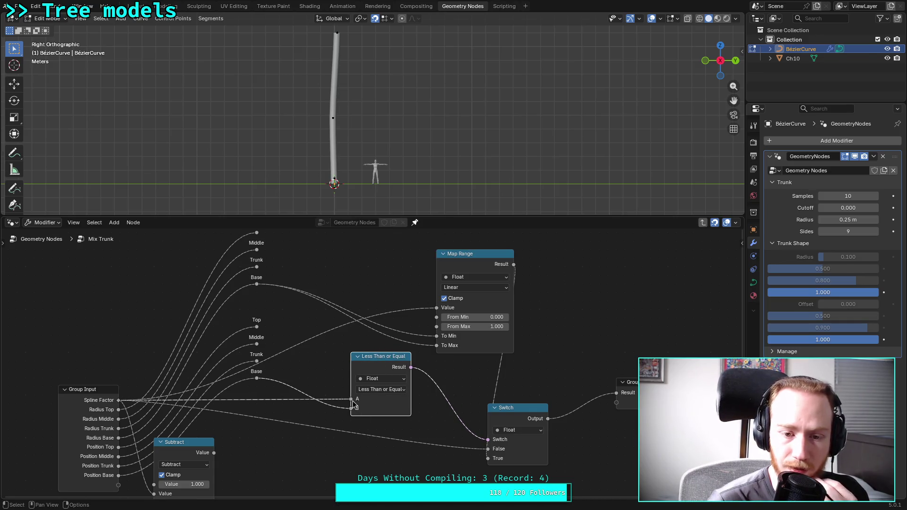
{"action": "mouse_move", "coordinate": [353, 405]}
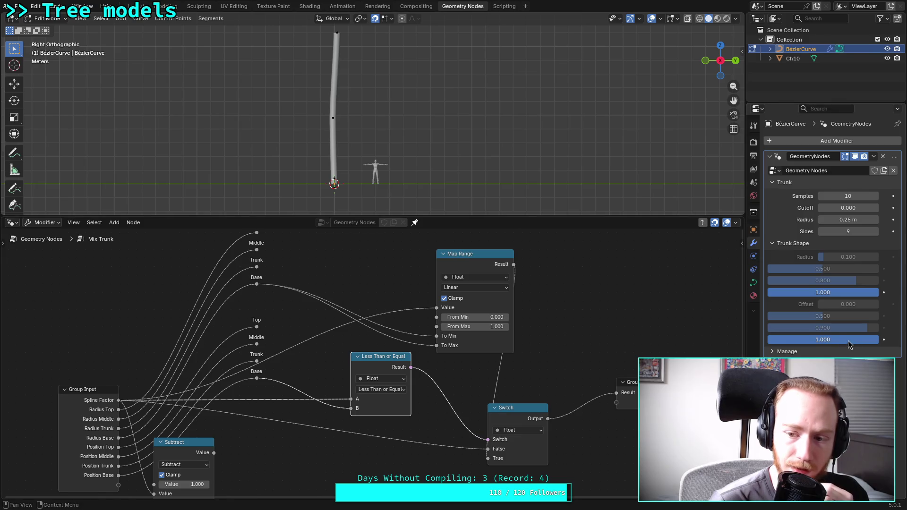
{"action": "left_click_drag", "start_coordinate": [214, 452], "coordinate": [350, 401]}
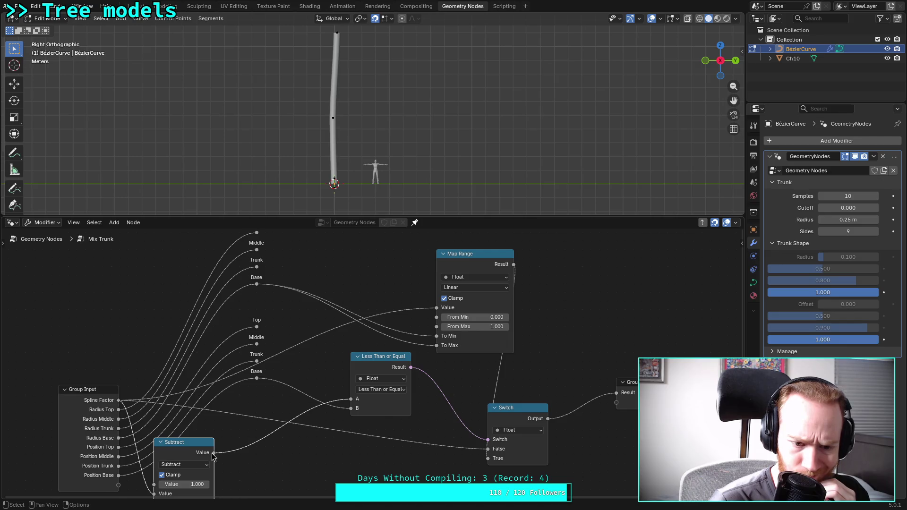
{"action": "left_click_drag", "start_coordinate": [215, 456], "coordinate": [488, 449]}
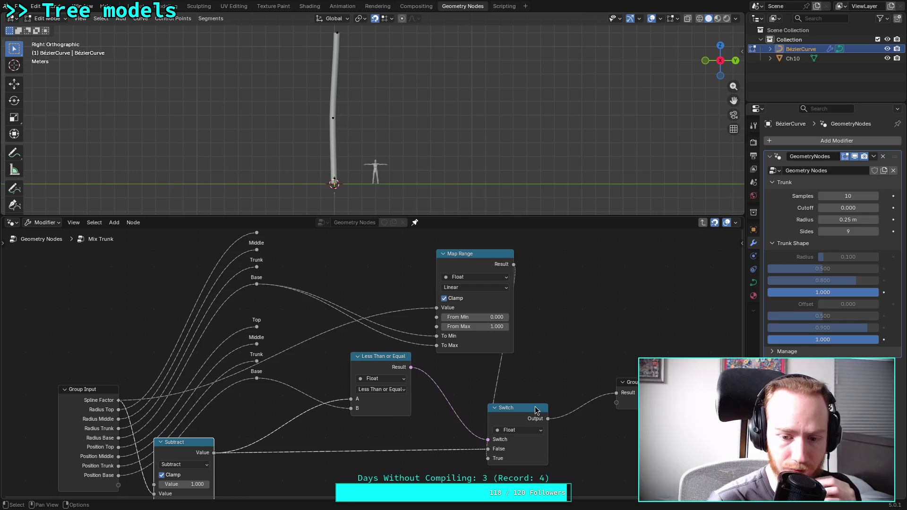
Tidy the Switch and Less Than or Equal nodes and preview Spline Factor at the group output
{"action": "left_click_drag", "start_coordinate": [529, 406], "coordinate": [563, 398]}
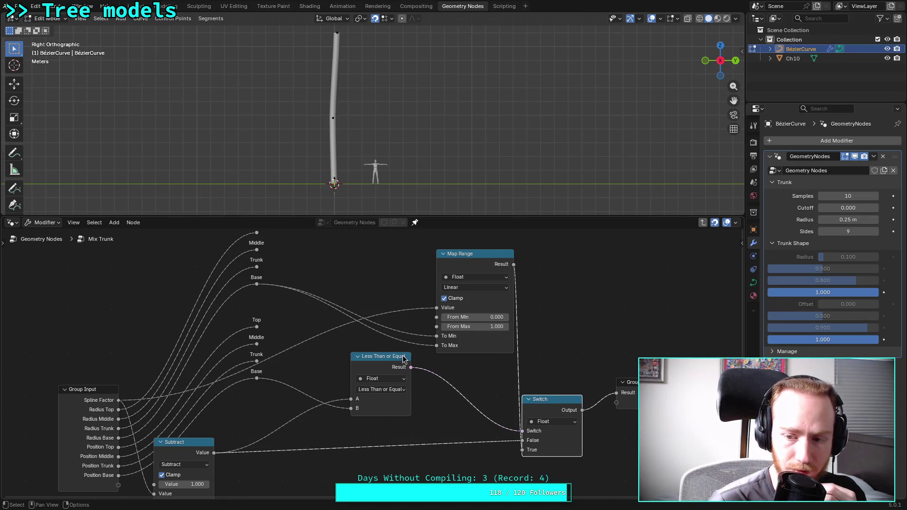
{"action": "left_click_drag", "start_coordinate": [366, 360], "coordinate": [342, 368]}
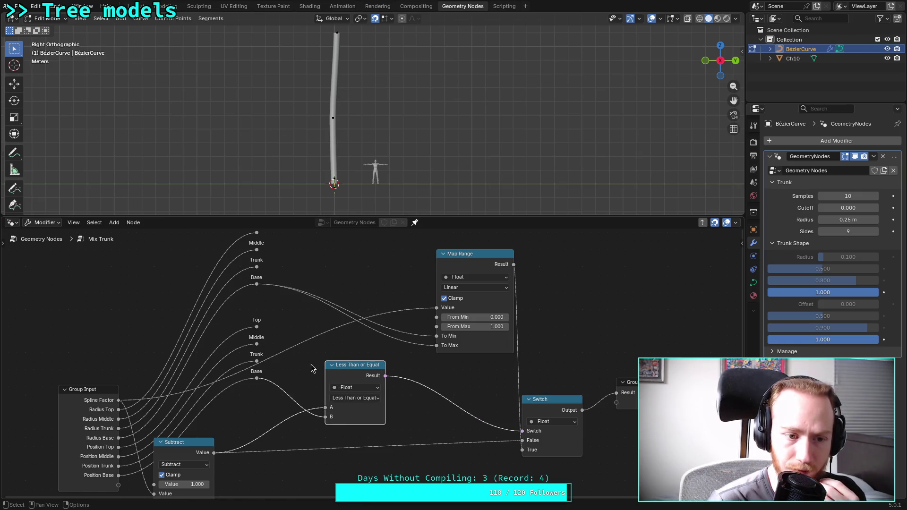
{"action": "left_click_drag", "start_coordinate": [118, 400], "coordinate": [623, 399]}
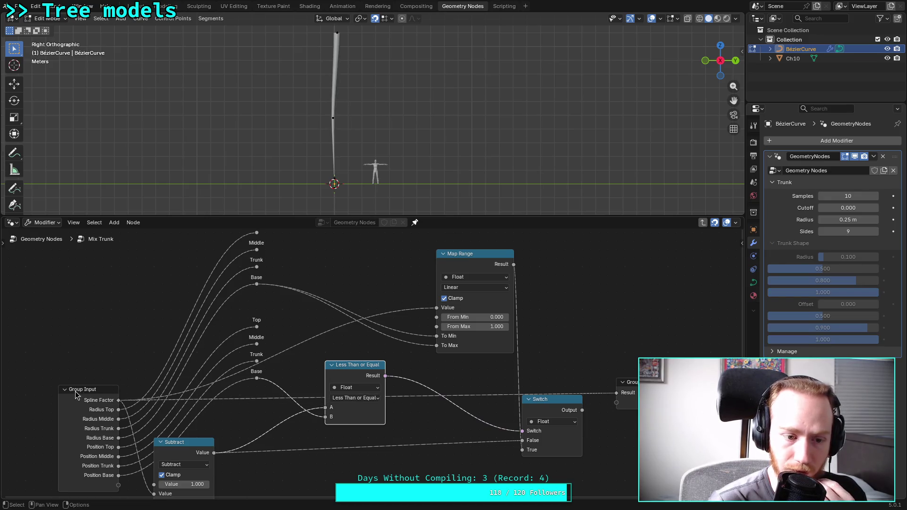
Detach the link into Subtract's first Value input and connect the Subtract result to the group output
{"action": "scroll", "coordinate": [155, 477], "scroll_direction": "down", "scroll_amount": 2, "text": "shift"}
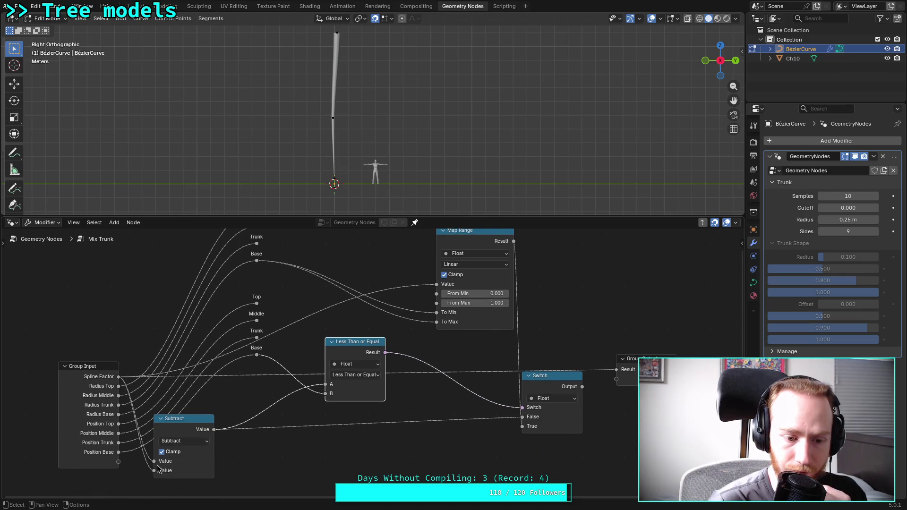
{"action": "left_click_drag", "start_coordinate": [154, 461], "coordinate": [141, 467]}
{"action": "mouse_move", "coordinate": [214, 429]}
{"action": "left_mouse_down"}
{"action": "mouse_move", "coordinate": [652, 383]}
{"action": "mouse_move", "coordinate": [617, 371]}
{"action": "left_mouse_up"}
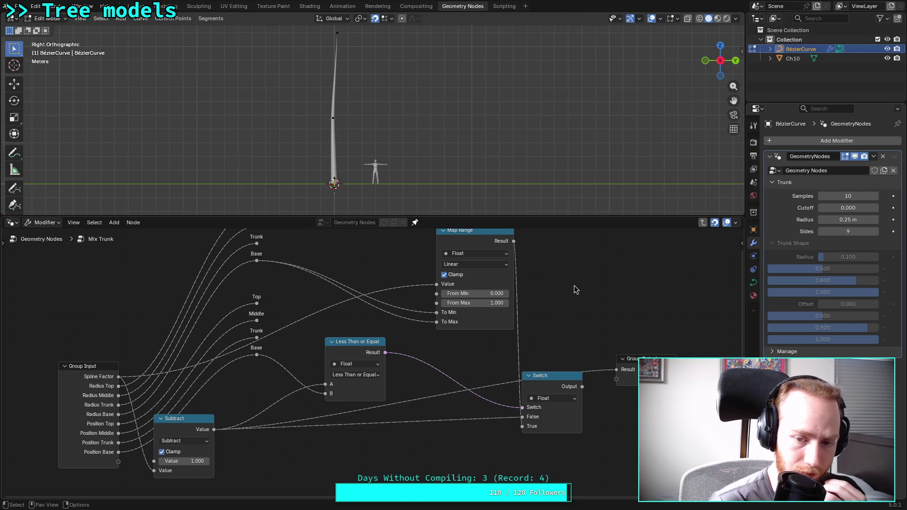
Move Map Range left, feed it Subtract's value, then route Switch and finally Subtract to the group output
{"action": "left_click", "coordinate": [485, 265]}
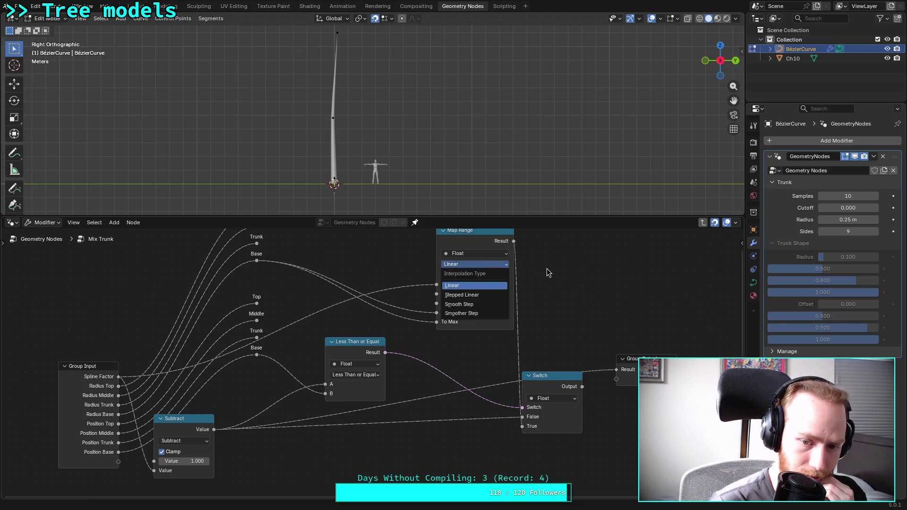
{"action": "left_click_drag", "start_coordinate": [489, 233], "coordinate": [452, 238]}
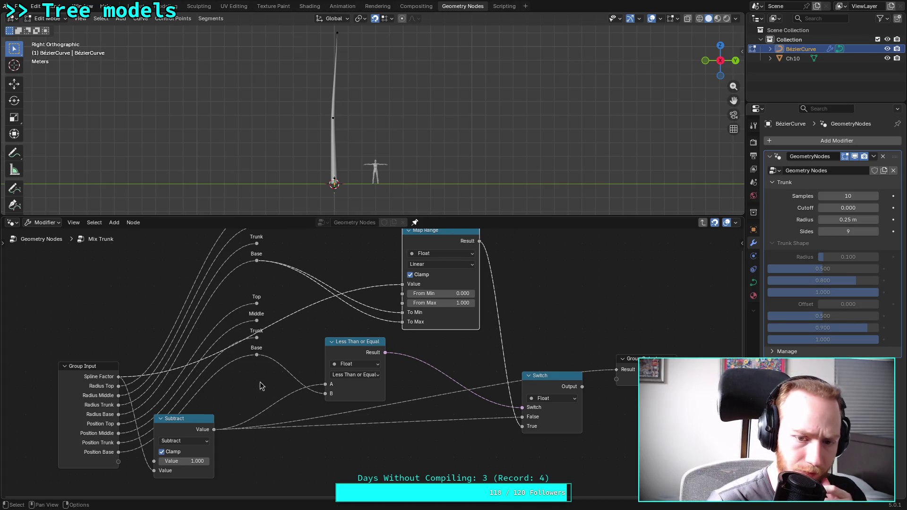
{"action": "left_click_drag", "start_coordinate": [214, 431], "coordinate": [397, 290]}
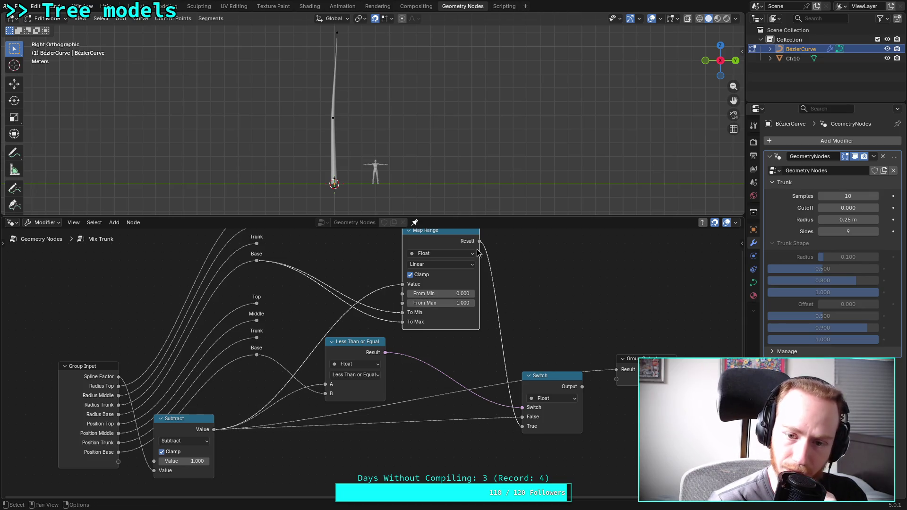
{"action": "left_click_drag", "start_coordinate": [581, 387], "coordinate": [617, 369]}
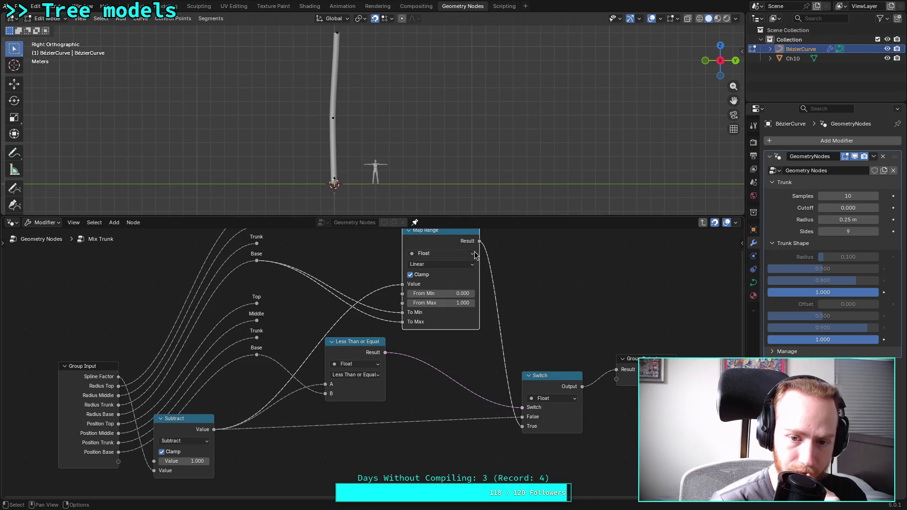
{"action": "left_click_drag", "start_coordinate": [215, 430], "coordinate": [616, 369]}
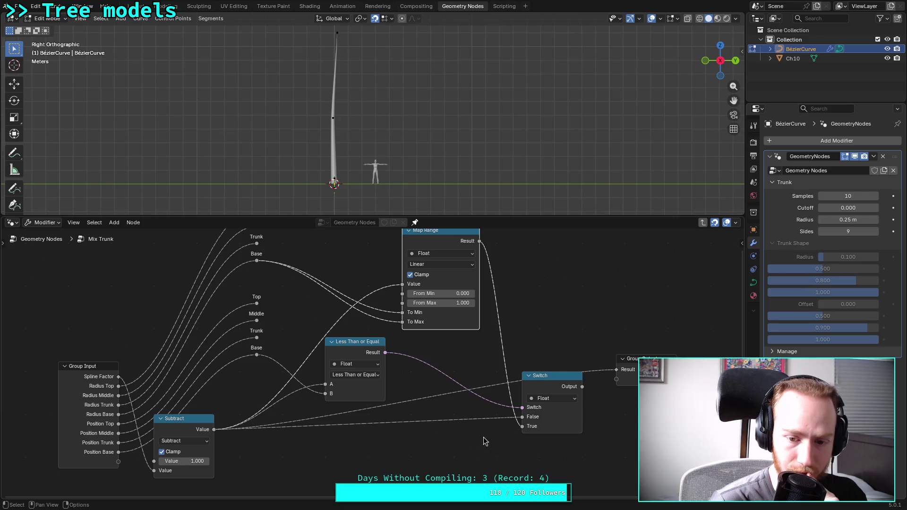
Cut Subtract's links into Switch False and Less Than or Equal A, and move the Switch node aside
{"action": "mouse_move", "coordinate": [522, 418]}
{"action": "left_mouse_down"}
{"action": "mouse_move", "coordinate": [502, 428]}
{"action": "mouse_move", "coordinate": [519, 428]}
{"action": "mouse_move", "coordinate": [496, 427]}
{"action": "mouse_move", "coordinate": [445, 374]}
{"action": "mouse_move", "coordinate": [407, 287]}
{"action": "mouse_move", "coordinate": [398, 303]}
{"action": "left_mouse_up"}
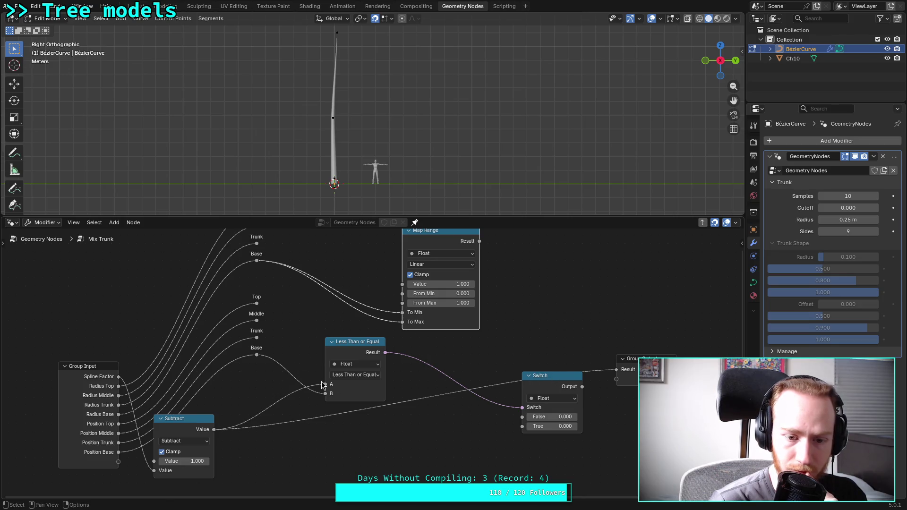
{"action": "left_click_drag", "start_coordinate": [325, 385], "coordinate": [283, 390]}
{"action": "left_click_drag", "start_coordinate": [559, 379], "coordinate": [517, 414]}
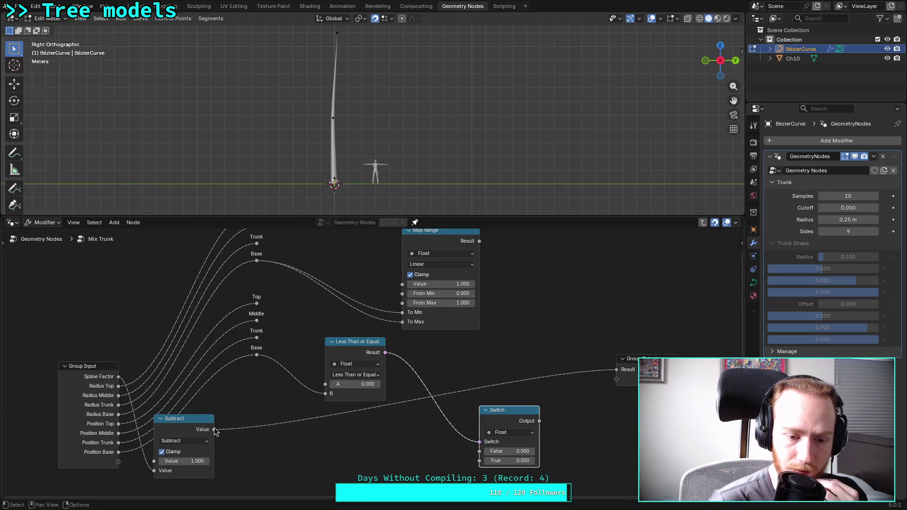
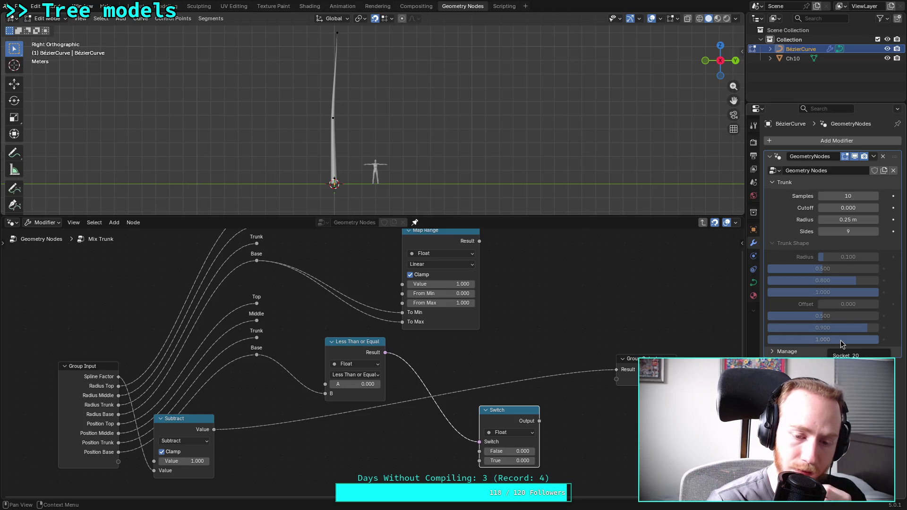
Set the compare node to Greater Than or Equal and feed Subtract into its A input
{"action": "left_click", "coordinate": [371, 375]}
{"action": "left_click", "coordinate": [365, 424]}
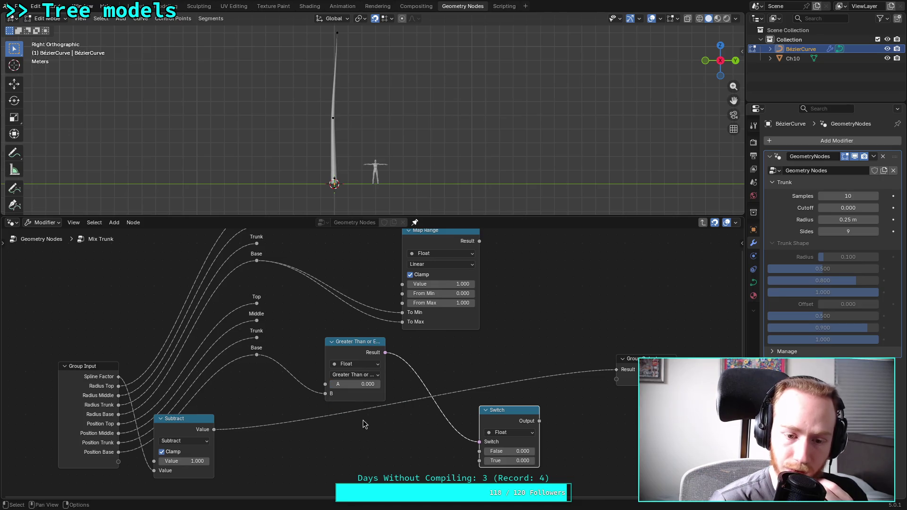
{"action": "left_click_drag", "start_coordinate": [214, 430], "coordinate": [323, 385]}
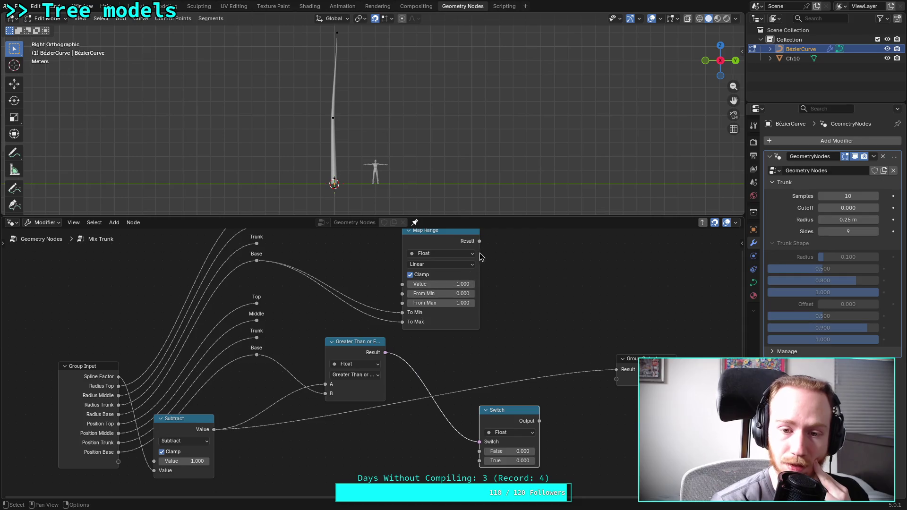
Wire Map Range to Switch True, Subtract to False, Switch to Result, and Subtract into Map Range Value
{"action": "left_click_drag", "start_coordinate": [479, 241], "coordinate": [479, 460]}
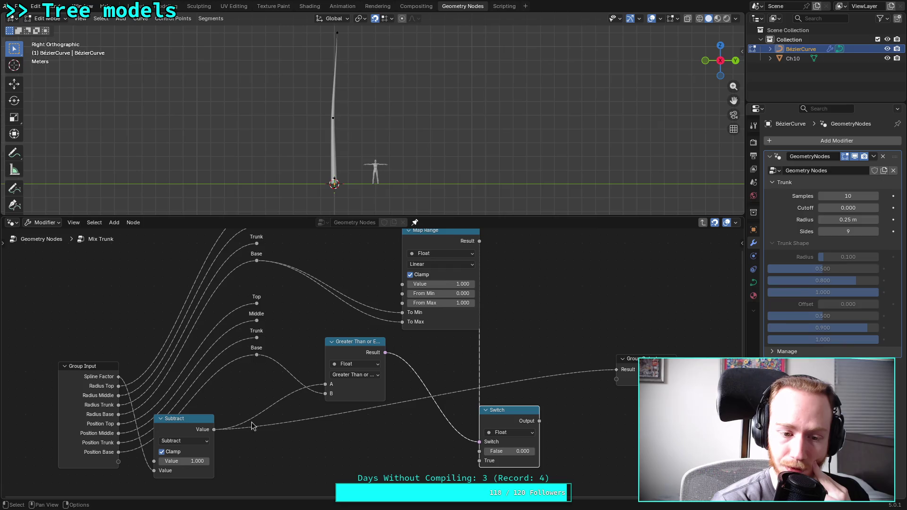
{"action": "left_click_drag", "start_coordinate": [213, 430], "coordinate": [479, 451]}
{"action": "mouse_move", "coordinate": [539, 421]}
{"action": "left_mouse_down"}
{"action": "mouse_move", "coordinate": [543, 431]}
{"action": "mouse_move", "coordinate": [616, 370]}
{"action": "left_mouse_up"}
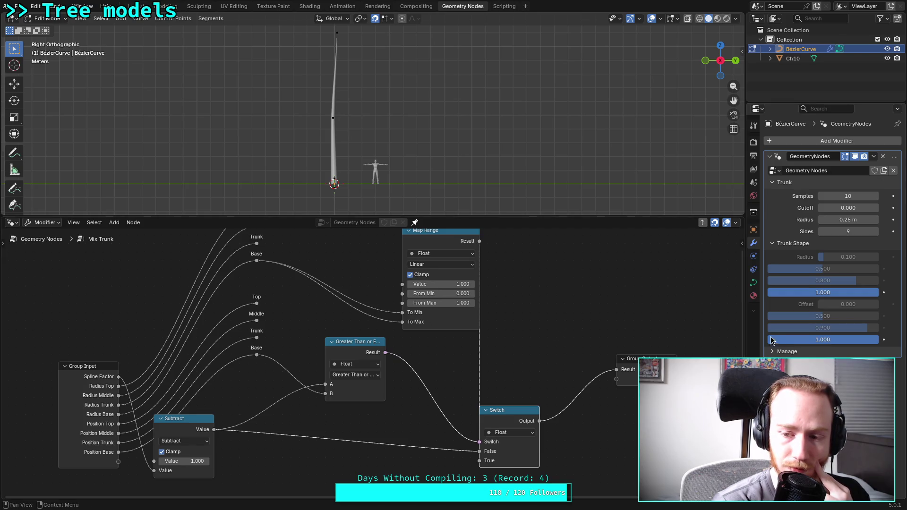
{"action": "mouse_move", "coordinate": [864, 339]}
{"action": "left_mouse_down"}
{"action": "mouse_move", "coordinate": [782, 339]}
{"action": "mouse_move", "coordinate": [878, 339]}
{"action": "left_mouse_up"}
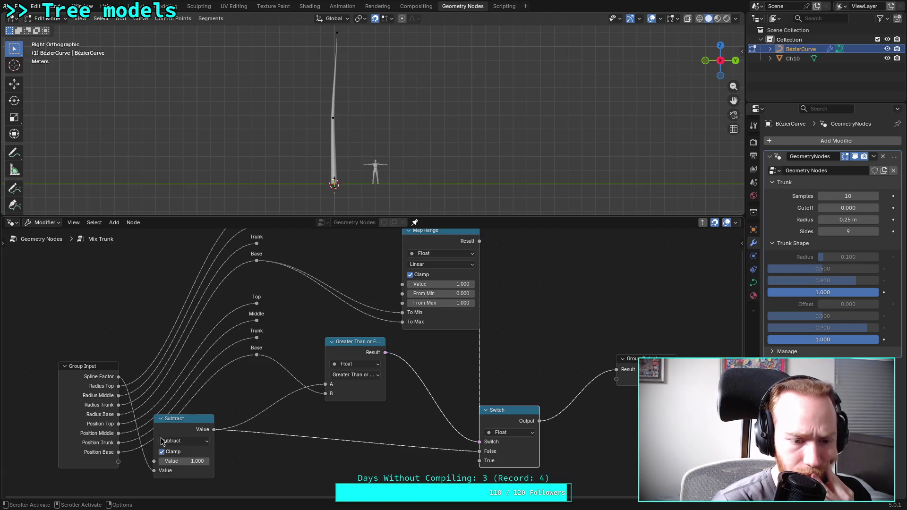
{"action": "mouse_move", "coordinate": [214, 429]}
{"action": "left_mouse_down"}
{"action": "mouse_move", "coordinate": [325, 382]}
{"action": "mouse_move", "coordinate": [410, 286]}
{"action": "mouse_move", "coordinate": [402, 284]}
{"action": "left_mouse_up"}
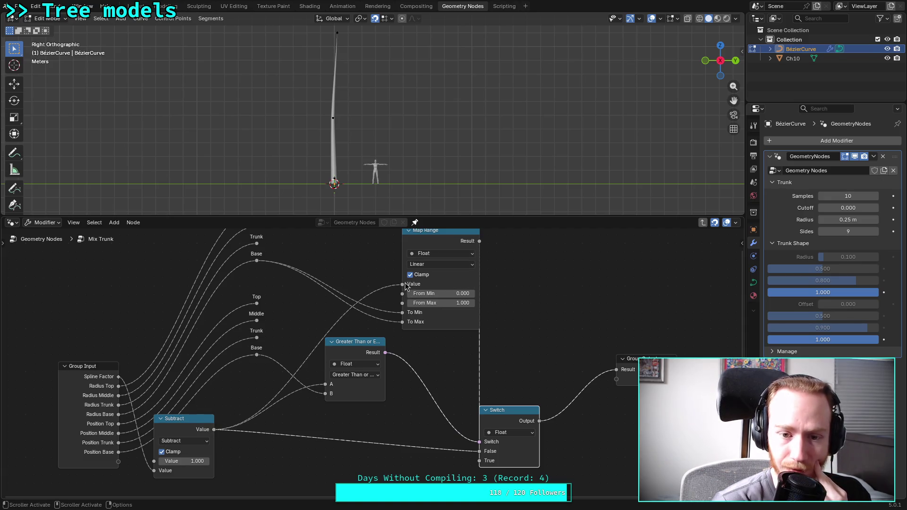
Reposition the Map Range node slightly lower and to the right
{"action": "left_click_drag", "start_coordinate": [453, 251], "coordinate": [445, 269]}
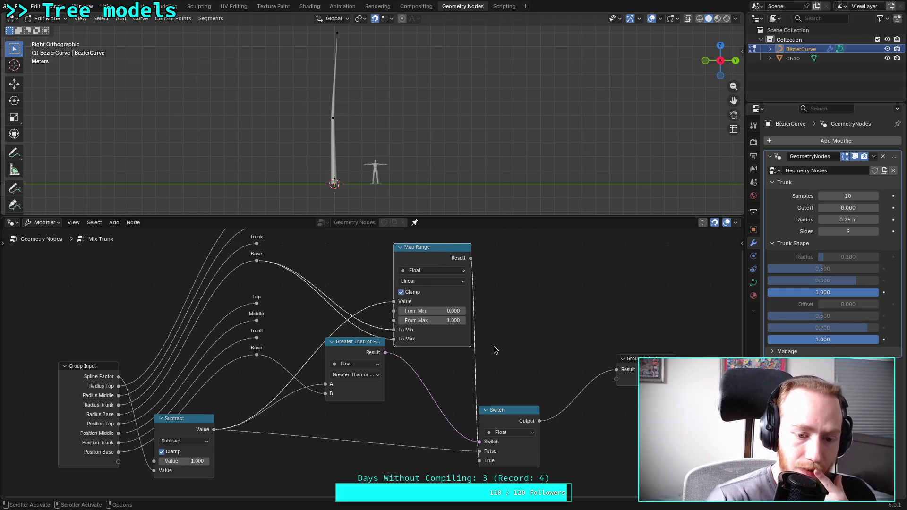
{"action": "mouse_move", "coordinate": [444, 251]}
{"action": "left_mouse_down"}
{"action": "mouse_move", "coordinate": [378, 416]}
{"action": "mouse_move", "coordinate": [473, 256]}
{"action": "left_mouse_up"}
{"action": "left_click", "coordinate": [428, 256]}
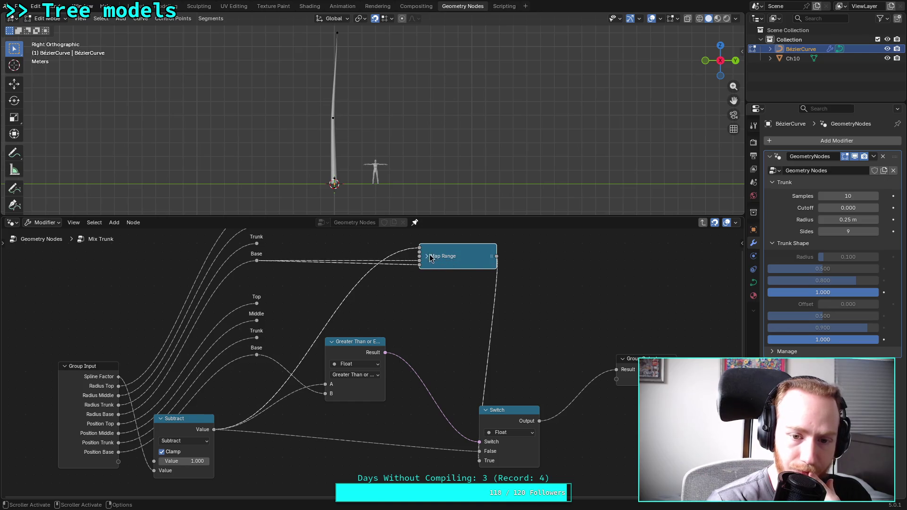
{"action": "left_click", "coordinate": [429, 257]}
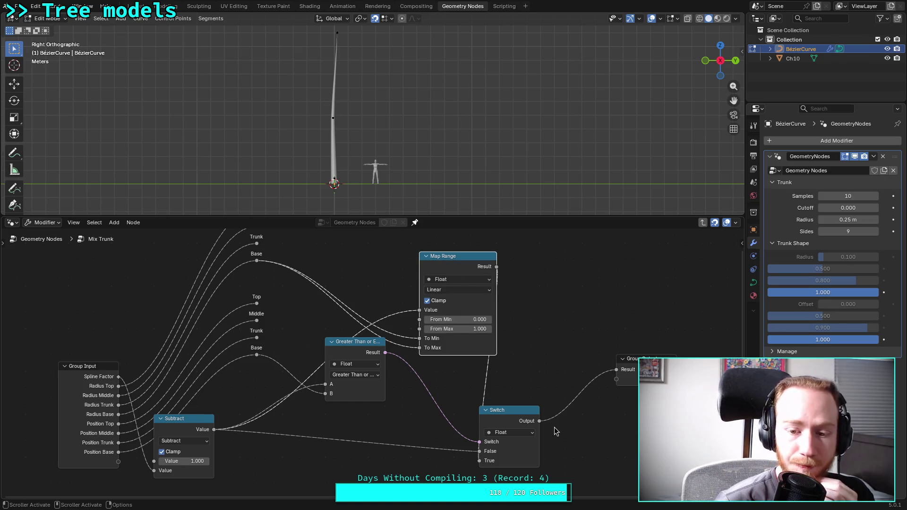
Try different Trunk Shape values, returning the third value to 1.000
{"action": "left_click_drag", "start_coordinate": [857, 339], "coordinate": [806, 339]}
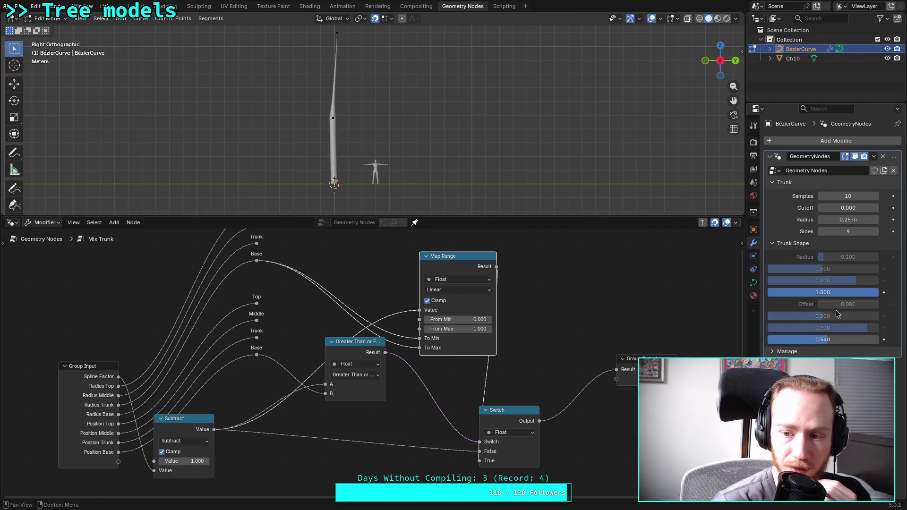
{"action": "mouse_move", "coordinate": [846, 294]}
{"action": "left_mouse_down"}
{"action": "mouse_move", "coordinate": [818, 294]}
{"action": "mouse_move", "coordinate": [877, 292]}
{"action": "left_mouse_up"}
{"action": "left_click_drag", "start_coordinate": [836, 339], "coordinate": [880, 343]}
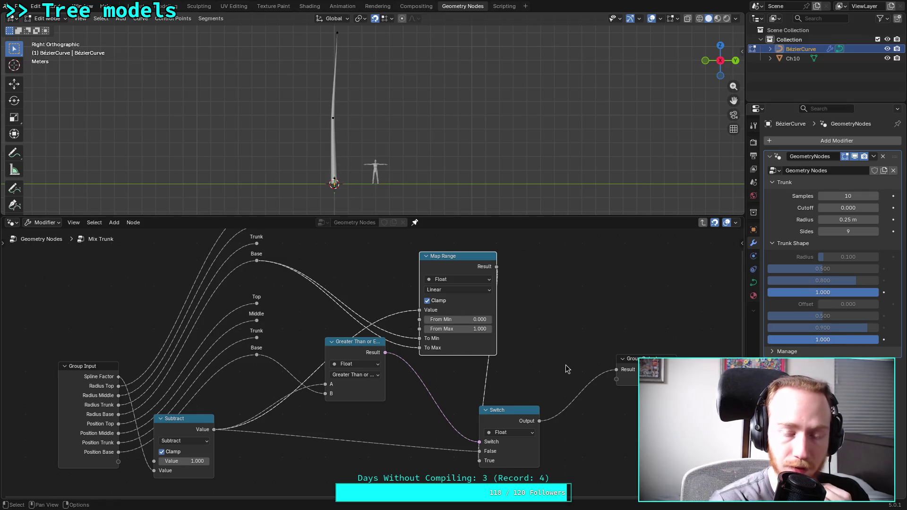
Save plants.blend and move the Switch node right and down
{"action": "key", "text": "ctrl+s"}
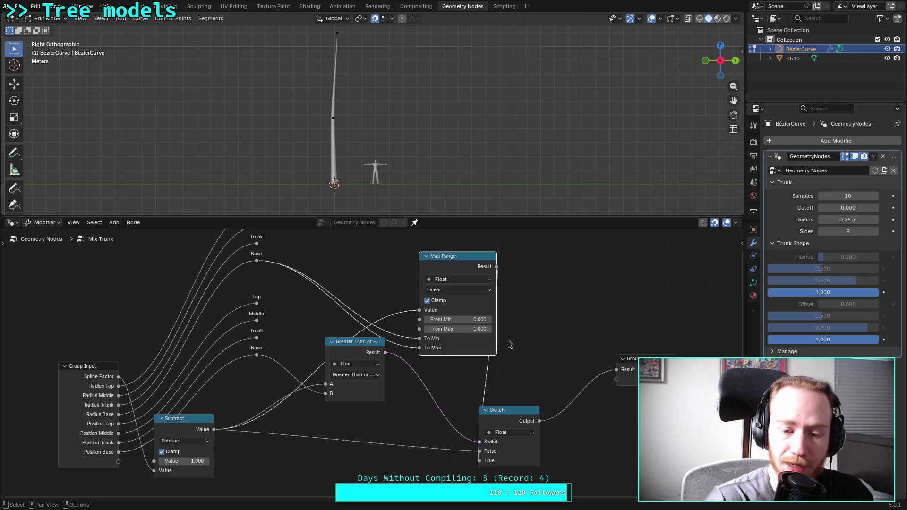
{"action": "left_click_drag", "start_coordinate": [522, 410], "coordinate": [571, 427]}
{"action": "right_click", "coordinate": [419, 428]}
Lower the Greater Than or Equal node and place a collapsed Subtract node beside Group Input
{"action": "key", "text": "Escape"}
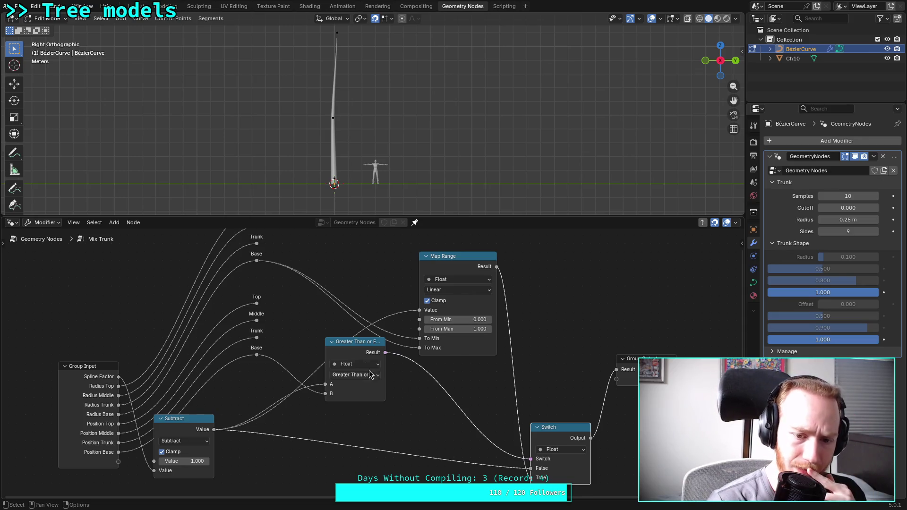
{"action": "left_click_drag", "start_coordinate": [363, 348], "coordinate": [331, 468]}
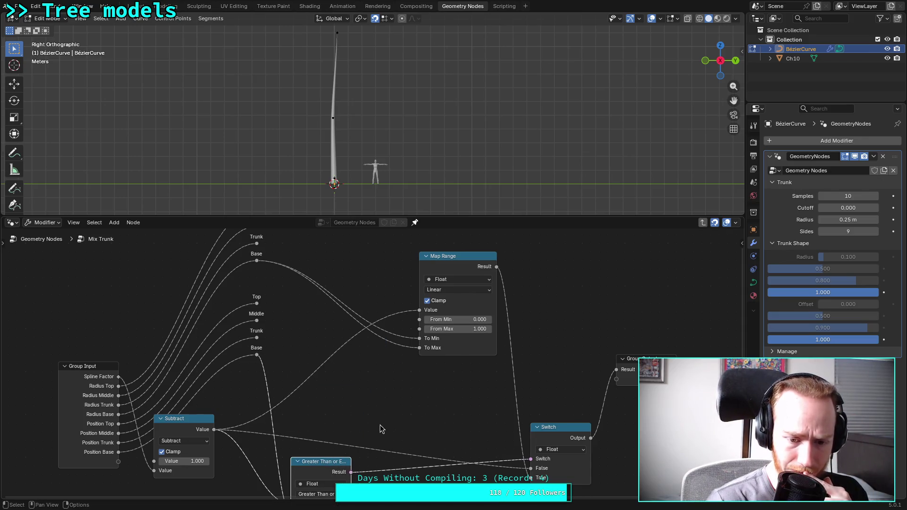
{"action": "middle_click_drag", "start_coordinate": [381, 422], "coordinate": [372, 290]}
{"action": "left_click_drag", "start_coordinate": [321, 338], "coordinate": [329, 415]}
{"action": "middle_click_drag", "start_coordinate": [356, 298], "coordinate": [361, 384]}
{"action": "left_click", "coordinate": [159, 391]}
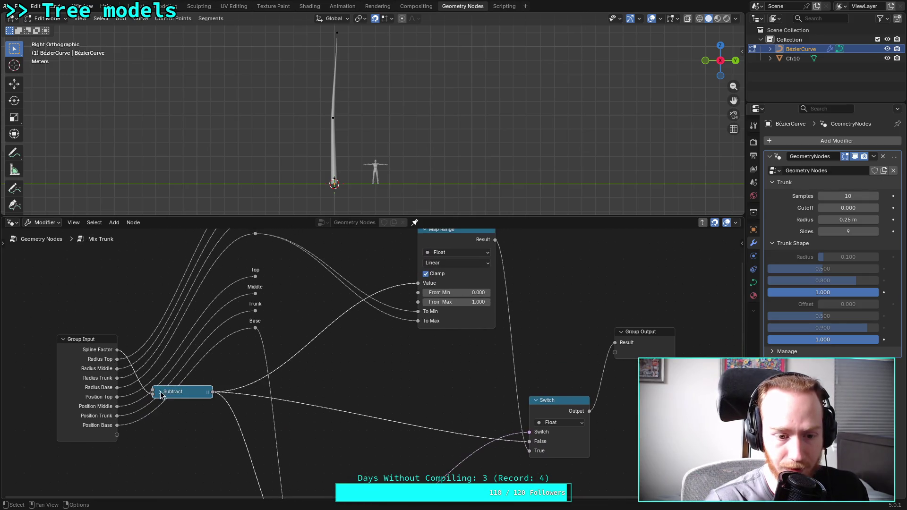
{"action": "mouse_move", "coordinate": [183, 392]}
{"action": "left_mouse_down"}
{"action": "mouse_move", "coordinate": [136, 314]}
{"action": "mouse_move", "coordinate": [78, 324]}
{"action": "mouse_move", "coordinate": [167, 450]}
{"action": "mouse_move", "coordinate": [86, 461]}
{"action": "mouse_move", "coordinate": [93, 453]}
{"action": "left_mouse_up"}
Collapse Map Range and tuck it just under the comparison node
{"action": "mouse_move", "coordinate": [173, 435]}
{"action": "middle_mouse_down"}
{"action": "mouse_move", "coordinate": [177, 415]}
{"action": "mouse_move", "coordinate": [152, 366]}
{"action": "mouse_move", "coordinate": [198, 390]}
{"action": "middle_mouse_up"}
{"action": "scroll", "coordinate": [392, 247], "scroll_direction": "down", "scroll_amount": 1}
{"action": "mouse_move", "coordinate": [392, 248]}
{"action": "left_mouse_down"}
{"action": "mouse_move", "coordinate": [369, 322]}
{"action": "mouse_move", "coordinate": [372, 430]}
{"action": "left_mouse_up"}
{"action": "middle_click_drag", "start_coordinate": [363, 391], "coordinate": [358, 316]}
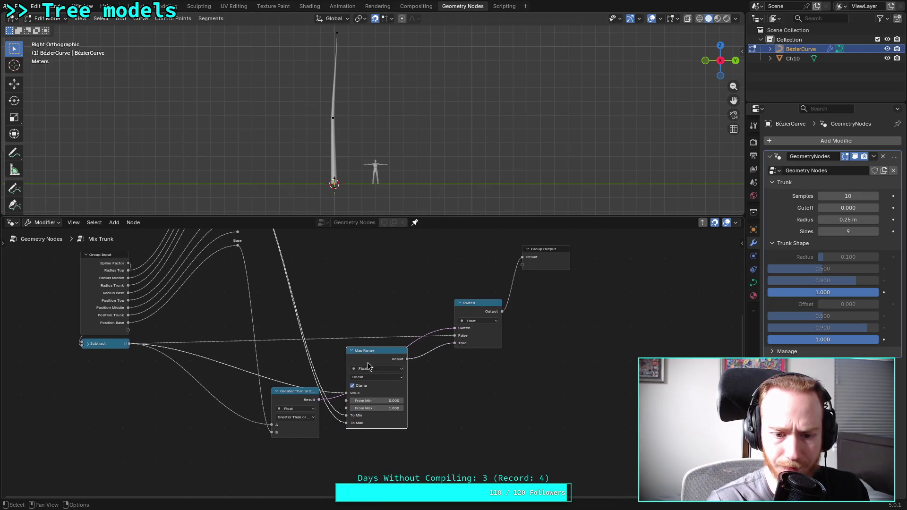
{"action": "left_click", "coordinate": [353, 351]}
{"action": "left_click_drag", "start_coordinate": [368, 350], "coordinate": [367, 425]}
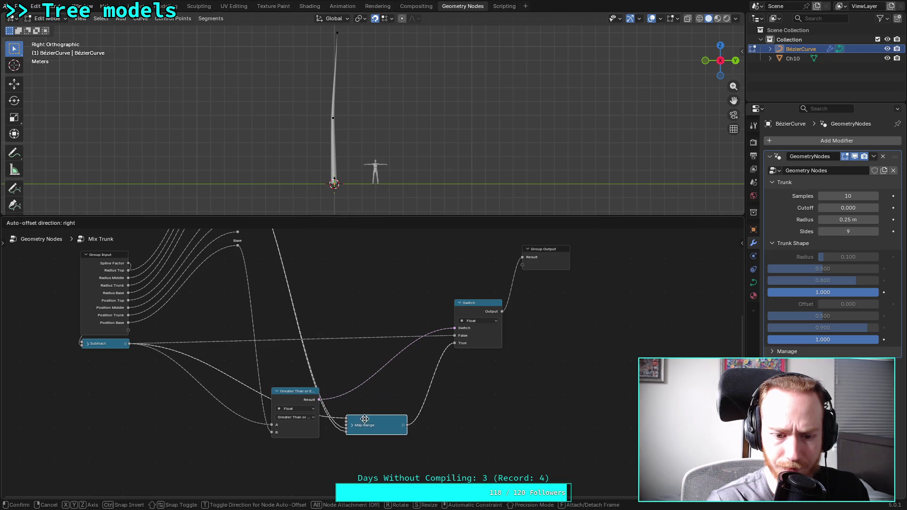
{"action": "left_click", "coordinate": [277, 391]}
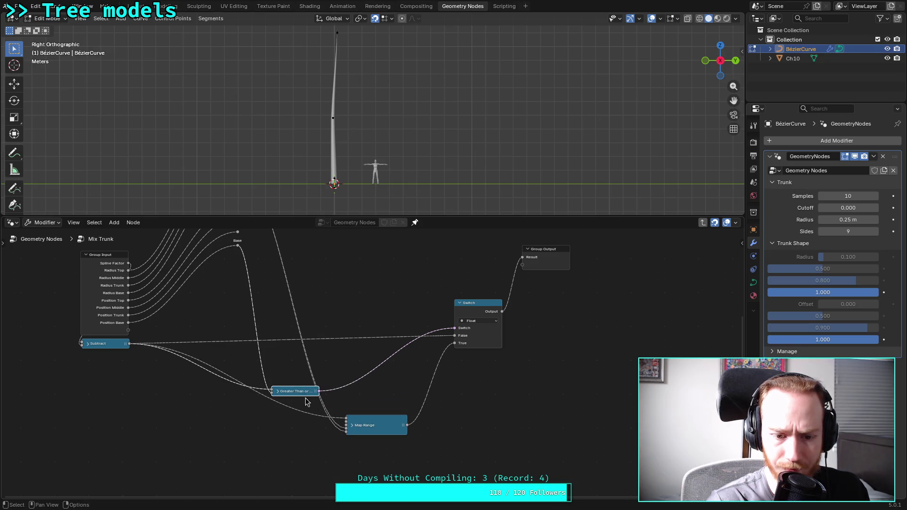
{"action": "left_click", "coordinate": [277, 391]}
{"action": "mouse_move", "coordinate": [374, 429]}
{"action": "left_mouse_down"}
{"action": "mouse_move", "coordinate": [381, 412]}
{"action": "mouse_move", "coordinate": [371, 391]}
{"action": "mouse_move", "coordinate": [360, 412]}
{"action": "mouse_move", "coordinate": [306, 373]}
{"action": "mouse_move", "coordinate": [291, 376]}
{"action": "mouse_move", "coordinate": [316, 445]}
{"action": "left_mouse_up"}
Move the Switch node beside the comparison node and frame the cluster
{"action": "mouse_move", "coordinate": [500, 304]}
{"action": "left_mouse_down"}
{"action": "mouse_move", "coordinate": [444, 352]}
{"action": "mouse_move", "coordinate": [370, 388]}
{"action": "mouse_move", "coordinate": [376, 393]}
{"action": "left_mouse_up"}
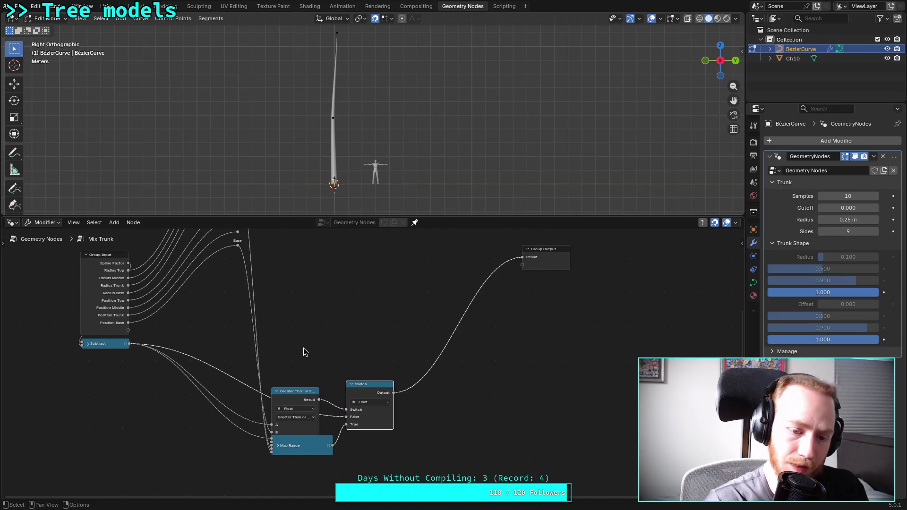
{"action": "scroll", "coordinate": [308, 368], "scroll_direction": "up", "scroll_amount": 1}
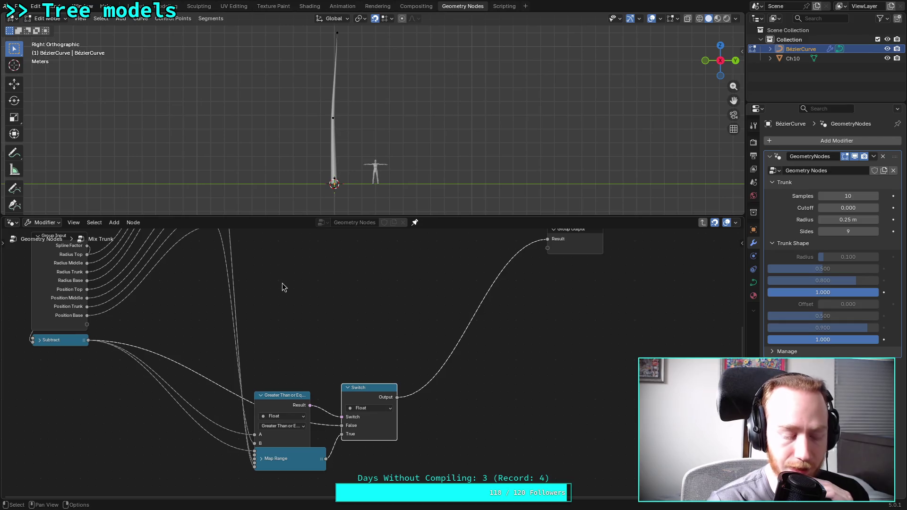
{"action": "middle_click_drag", "start_coordinate": [282, 287], "coordinate": [324, 360]}
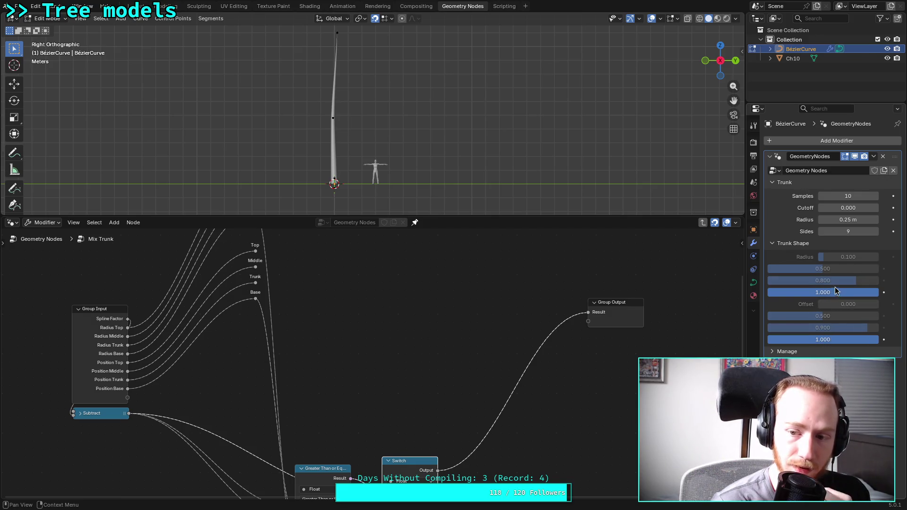
Add a second Map Range node and feed the Subtract result into its Value
{"action": "right_click", "coordinate": [404, 316]}
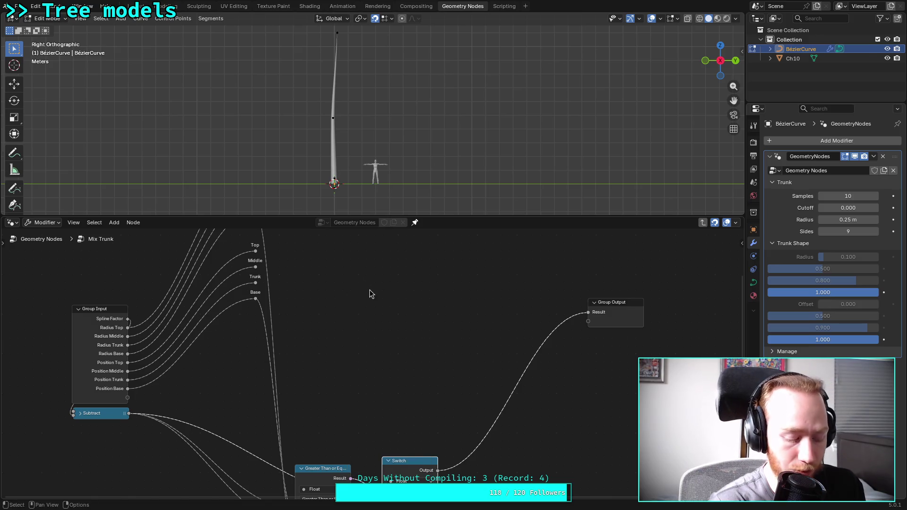
{"action": "key", "text": "shift+a"}
{"action": "mouse_move", "coordinate": [371, 303]}
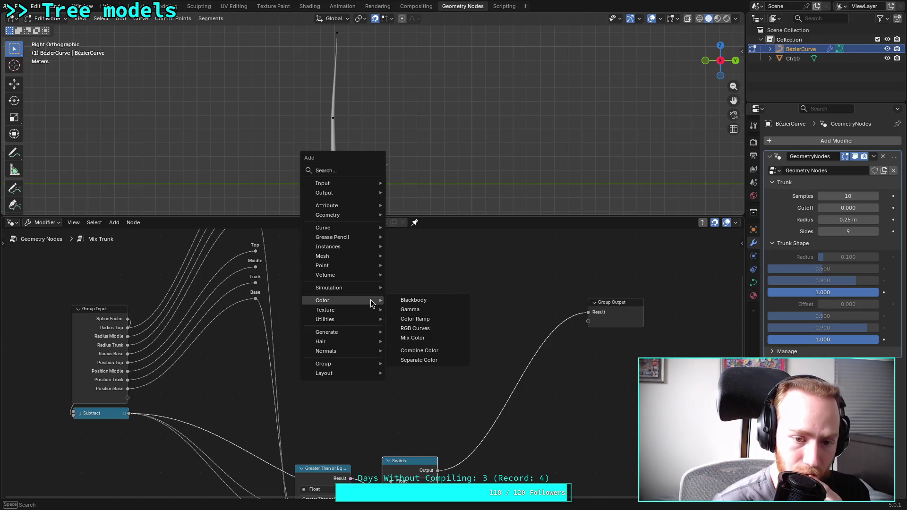
{"action": "mouse_move", "coordinate": [376, 319]}
{"action": "mouse_move", "coordinate": [431, 319]}
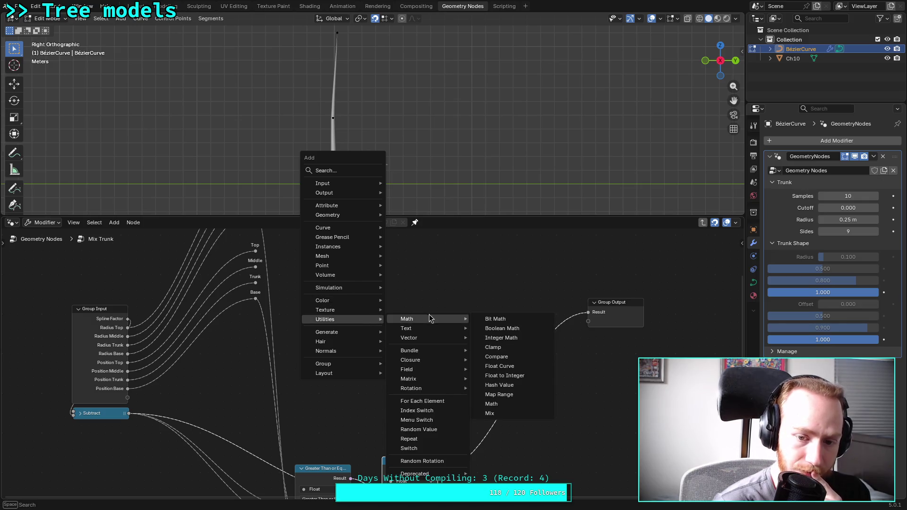
{"action": "left_click", "coordinate": [499, 394]}
{"action": "left_click", "coordinate": [391, 289]}
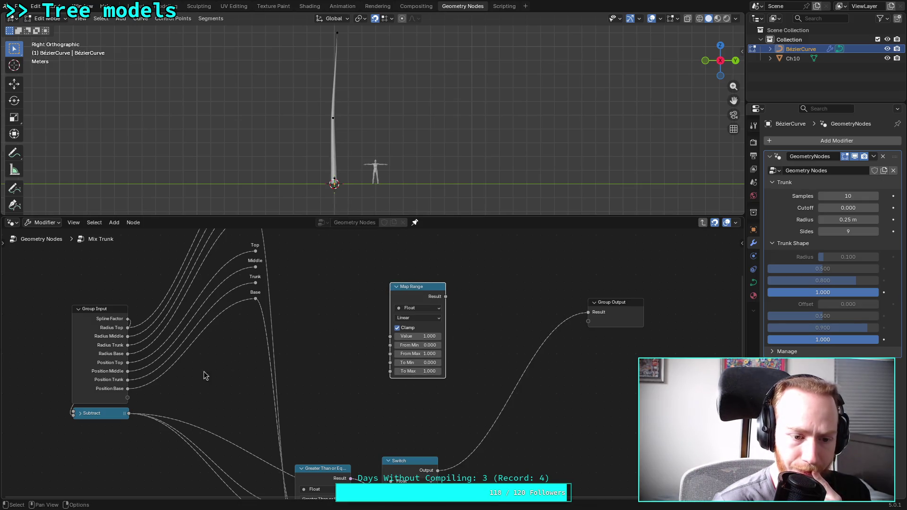
{"action": "left_click_drag", "start_coordinate": [397, 319], "coordinate": [392, 336]}
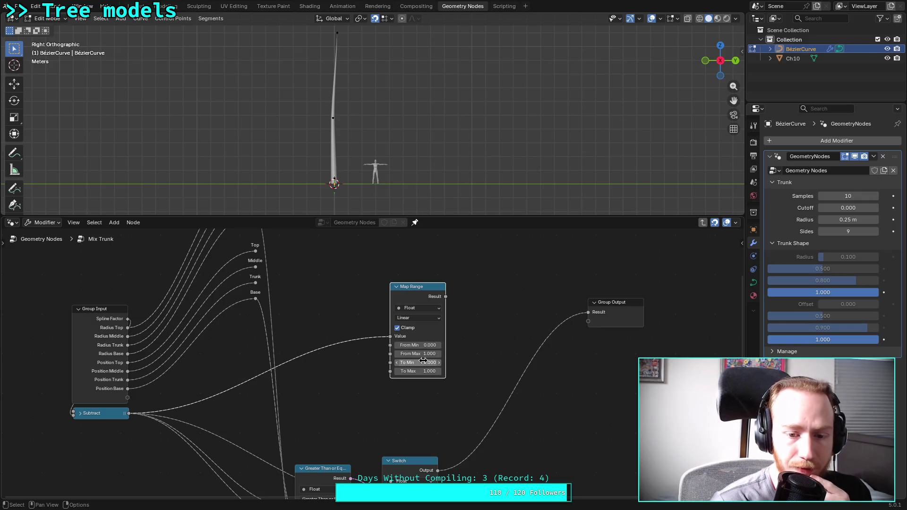
Connect Trunk to the new Map Range's From Min and Base to From Max
{"action": "mouse_move", "coordinate": [256, 302]}
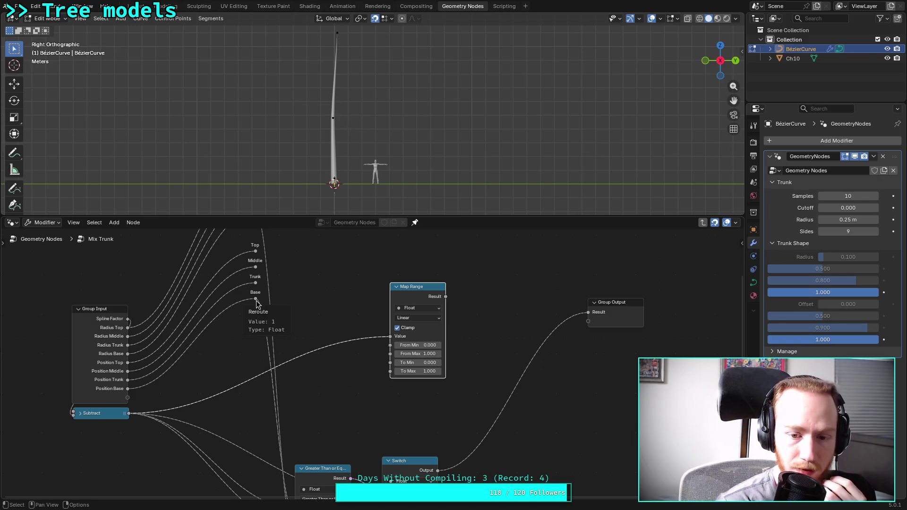
{"action": "mouse_move", "coordinate": [256, 283]}
{"action": "left_mouse_down"}
{"action": "mouse_move", "coordinate": [391, 355]}
{"action": "mouse_move", "coordinate": [390, 345]}
{"action": "left_mouse_up"}
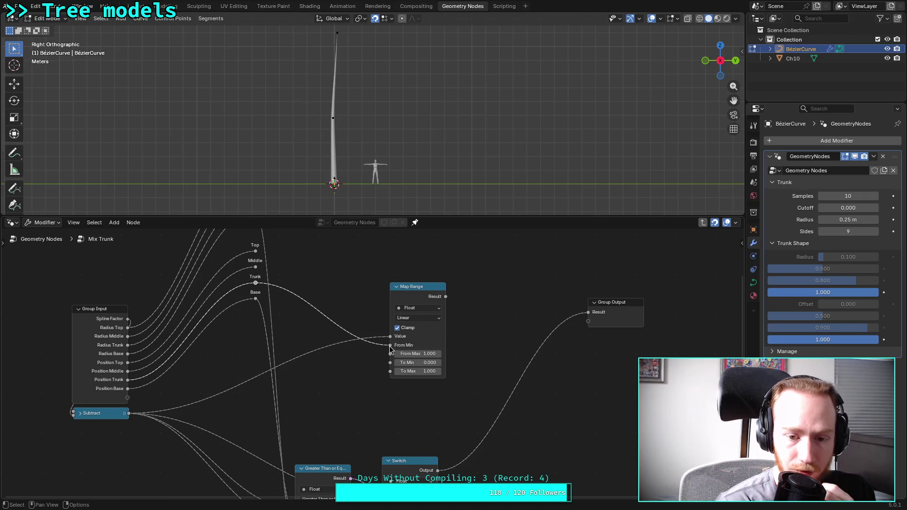
{"action": "mouse_move", "coordinate": [256, 300]}
{"action": "mouse_move", "coordinate": [255, 299]}
{"action": "left_mouse_down"}
{"action": "mouse_move", "coordinate": [335, 340]}
{"action": "mouse_move", "coordinate": [389, 361]}
{"action": "mouse_move", "coordinate": [390, 354]}
{"action": "left_mouse_up"}
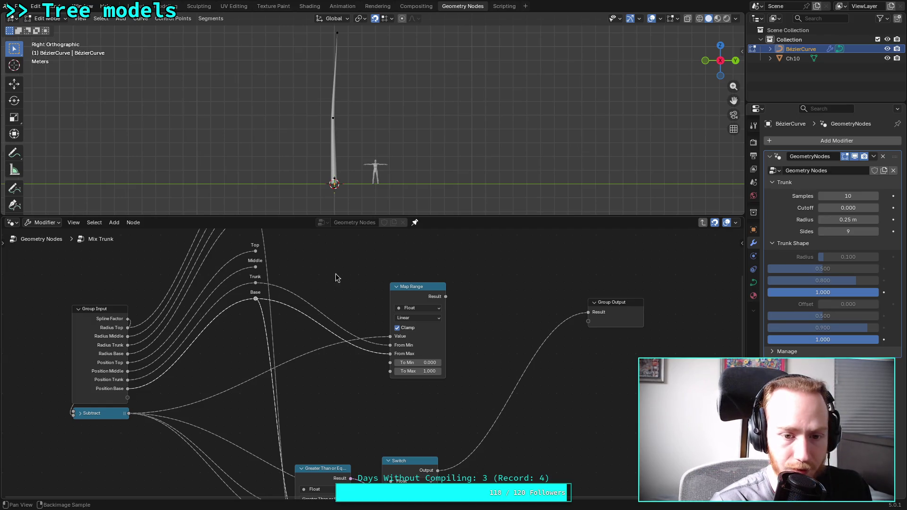
Link the Base value to Map Range To Max and Trunk to To Min
{"action": "middle_click_drag", "start_coordinate": [341, 275], "coordinate": [319, 338]}
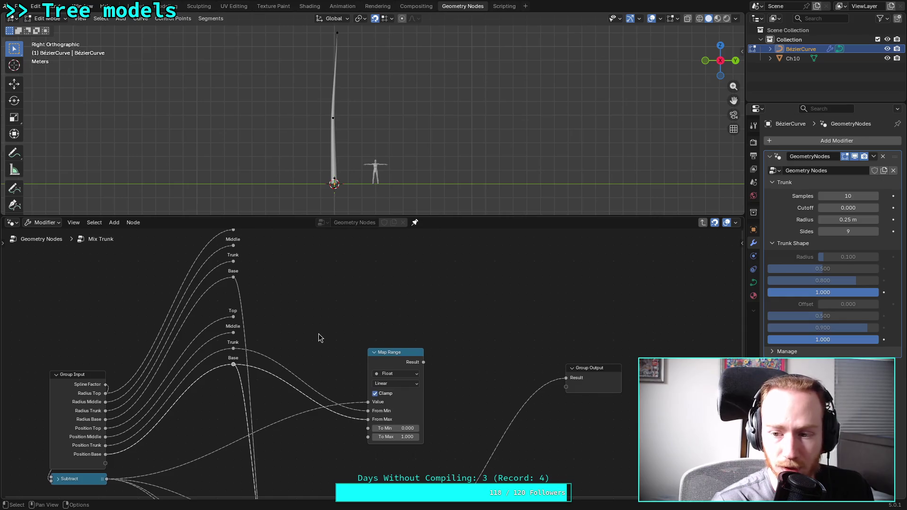
{"action": "mouse_move", "coordinate": [234, 277]}
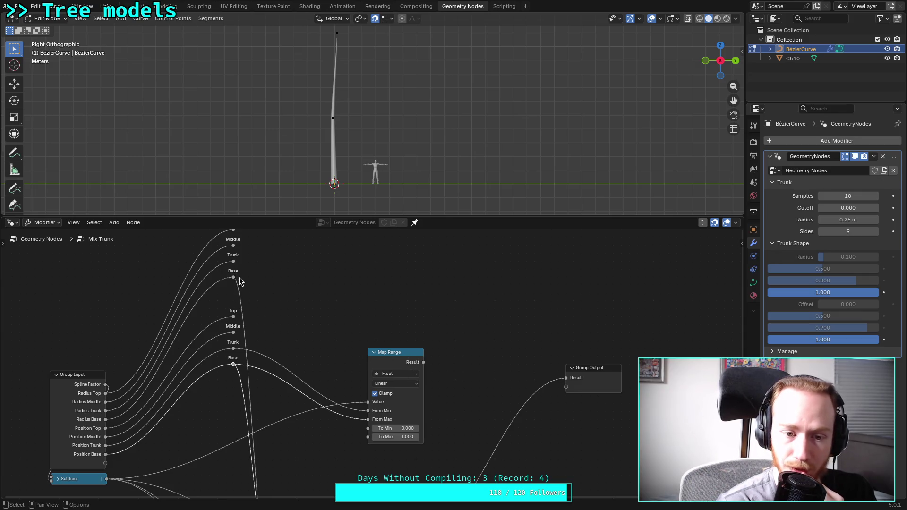
{"action": "mouse_move", "coordinate": [234, 262]}
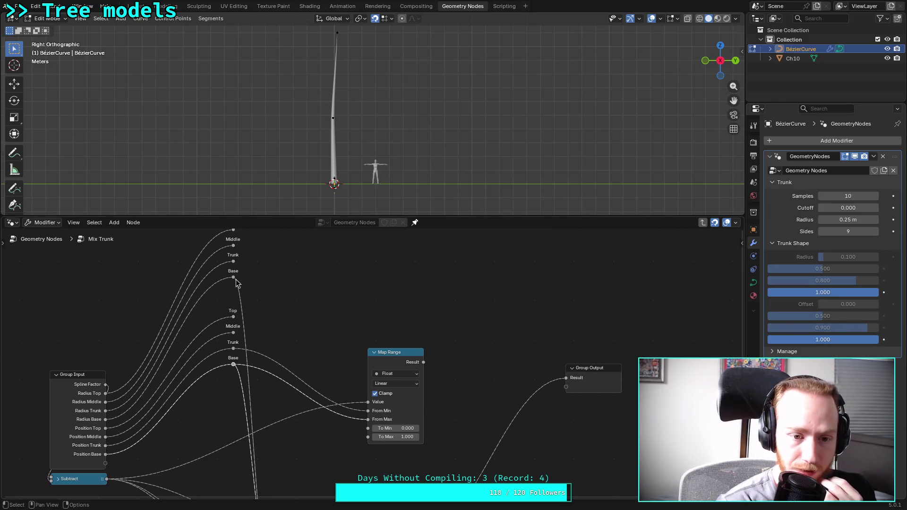
{"action": "mouse_move", "coordinate": [233, 278]}
{"action": "left_mouse_down"}
{"action": "mouse_move", "coordinate": [288, 371]}
{"action": "mouse_move", "coordinate": [372, 448]}
{"action": "left_mouse_up"}
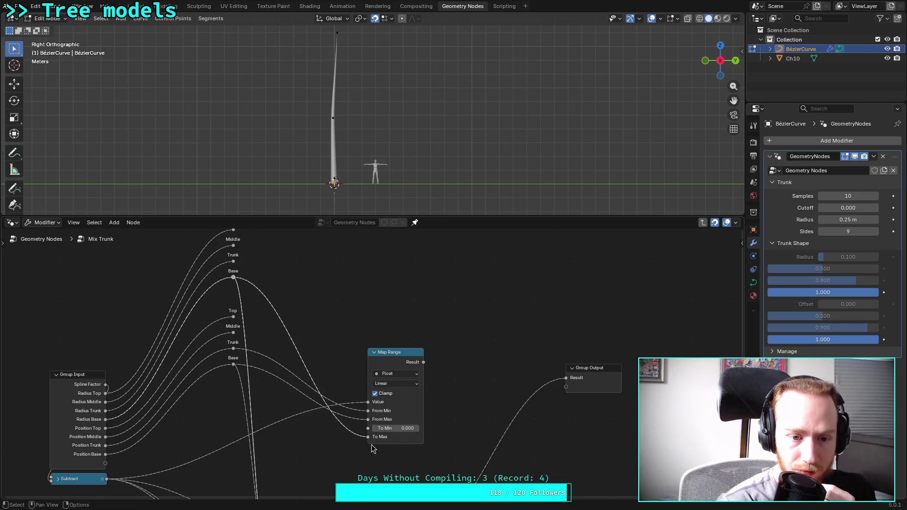
{"action": "mouse_move", "coordinate": [233, 261]}
{"action": "left_mouse_down"}
{"action": "mouse_move", "coordinate": [314, 314]}
{"action": "mouse_move", "coordinate": [367, 431]}
{"action": "left_mouse_up"}
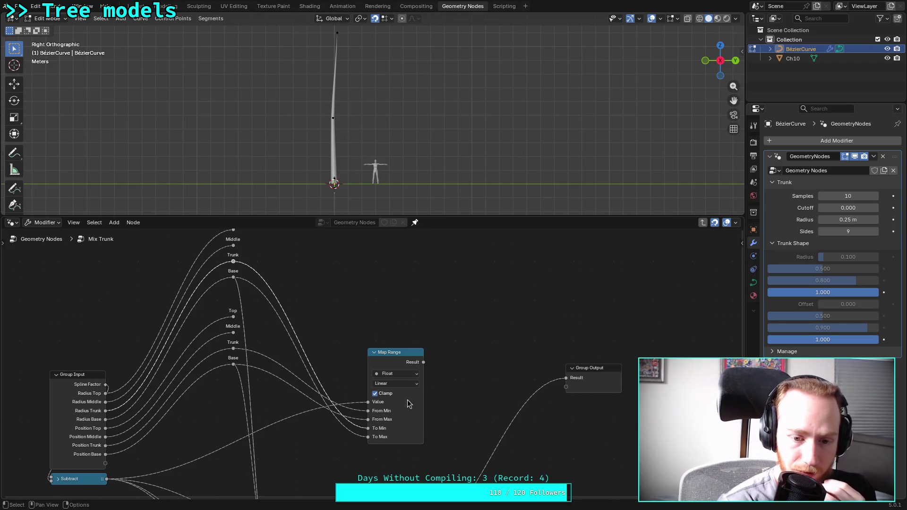
{"action": "middle_click_drag", "start_coordinate": [449, 407], "coordinate": [441, 302]}
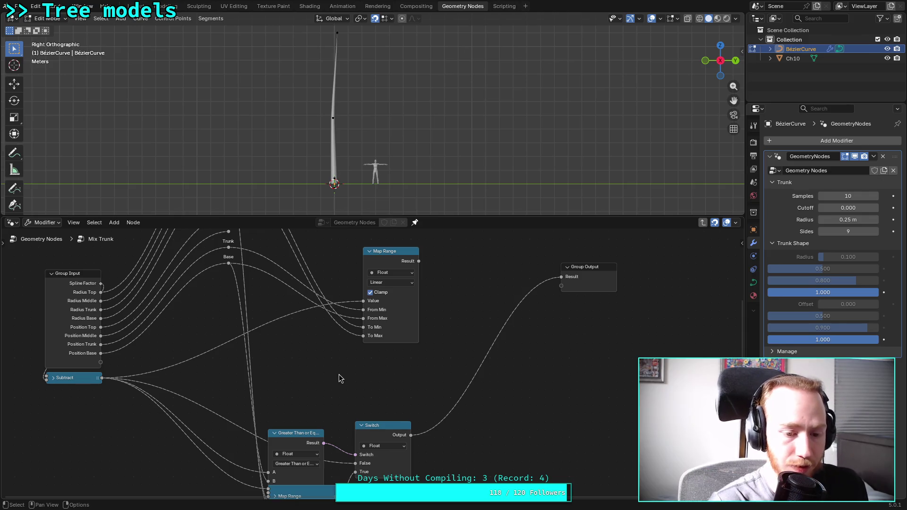
{"action": "key", "text": "shift+a"}
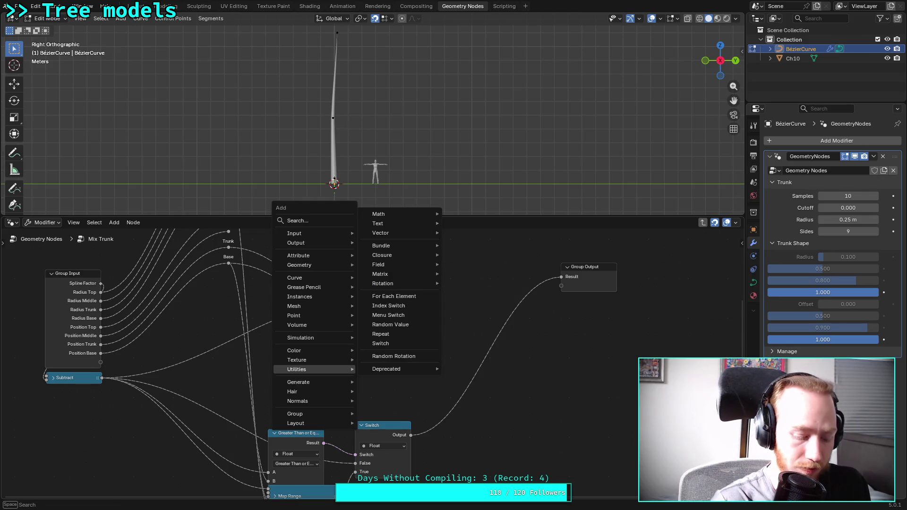
Add a Float Switch node with the Subtract result feeding its False input
{"action": "type", "text": "sw"}
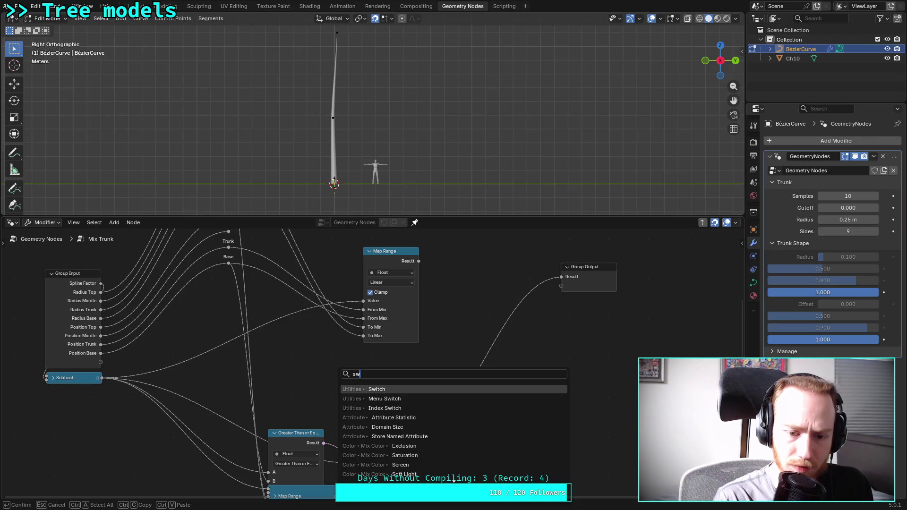
{"action": "key", "text": "Return"}
{"action": "left_click", "coordinate": [328, 378]}
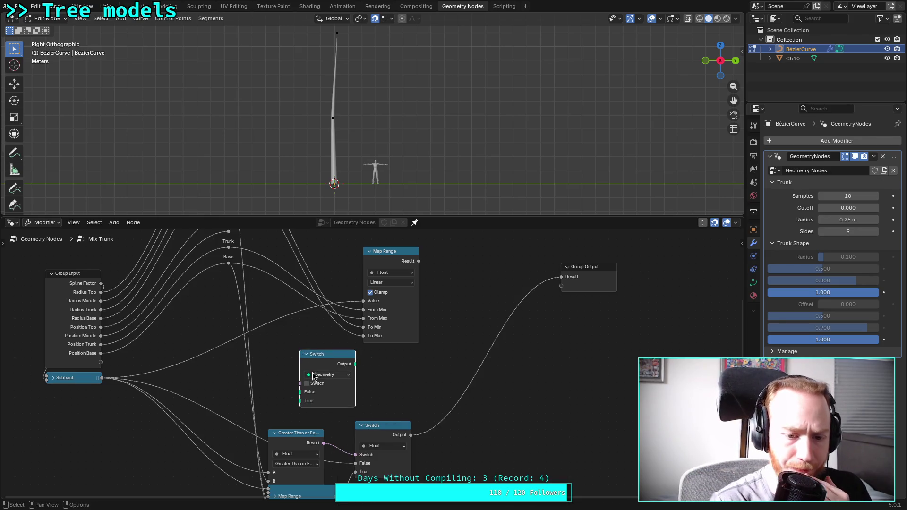
{"action": "left_click", "coordinate": [329, 374]}
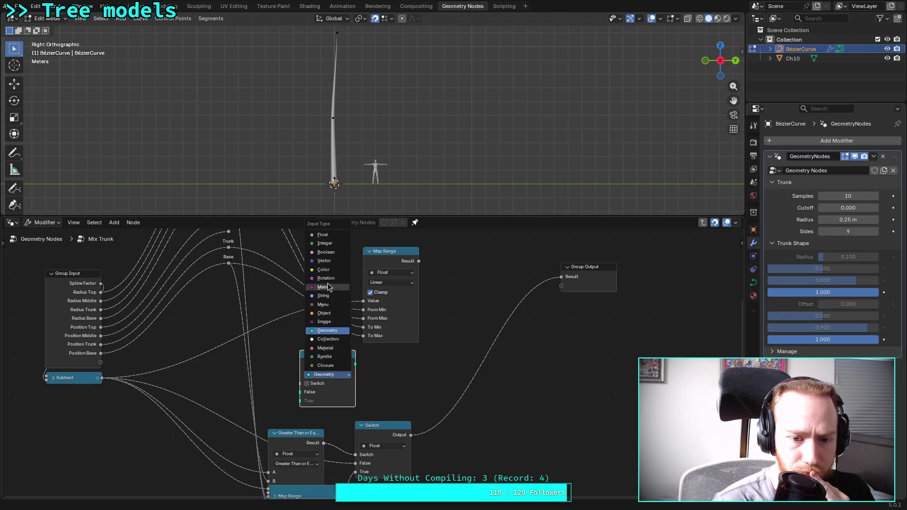
{"action": "left_click", "coordinate": [341, 236]}
{"action": "left_click_drag", "start_coordinate": [102, 378], "coordinate": [300, 392]}
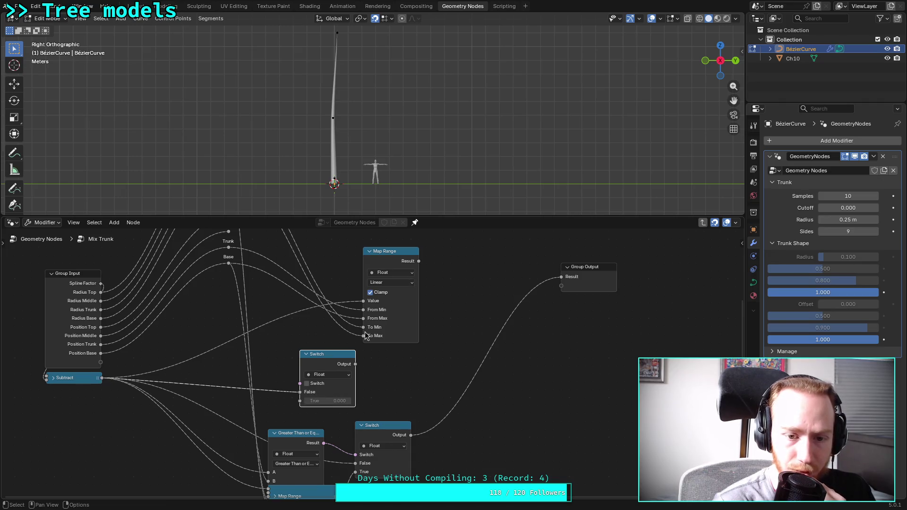
Add a Compare node whose result drives the new Switch
{"action": "key", "text": "shift+a"}
{"action": "mouse_move", "coordinate": [416, 355]}
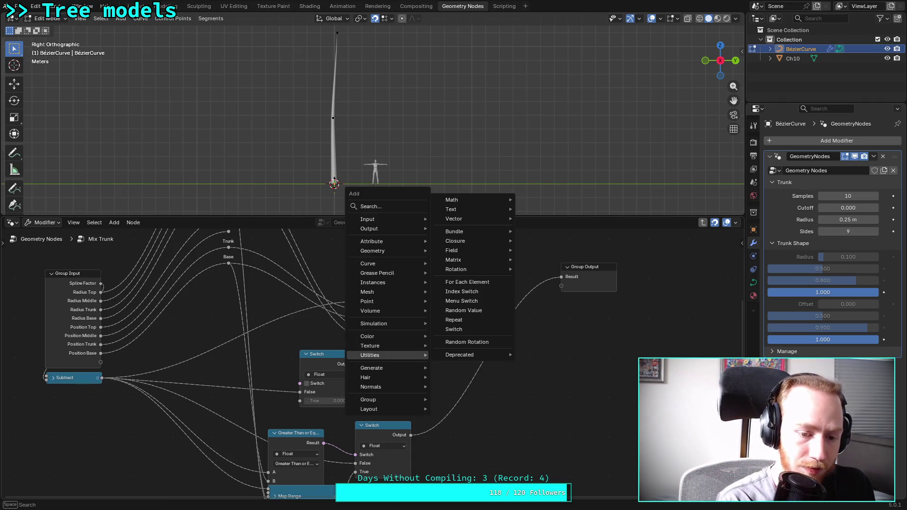
{"action": "type", "text": "compare"}
{"action": "key", "text": "Return"}
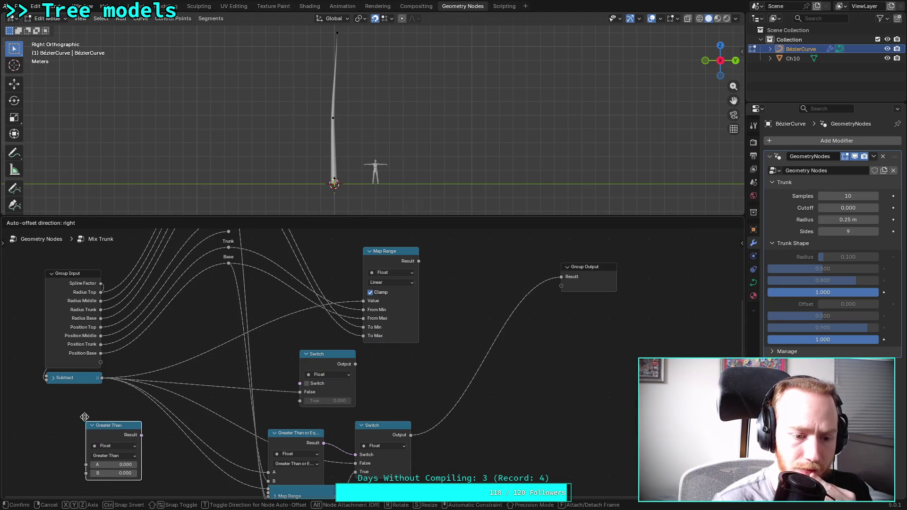
{"action": "left_click", "coordinate": [73, 419]}
{"action": "mouse_move", "coordinate": [125, 435]}
{"action": "left_mouse_down"}
{"action": "mouse_move", "coordinate": [301, 390]}
{"action": "mouse_move", "coordinate": [323, 335]}
{"action": "left_mouse_up"}
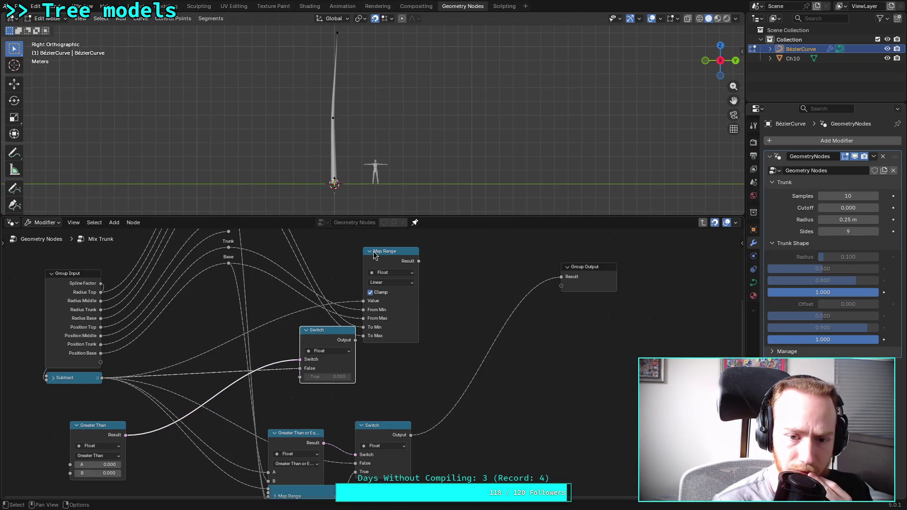
Collapse Map Range below the new Switch and arrange the comparison beside it
{"action": "left_click", "coordinate": [373, 252]}
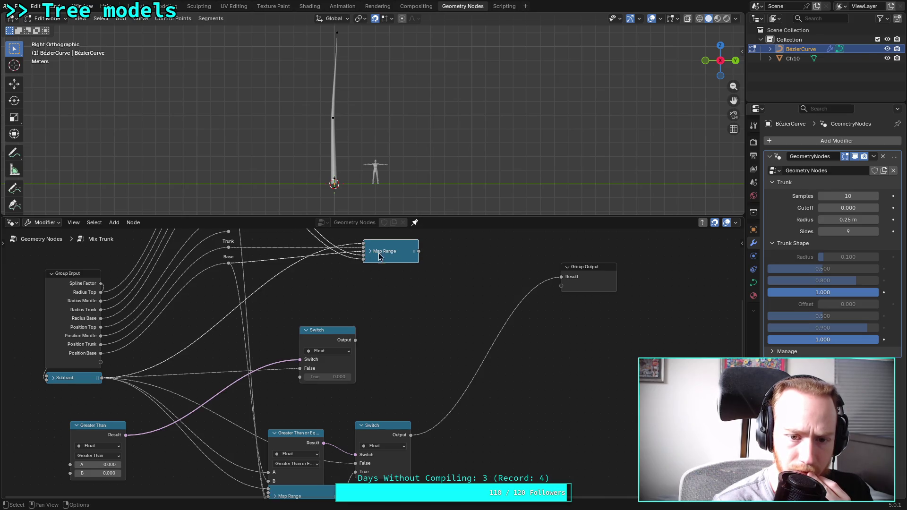
{"action": "mouse_move", "coordinate": [382, 251]}
{"action": "left_mouse_down"}
{"action": "mouse_move", "coordinate": [356, 314]}
{"action": "mouse_move", "coordinate": [326, 352]}
{"action": "mouse_move", "coordinate": [319, 393]}
{"action": "left_mouse_up"}
{"action": "mouse_move", "coordinate": [326, 335]}
{"action": "left_mouse_down"}
{"action": "mouse_move", "coordinate": [364, 304]}
{"action": "mouse_move", "coordinate": [387, 304]}
{"action": "left_mouse_up"}
{"action": "mouse_move", "coordinate": [98, 428]}
{"action": "left_mouse_down"}
{"action": "mouse_move", "coordinate": [321, 292]}
{"action": "mouse_move", "coordinate": [312, 293]}
{"action": "left_mouse_up"}
{"action": "left_click_drag", "start_coordinate": [378, 306], "coordinate": [410, 306]}
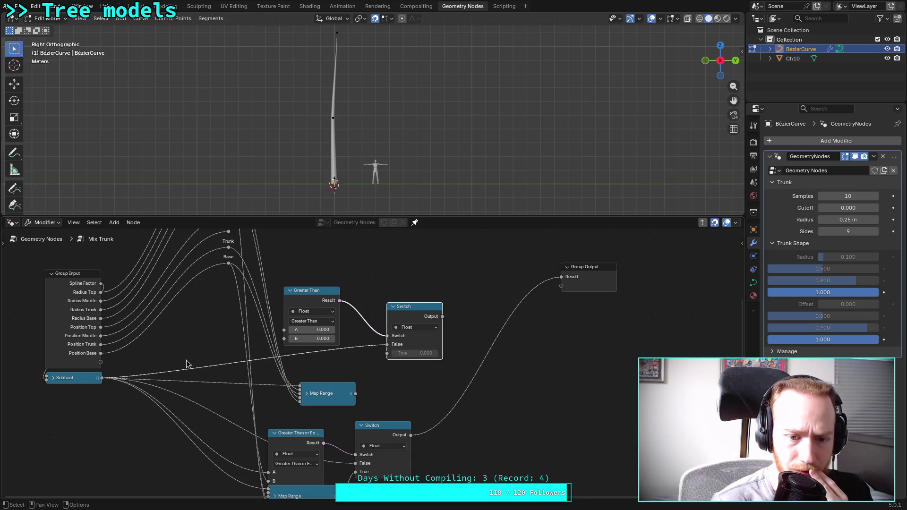
Feed Subtract into the comparison's A input and set it to Greater Than or Equal
{"action": "left_click_drag", "start_coordinate": [101, 378], "coordinate": [285, 332]}
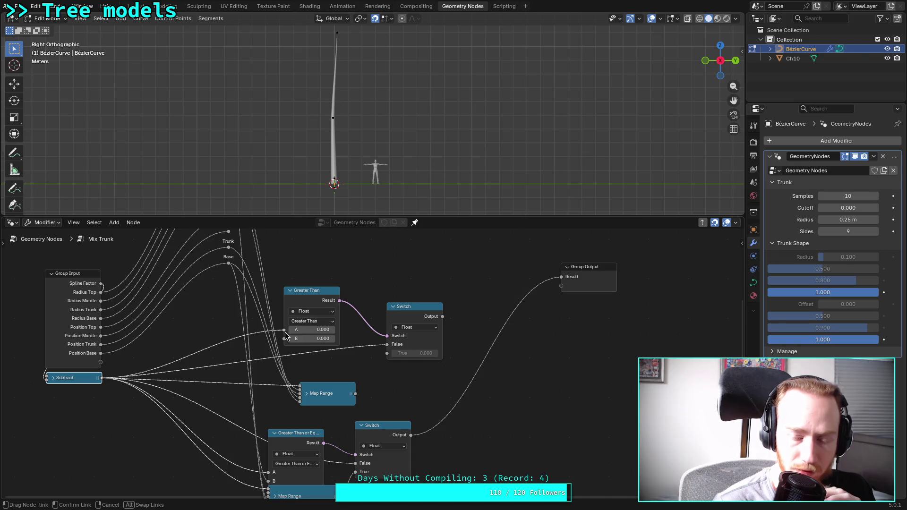
{"action": "left_click_drag", "start_coordinate": [285, 332], "coordinate": [285, 332]}
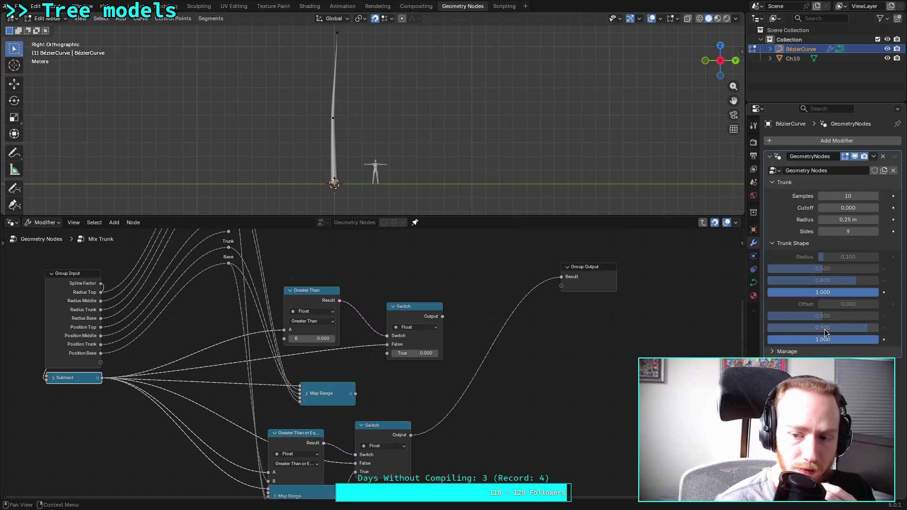
{"action": "mouse_move", "coordinate": [230, 251]}
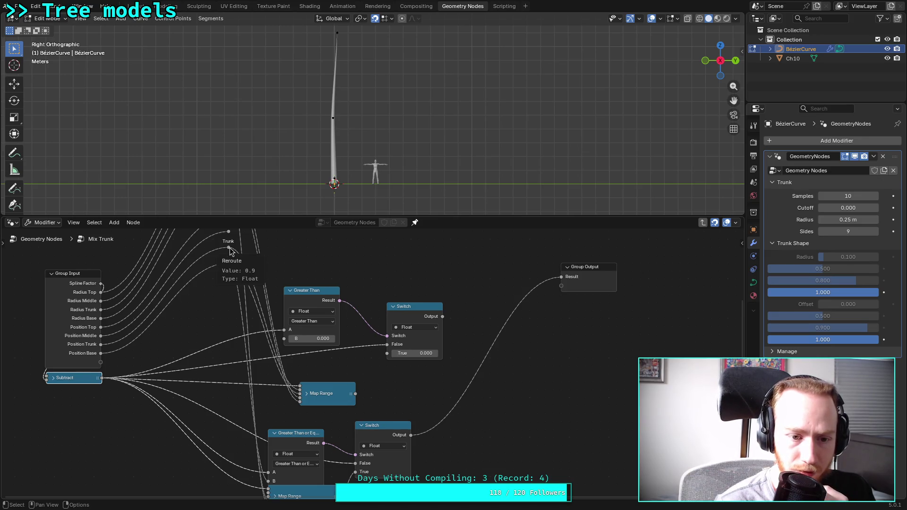
{"action": "left_click", "coordinate": [320, 321]}
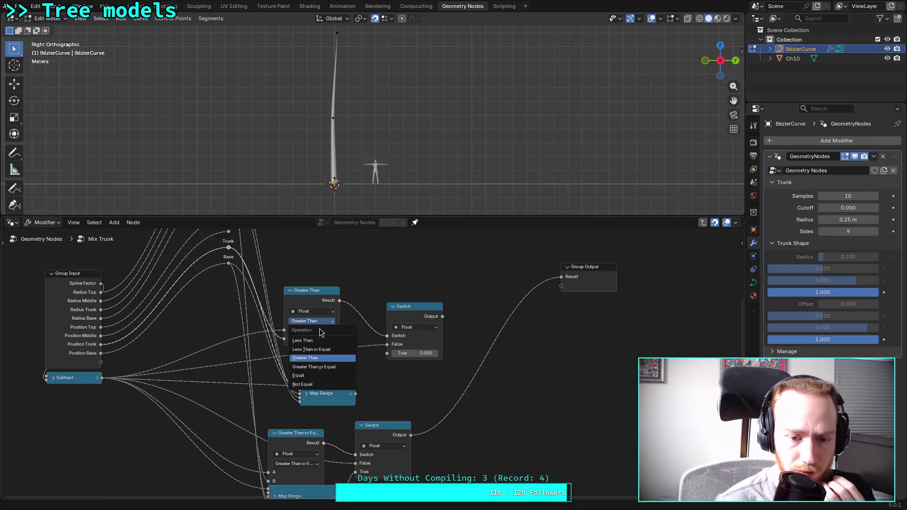
{"action": "left_click", "coordinate": [329, 366]}
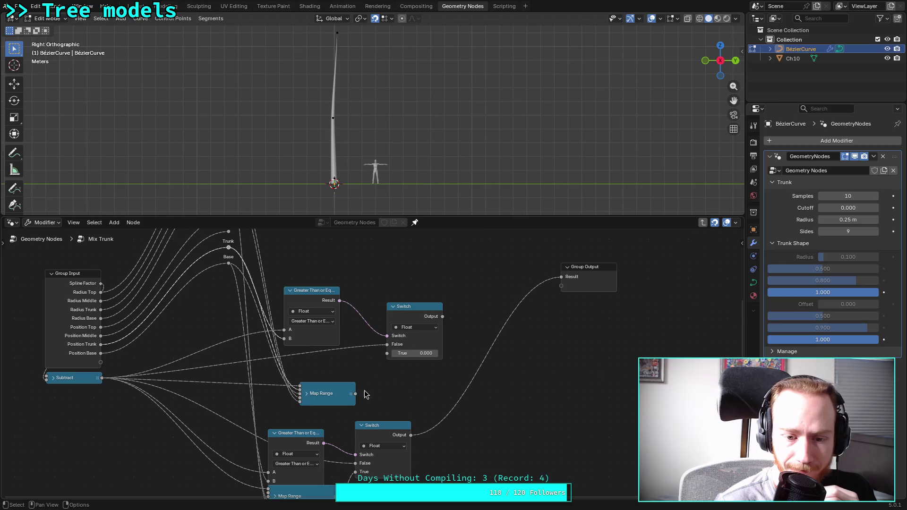
Route Map Range into the new Switch's True, and that Switch into the lower Switch's True
{"action": "left_click_drag", "start_coordinate": [355, 393], "coordinate": [387, 354]}
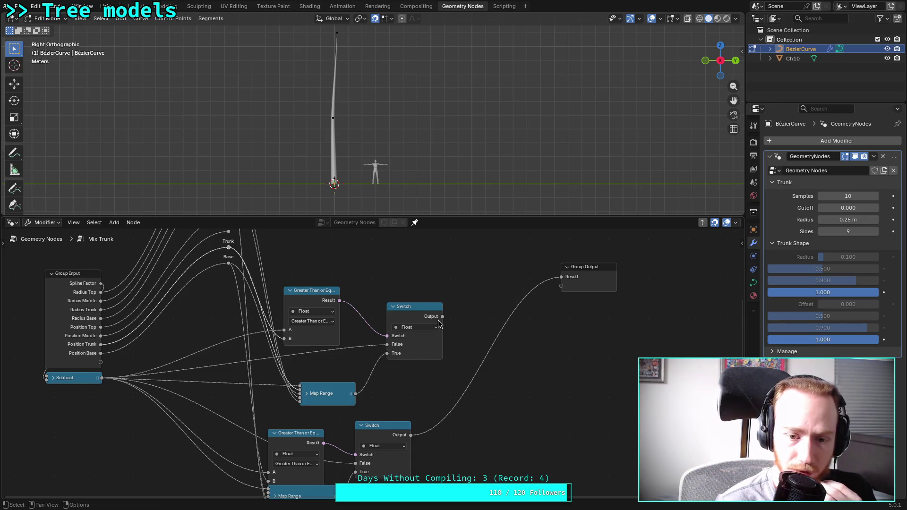
{"action": "left_click_drag", "start_coordinate": [443, 316], "coordinate": [355, 472]}
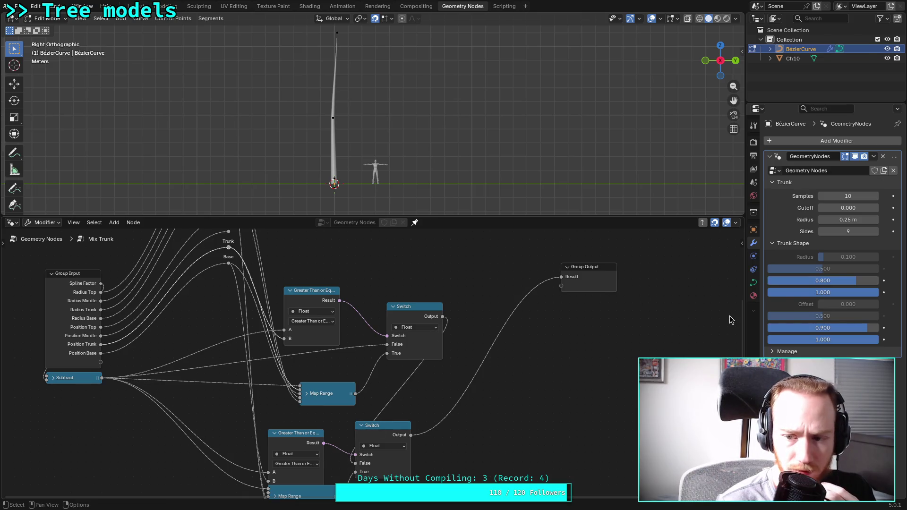
{"action": "left_click_drag", "start_coordinate": [824, 281], "coordinate": [814, 280]}
Set the middle Trunk Shape radius to 0.336 and offset to 0.769, then save plants.blend
{"action": "mouse_move", "coordinate": [833, 328]}
{"action": "left_mouse_down"}
{"action": "mouse_move", "coordinate": [850, 328]}
{"action": "mouse_move", "coordinate": [811, 328]}
{"action": "mouse_move", "coordinate": [839, 328]}
{"action": "left_mouse_up"}
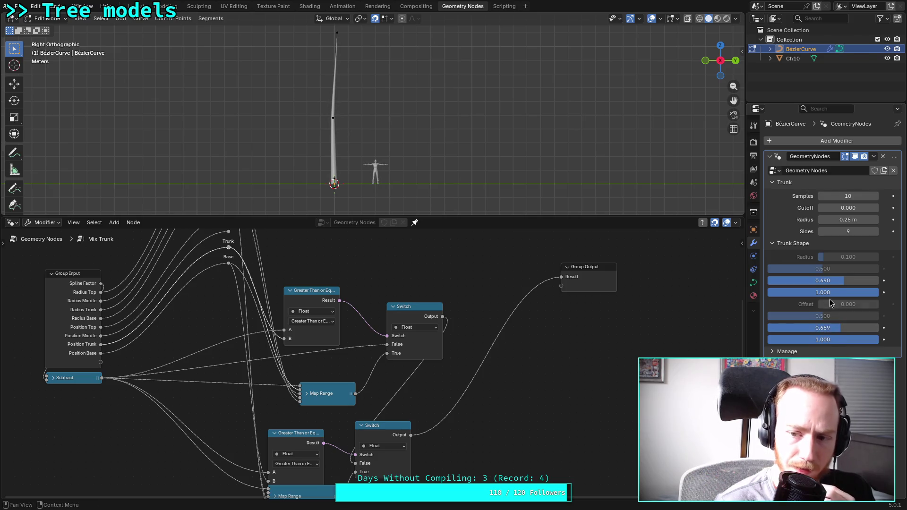
{"action": "left_click_drag", "start_coordinate": [849, 281], "coordinate": [803, 281]}
{"action": "scroll", "coordinate": [315, 138], "scroll_direction": "up", "scroll_amount": 3}
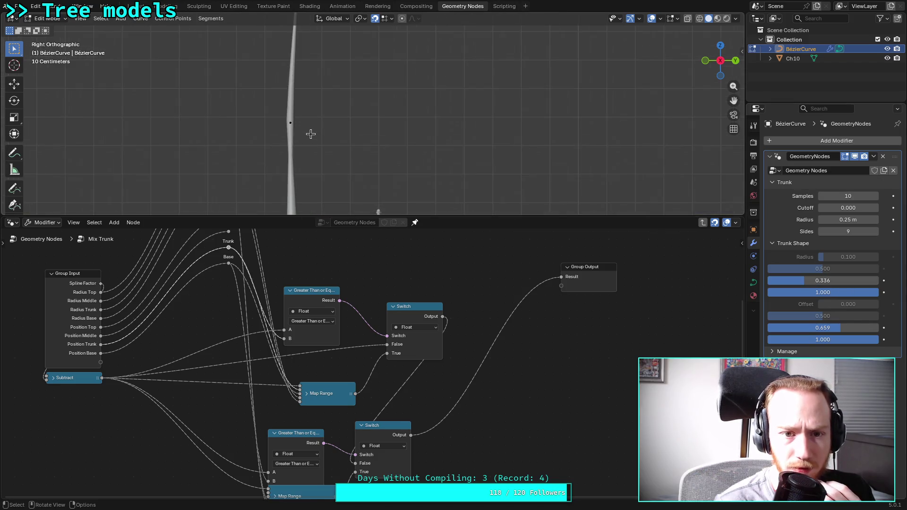
{"action": "mouse_move", "coordinate": [819, 328]}
{"action": "left_mouse_down"}
{"action": "mouse_move", "coordinate": [845, 328]}
{"action": "mouse_move", "coordinate": [807, 327]}
{"action": "mouse_move", "coordinate": [867, 328]}
{"action": "mouse_move", "coordinate": [840, 328]}
{"action": "mouse_move", "coordinate": [853, 327]}
{"action": "left_mouse_up"}
{"action": "scroll", "coordinate": [401, 340], "scroll_direction": "down", "scroll_amount": 2}
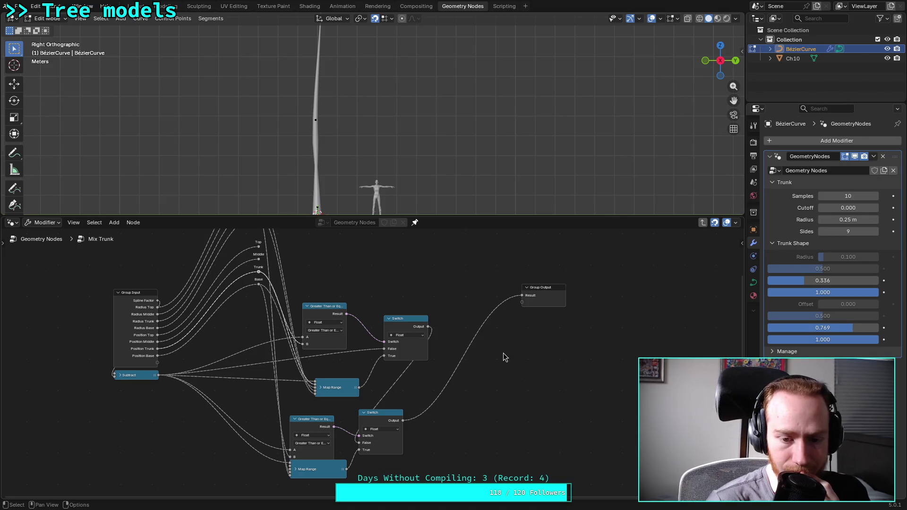
{"action": "key", "text": "ctrl+s"}
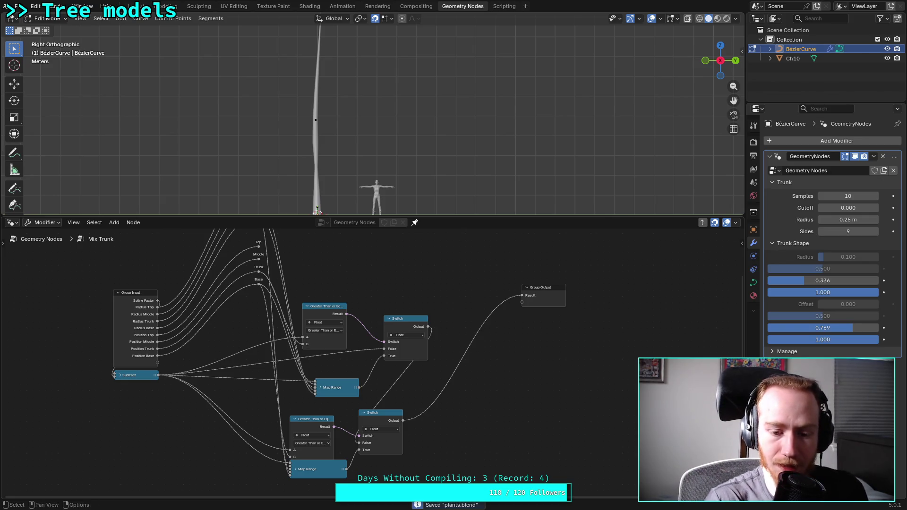
Collapse both Greater Than nodes and place each beside its Map Range
{"action": "left_click", "coordinate": [307, 307]}
{"action": "left_click_drag", "start_coordinate": [325, 306], "coordinate": [337, 369]}
{"action": "left_click", "coordinate": [296, 419]}
{"action": "mouse_move", "coordinate": [297, 421]}
{"action": "left_mouse_down"}
{"action": "mouse_move", "coordinate": [298, 460]}
{"action": "mouse_move", "coordinate": [304, 457]}
{"action": "left_mouse_up"}
Collapse the lower Switch and shift the three lower nodes to the right
{"action": "left_click", "coordinate": [377, 420]}
{"action": "mouse_move", "coordinate": [366, 416]}
{"action": "left_mouse_down"}
{"action": "mouse_move", "coordinate": [383, 415]}
{"action": "mouse_move", "coordinate": [382, 464]}
{"action": "left_mouse_up"}
{"action": "left_click", "coordinate": [369, 412]}
{"action": "left_click_drag", "start_coordinate": [303, 438], "coordinate": [421, 482]}
{"action": "left_click_drag", "start_coordinate": [325, 454], "coordinate": [389, 455]}
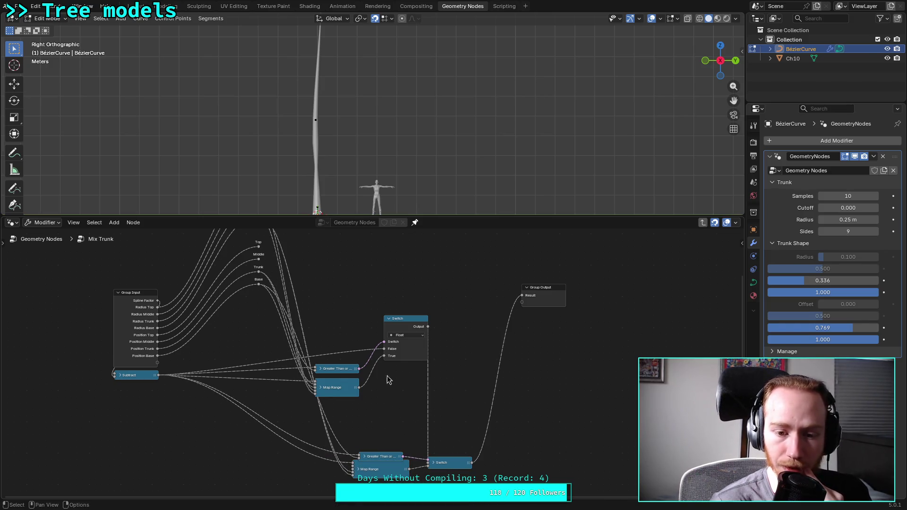
Collapse the upper Switch and move it down beside the first comparison and Map Range
{"action": "left_click", "coordinate": [389, 318]}
{"action": "left_click_drag", "start_coordinate": [400, 319], "coordinate": [390, 374]}
{"action": "left_click", "coordinate": [376, 375]}
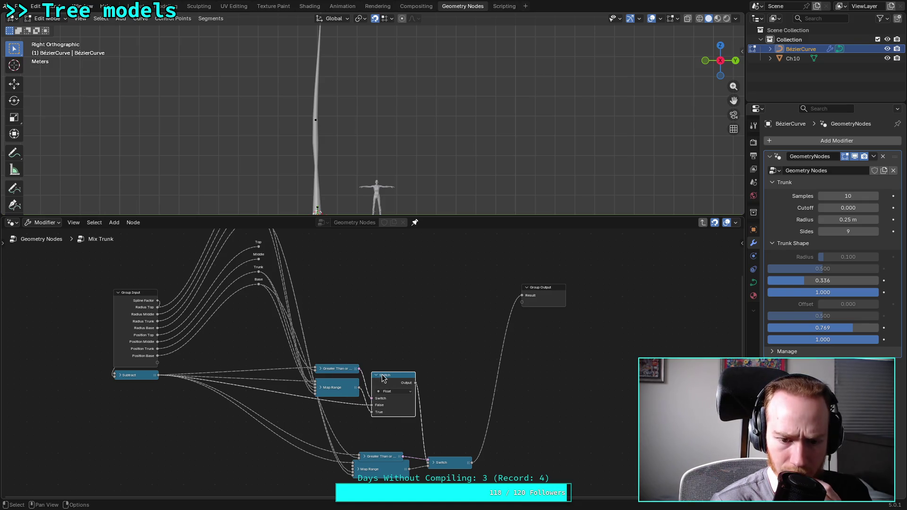
{"action": "left_click", "coordinate": [433, 463]}
{"action": "left_click", "coordinate": [433, 463]}
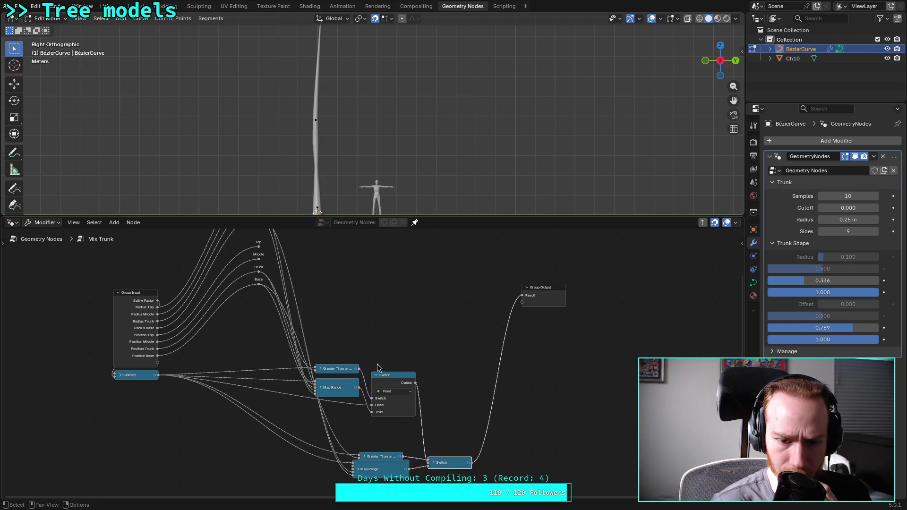
{"action": "left_click", "coordinate": [378, 375]}
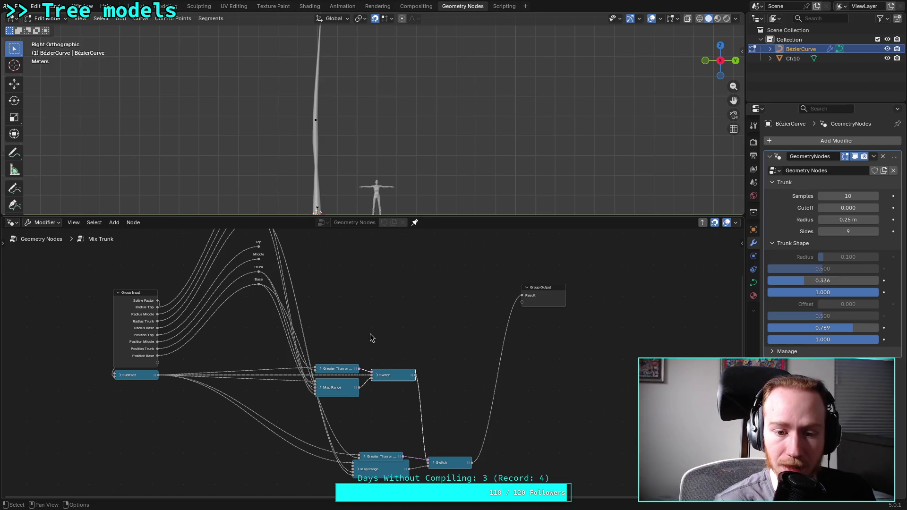
{"action": "right_click", "coordinate": [366, 295]}
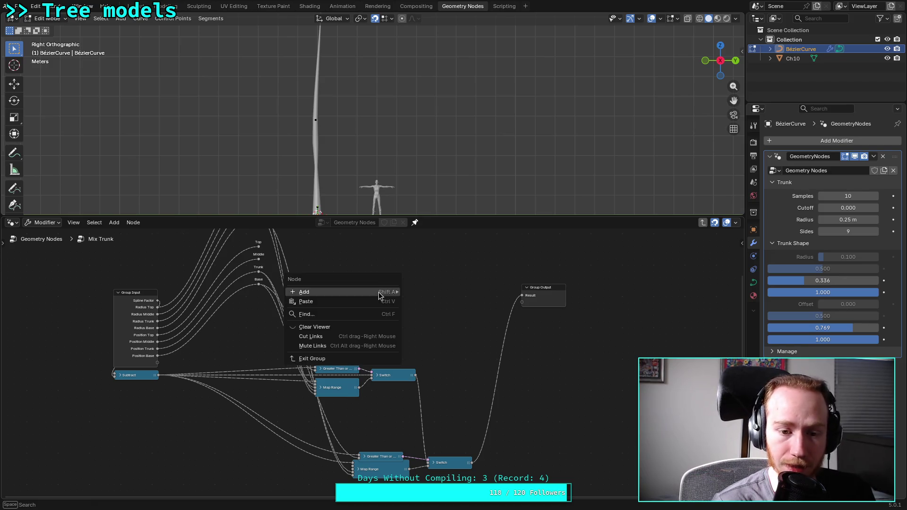
Add a Greater Than math node to the Mix Trunk graph
{"action": "key", "text": "Escape"}
{"action": "mouse_move", "coordinate": [372, 296]}
{"action": "middle_mouse_down"}
{"action": "mouse_move", "coordinate": [325, 295]}
{"action": "mouse_move", "coordinate": [324, 316]}
{"action": "mouse_move", "coordinate": [342, 318]}
{"action": "middle_mouse_up"}
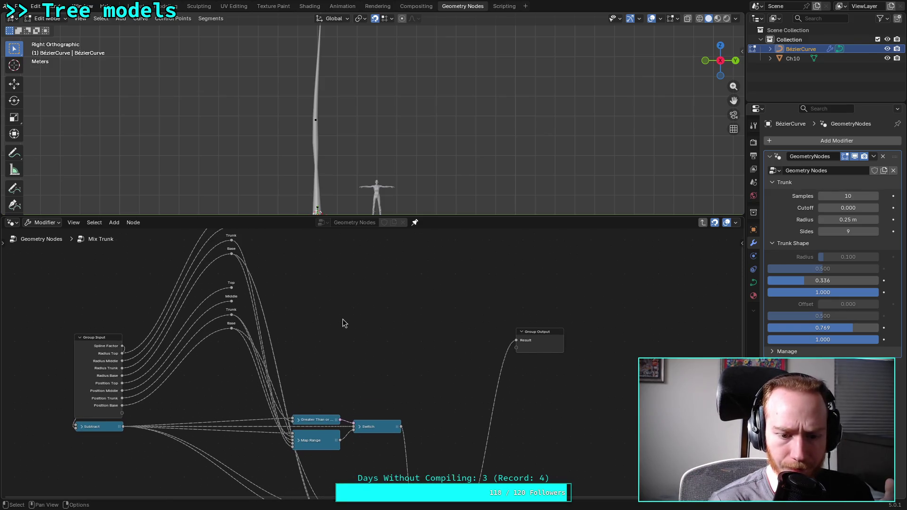
{"action": "right_click", "coordinate": [348, 283]}
{"action": "mouse_move", "coordinate": [354, 282]}
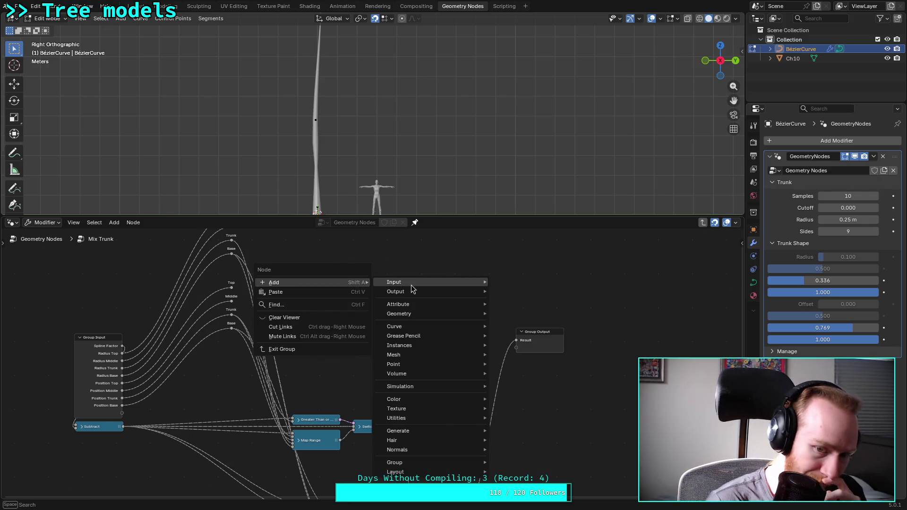
{"action": "type", "text": "gr"}
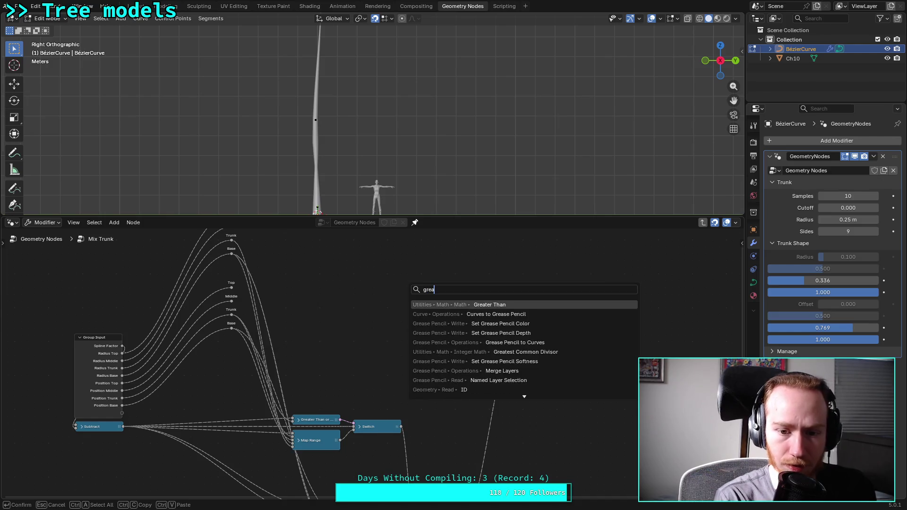
{"action": "type", "text": "ea"}
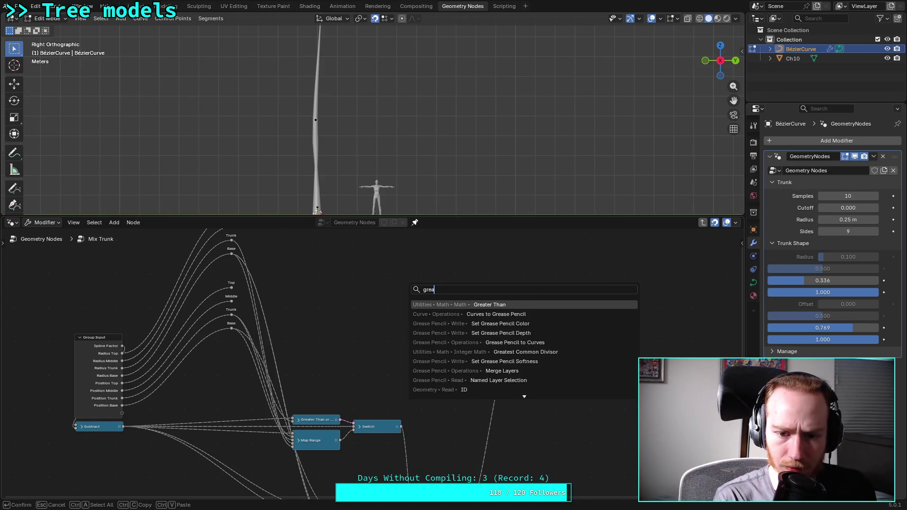
{"action": "key", "text": "Return"}
{"action": "left_click", "coordinate": [331, 350]}
Feed the Subtract result into the Greater Than math node and enable its clamping
{"action": "scroll", "coordinate": [331, 351], "scroll_direction": "up", "scroll_amount": 2}
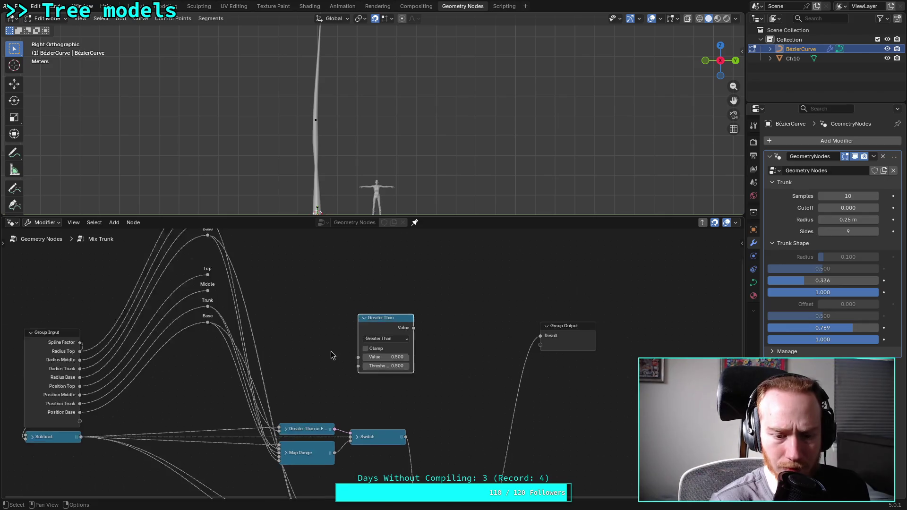
{"action": "right_click", "coordinate": [290, 350]}
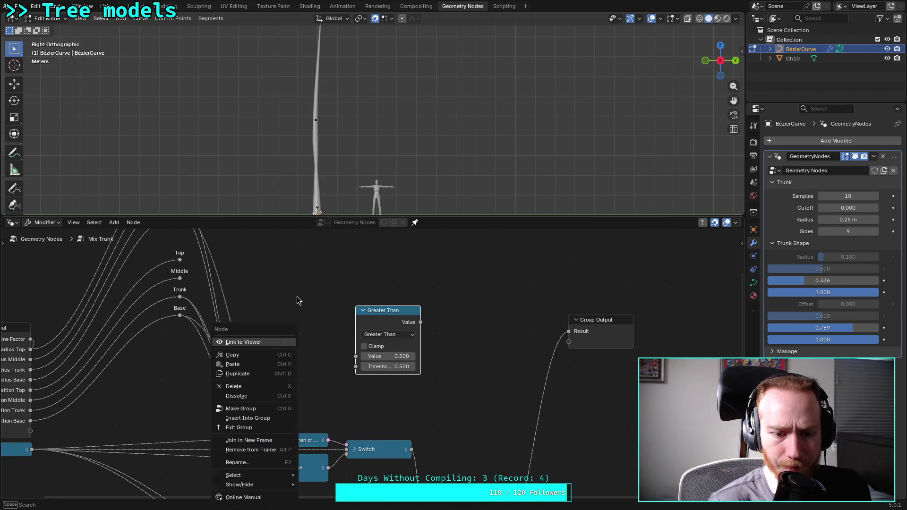
{"action": "left_click", "coordinate": [290, 319]}
{"action": "middle_click_drag", "start_coordinate": [288, 320], "coordinate": [341, 308]}
{"action": "left_click_drag", "start_coordinate": [85, 437], "coordinate": [407, 346]}
{"action": "left_click", "coordinate": [415, 335]}
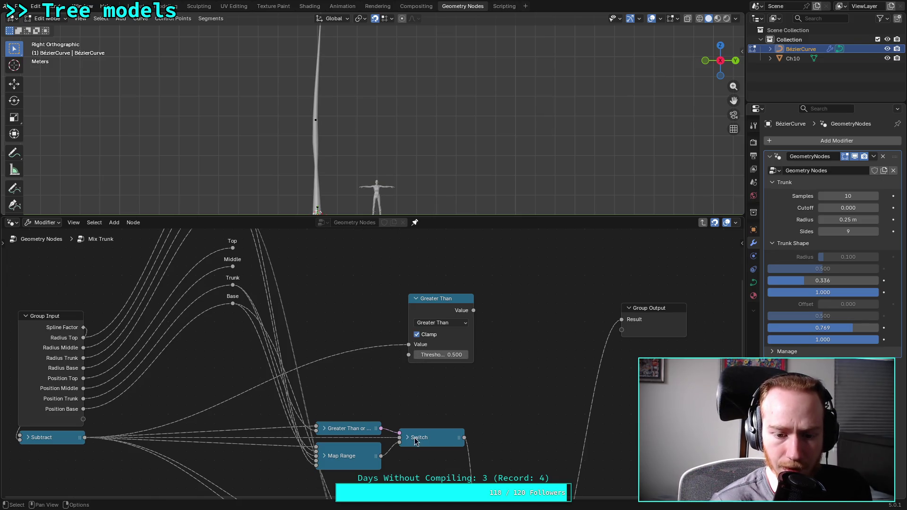
{"action": "left_click", "coordinate": [323, 428]}
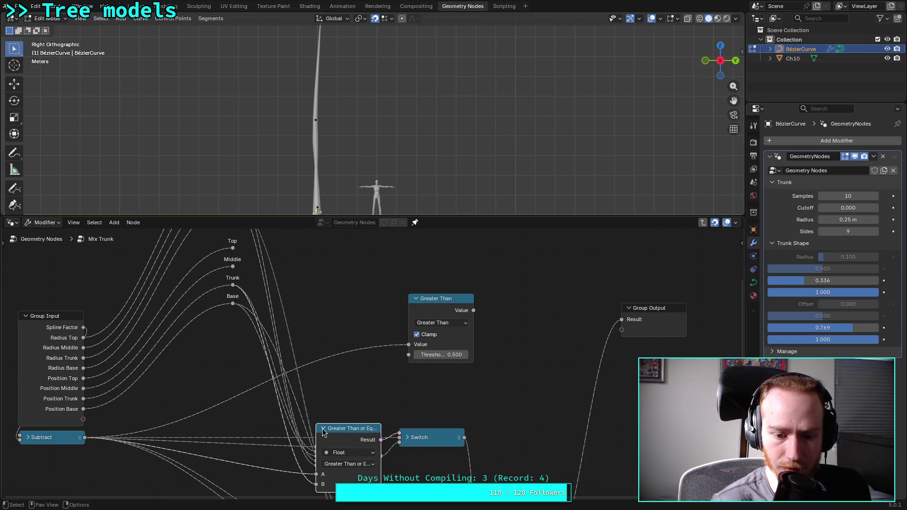
{"action": "left_click", "coordinate": [323, 429]}
{"action": "left_click", "coordinate": [447, 325]}
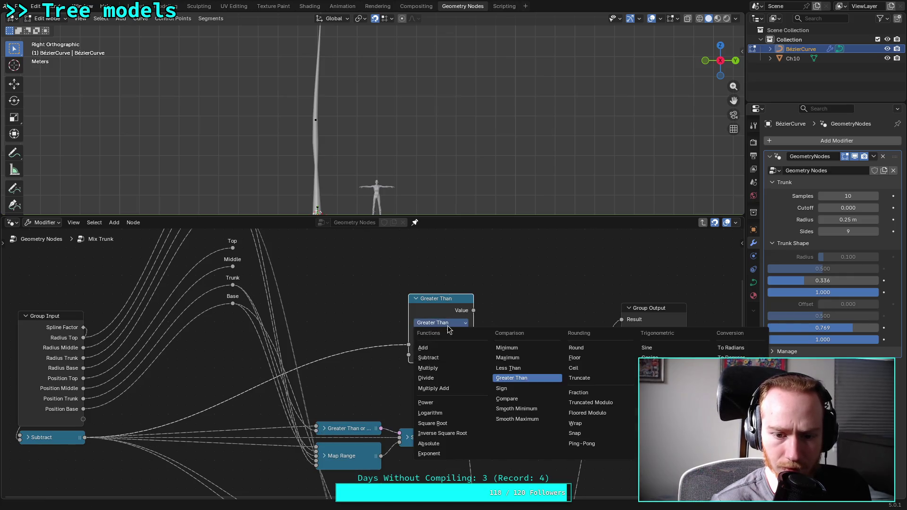
{"action": "left_click", "coordinate": [546, 378]}
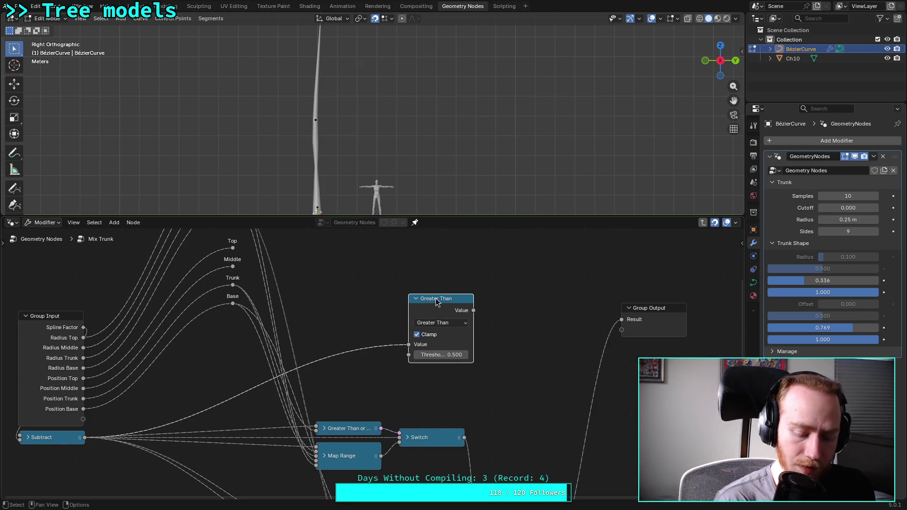
Delete the Greater Than math node, then add and discard a Compare node
{"action": "key", "text": "x"}
{"action": "key", "text": "shift+a"}
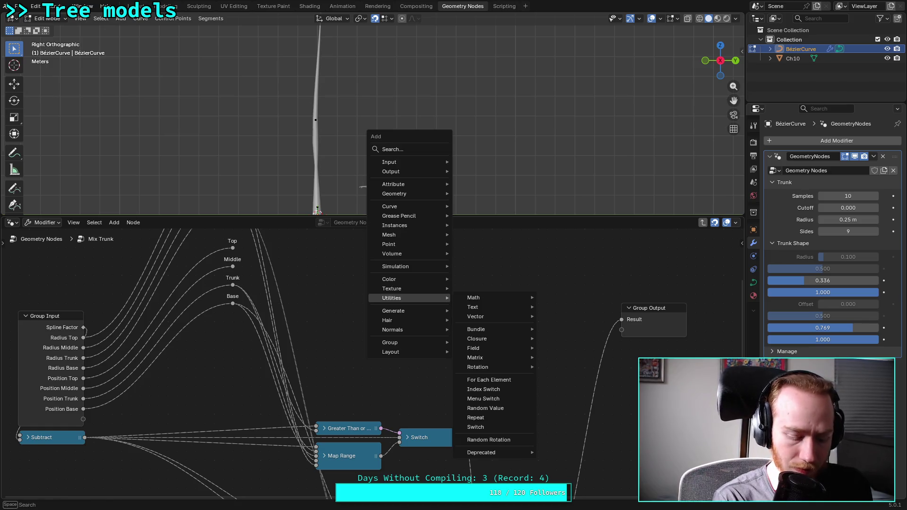
{"action": "type", "text": "com"}
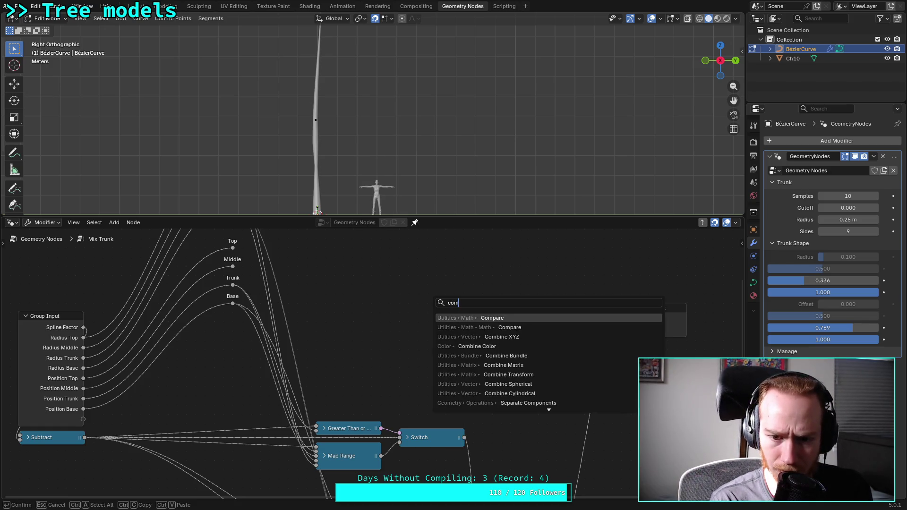
{"action": "key", "text": "Return"}
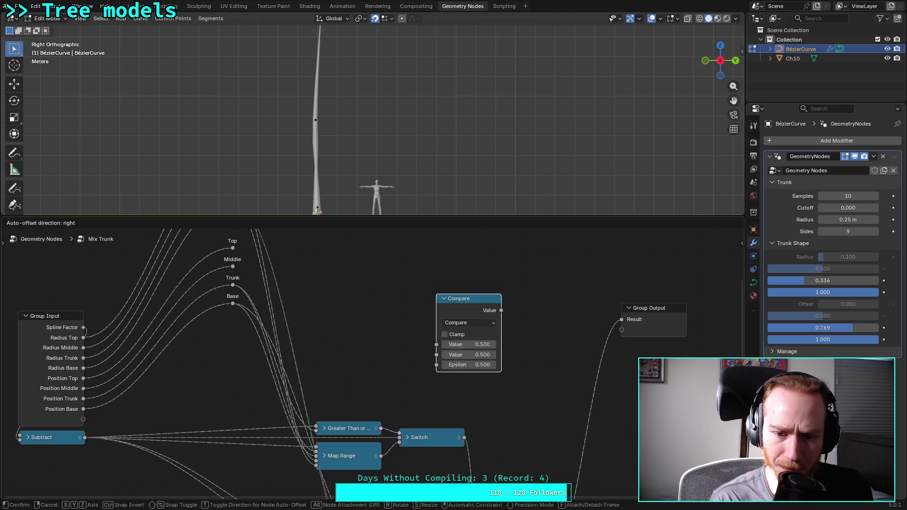
{"action": "left_click", "coordinate": [456, 289]}
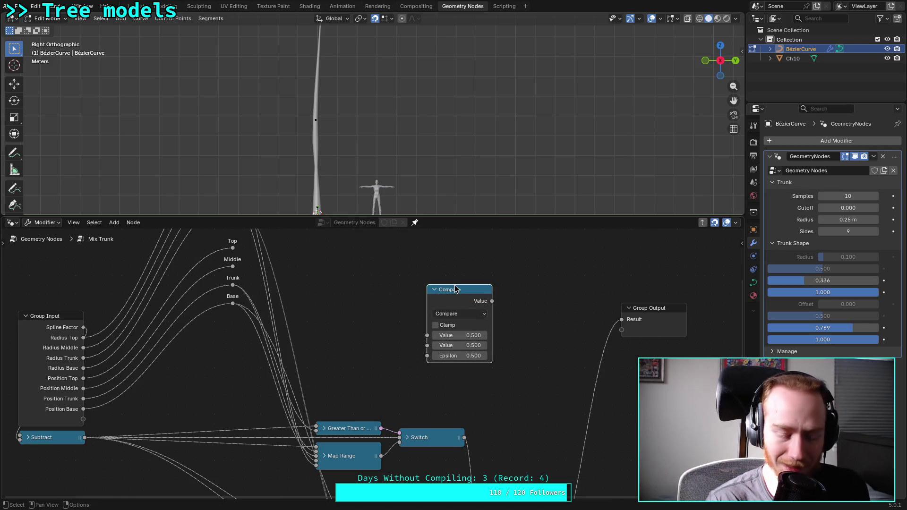
{"action": "key", "text": "x"}
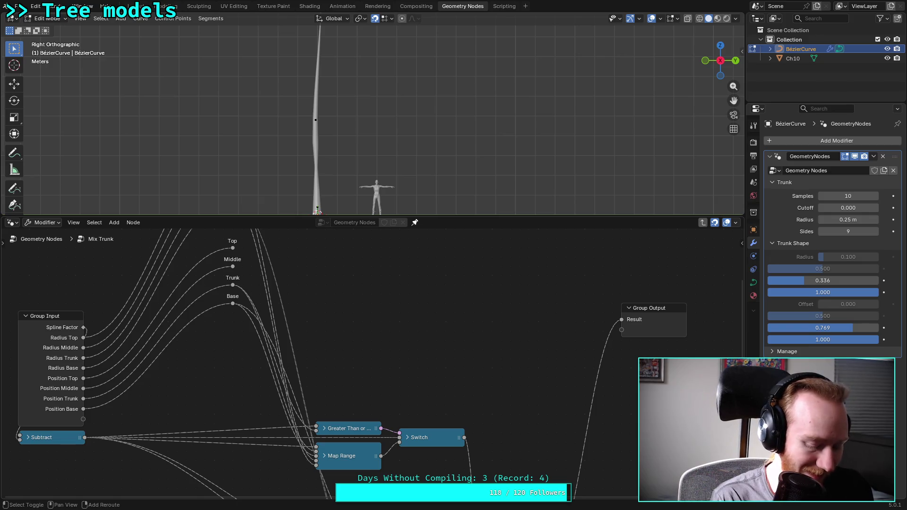
Add a Greater Than compare node set to Greater Than or Equal
{"action": "key", "text": "shift+a"}
{"action": "type", "text": "cam"}
{"action": "key", "text": "BackSpace"}
{"action": "key", "text": "BackSpace"}
{"action": "key", "text": "BackSpace"}
{"action": "type", "text": "greater"}
{"action": "key", "text": "Return"}
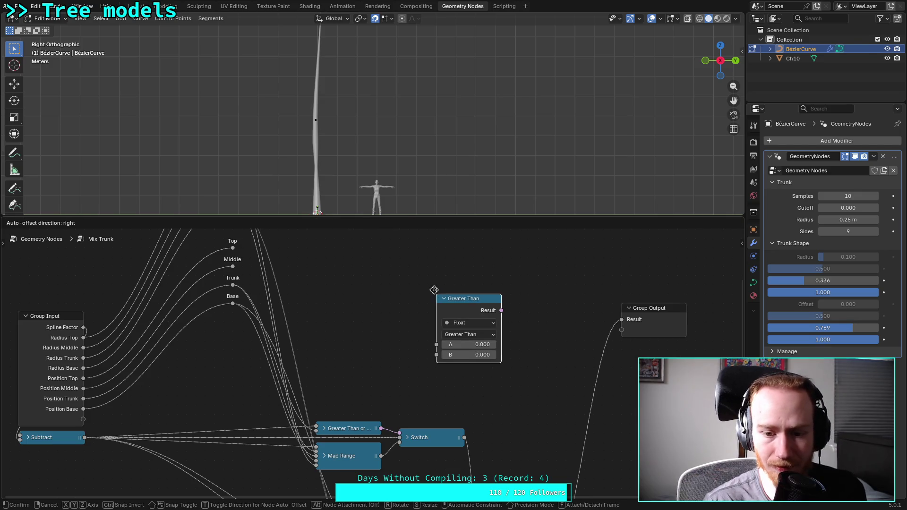
{"action": "left_click", "coordinate": [433, 290]}
{"action": "left_click", "coordinate": [469, 334]}
{"action": "left_click", "coordinate": [491, 390]}
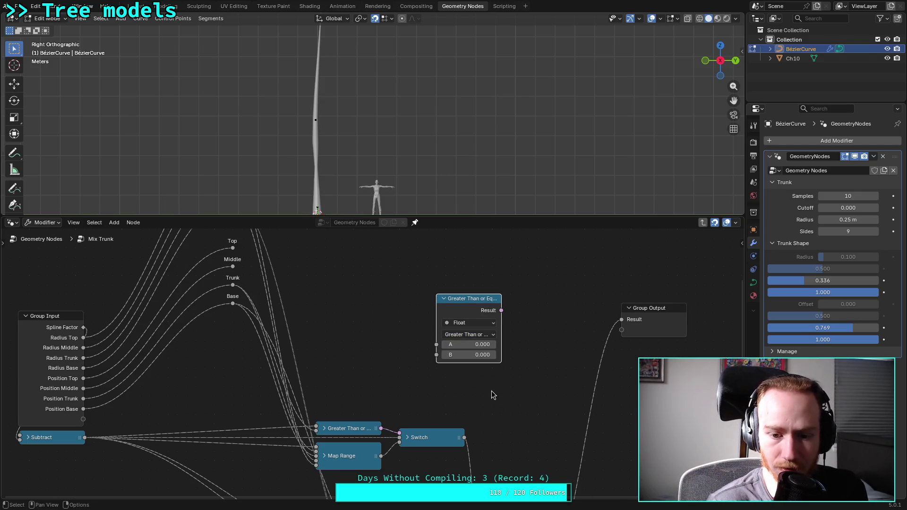
{"action": "left_click_drag", "start_coordinate": [473, 302], "coordinate": [437, 301]}
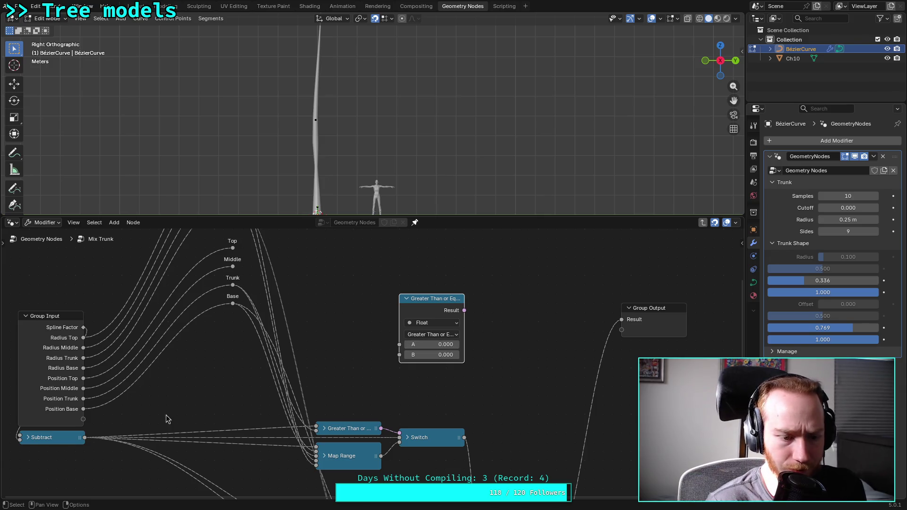
Link Subtract to input A and the Middle reroute to B, then collapse the node
{"action": "mouse_move", "coordinate": [85, 437]}
{"action": "left_mouse_down"}
{"action": "mouse_move", "coordinate": [396, 373]}
{"action": "mouse_move", "coordinate": [399, 345]}
{"action": "left_mouse_up"}
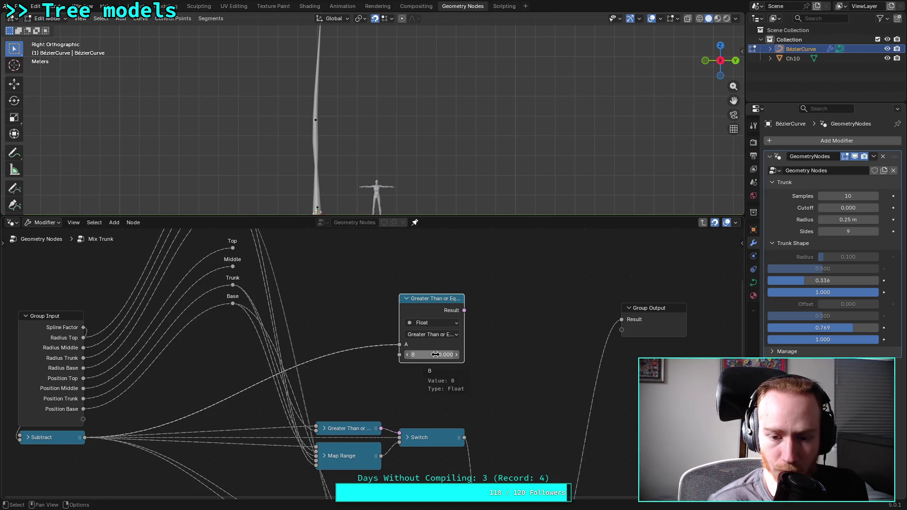
{"action": "mouse_move", "coordinate": [233, 271]}
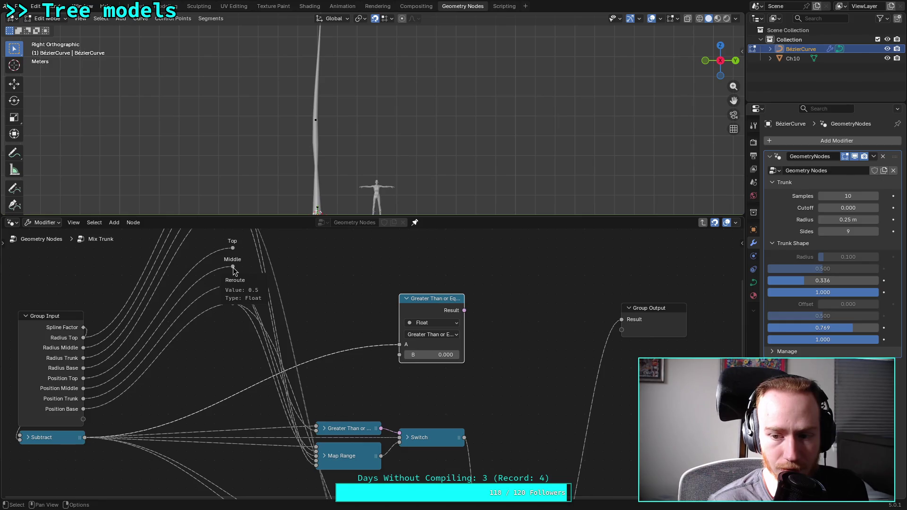
{"action": "mouse_move", "coordinate": [232, 267]}
{"action": "left_mouse_down"}
{"action": "mouse_move", "coordinate": [342, 342]}
{"action": "mouse_move", "coordinate": [403, 361]}
{"action": "left_mouse_up"}
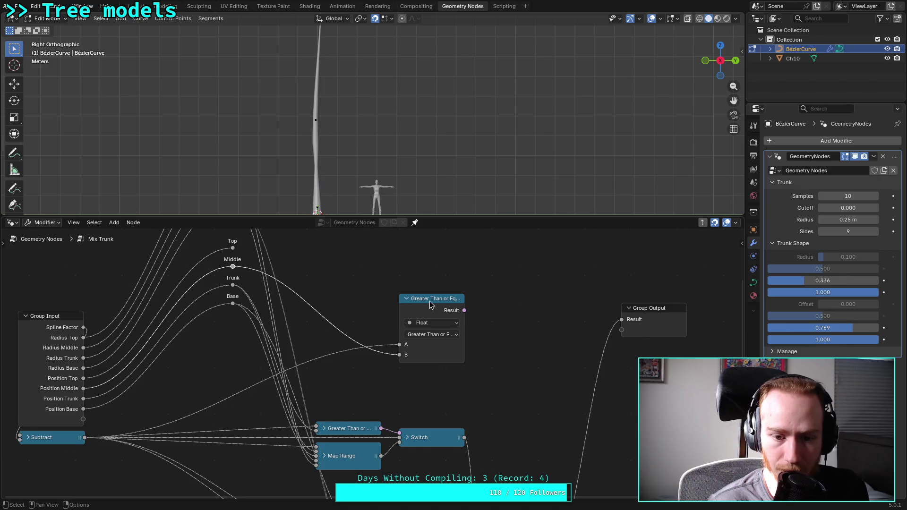
{"action": "mouse_move", "coordinate": [448, 293]}
{"action": "left_mouse_down"}
{"action": "mouse_move", "coordinate": [439, 321]}
{"action": "mouse_move", "coordinate": [423, 308]}
{"action": "mouse_move", "coordinate": [373, 334]}
{"action": "mouse_move", "coordinate": [346, 335]}
{"action": "left_mouse_up"}
{"action": "key", "text": "h"}
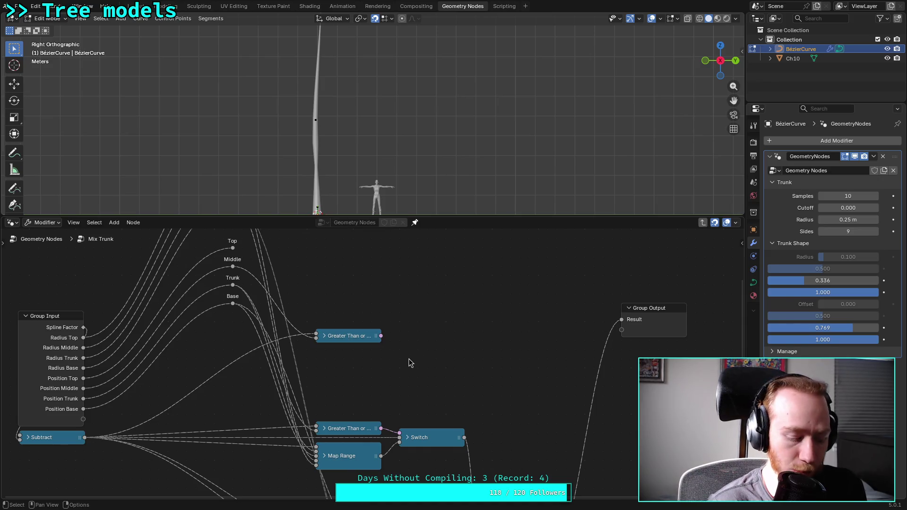
Add a Map Range node fed by the Subtract result and shift it down-left
{"action": "key", "text": "shift+a"}
{"action": "mouse_move", "coordinate": [495, 198]}
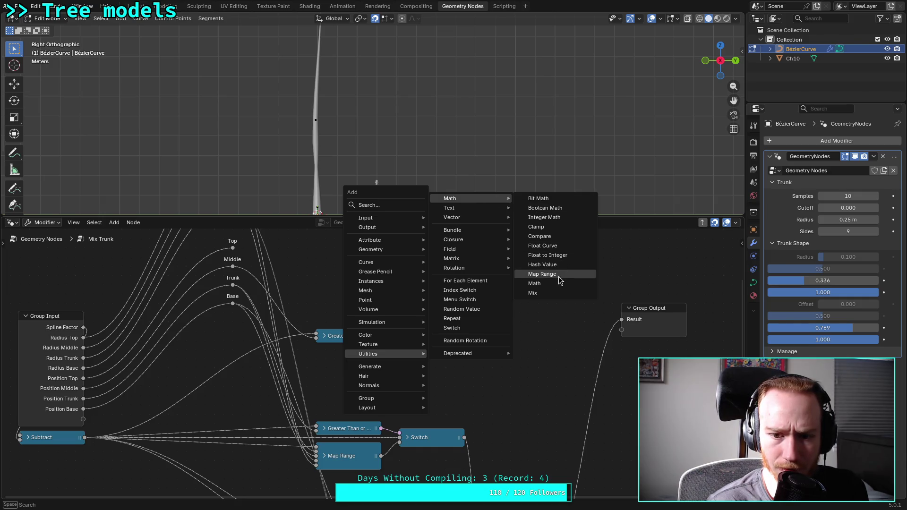
{"action": "left_click", "coordinate": [542, 274]}
{"action": "left_click", "coordinate": [436, 289]}
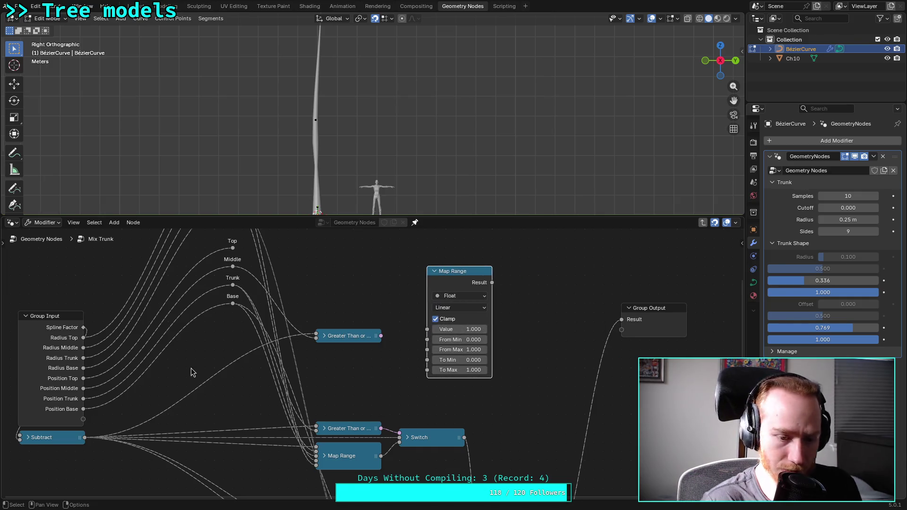
{"action": "mouse_move", "coordinate": [85, 437]}
{"action": "left_mouse_down"}
{"action": "mouse_move", "coordinate": [425, 373]}
{"action": "mouse_move", "coordinate": [427, 330]}
{"action": "left_mouse_up"}
{"action": "left_click_drag", "start_coordinate": [437, 276], "coordinate": [428, 303]}
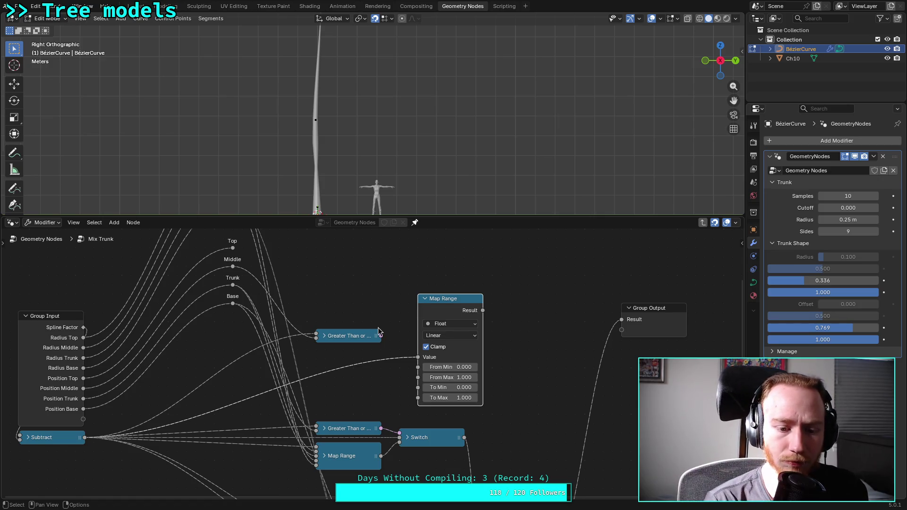
Move the Trunk and Base reroutes lower, dropping Base further down
{"action": "left_click_drag", "start_coordinate": [218, 323], "coordinate": [242, 282]}
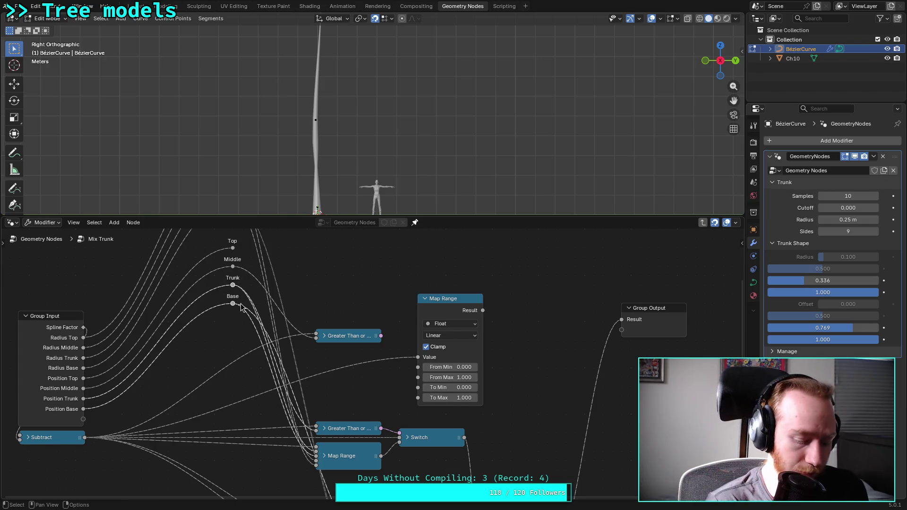
{"action": "key", "text": "g"}
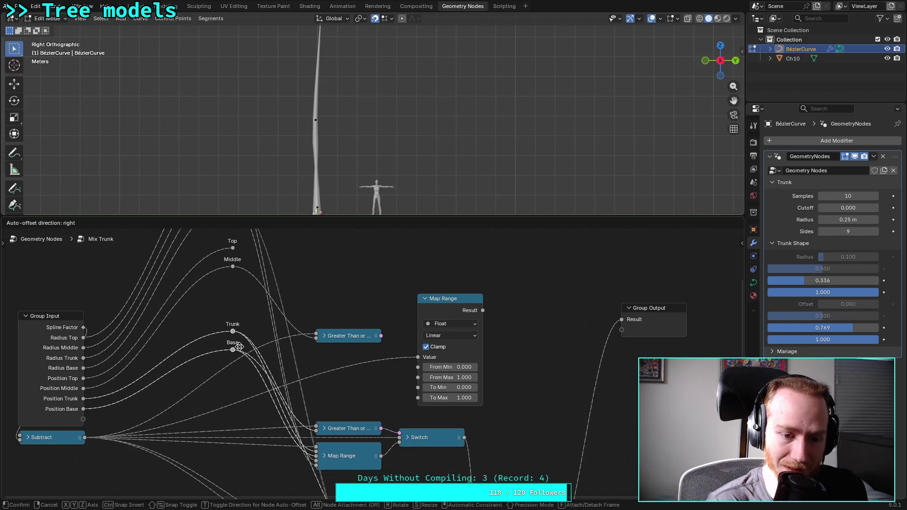
{"action": "left_click", "coordinate": [239, 350]}
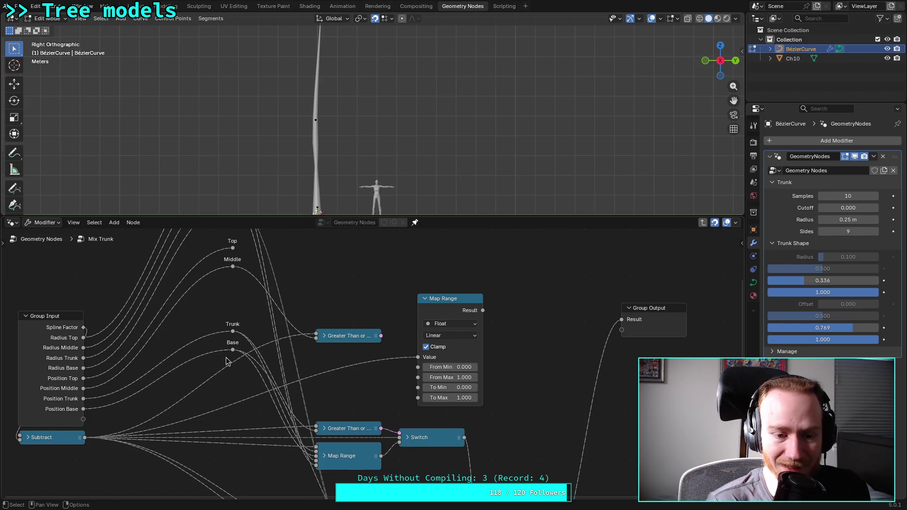
{"action": "scroll", "coordinate": [222, 380], "scroll_direction": "down", "scroll_amount": 2}
{"action": "scroll", "coordinate": [222, 380], "scroll_direction": "down", "scroll_amount": 1}
{"action": "left_click", "coordinate": [292, 356]}
{"action": "key", "text": "g"}
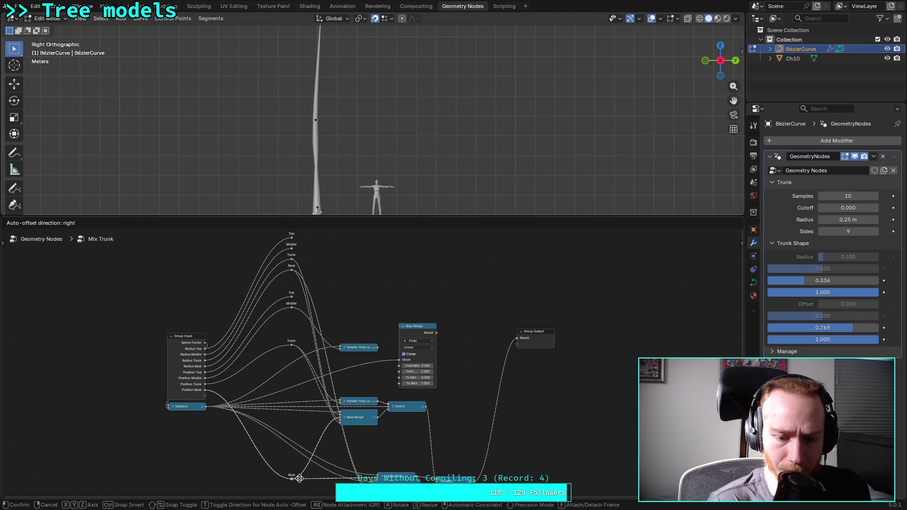
{"action": "left_click", "coordinate": [299, 479]}
Place the Top and Middle reroutes beside the upper Greater Than node
{"action": "left_click", "coordinate": [292, 345]}
{"action": "left_click_drag", "start_coordinate": [280, 287], "coordinate": [303, 372]}
{"action": "key", "text": "g"}
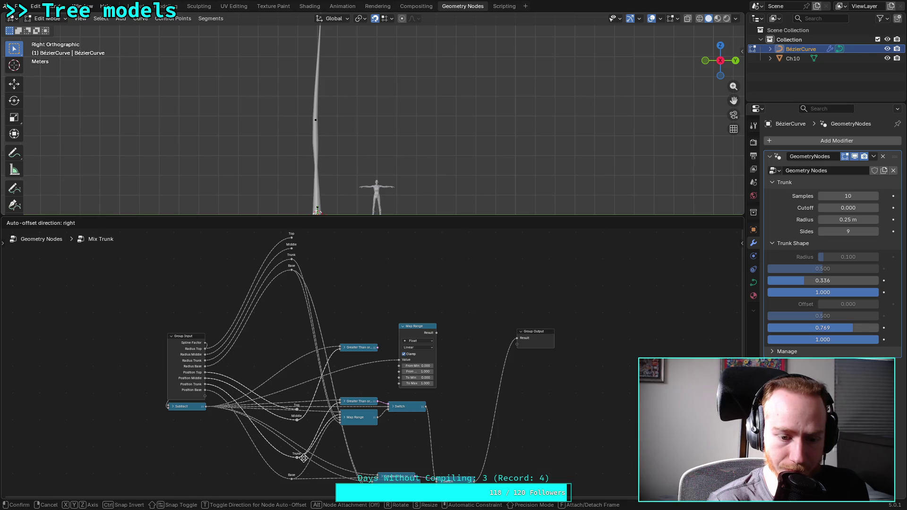
{"action": "left_click", "coordinate": [303, 458]}
{"action": "left_click_drag", "start_coordinate": [293, 432], "coordinate": [283, 399]}
{"action": "key", "text": "g"}
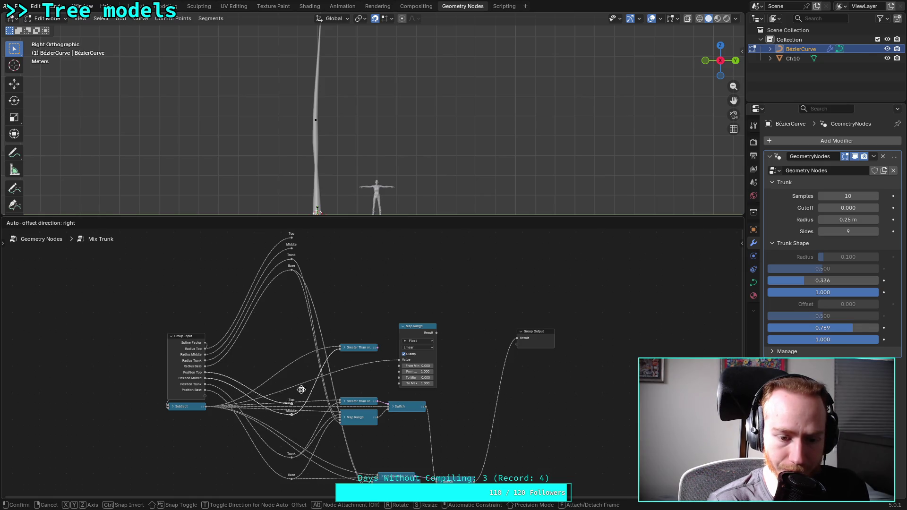
{"action": "left_click", "coordinate": [302, 317]}
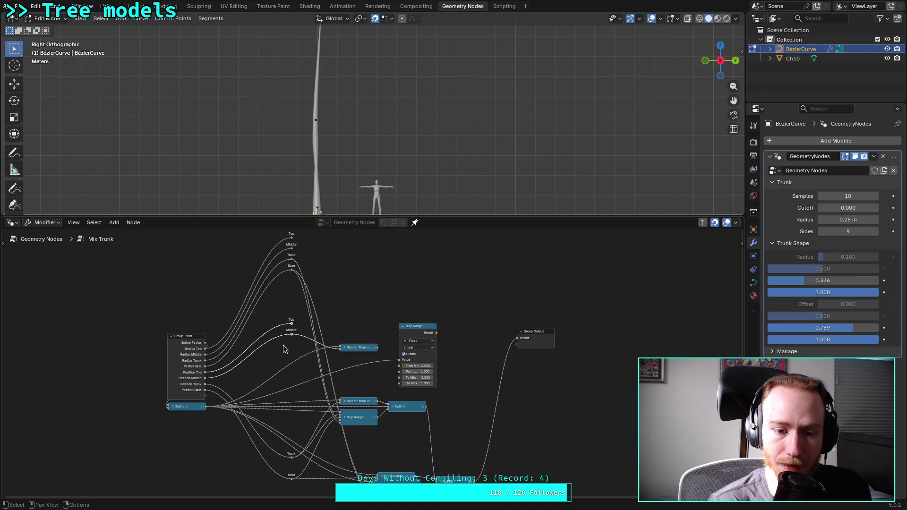
{"action": "scroll", "coordinate": [298, 369], "scroll_direction": "up", "scroll_amount": 2}
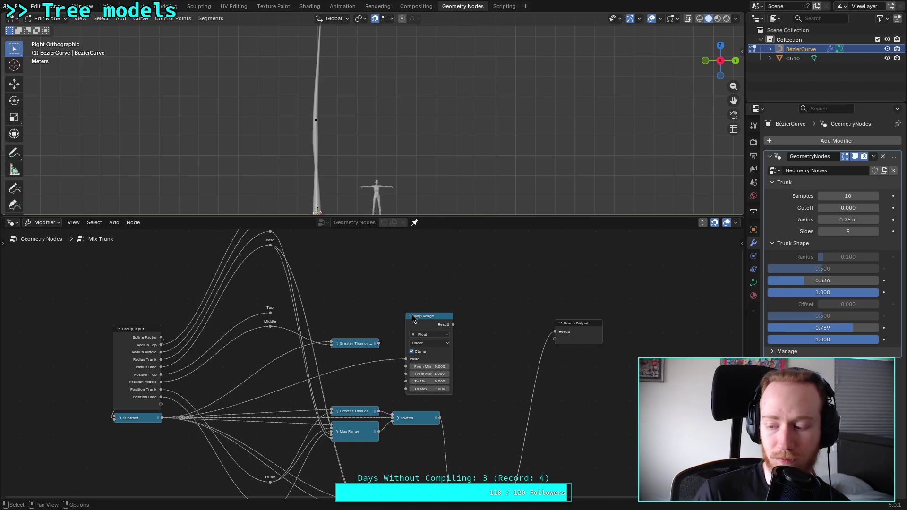
{"action": "scroll", "coordinate": [506, 287], "scroll_direction": "up", "scroll_amount": 1}
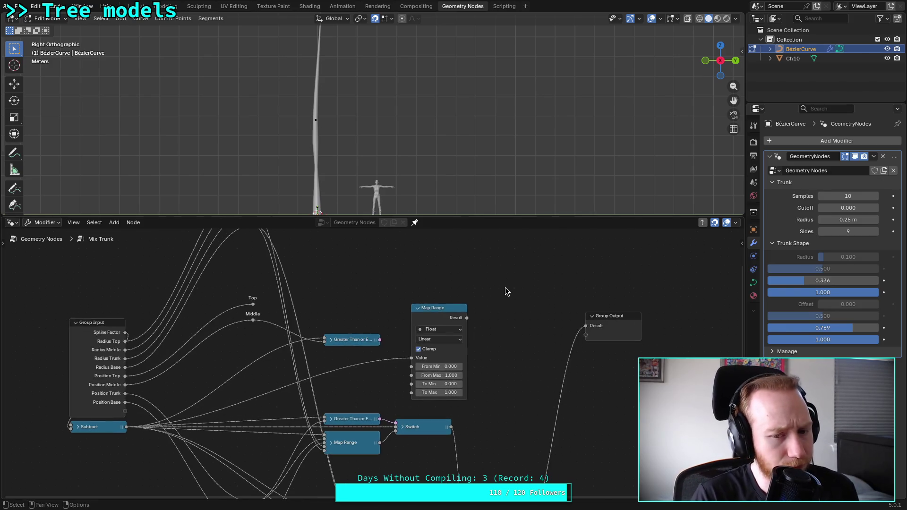
{"action": "scroll", "coordinate": [359, 373], "scroll_direction": "up", "scroll_amount": 1}
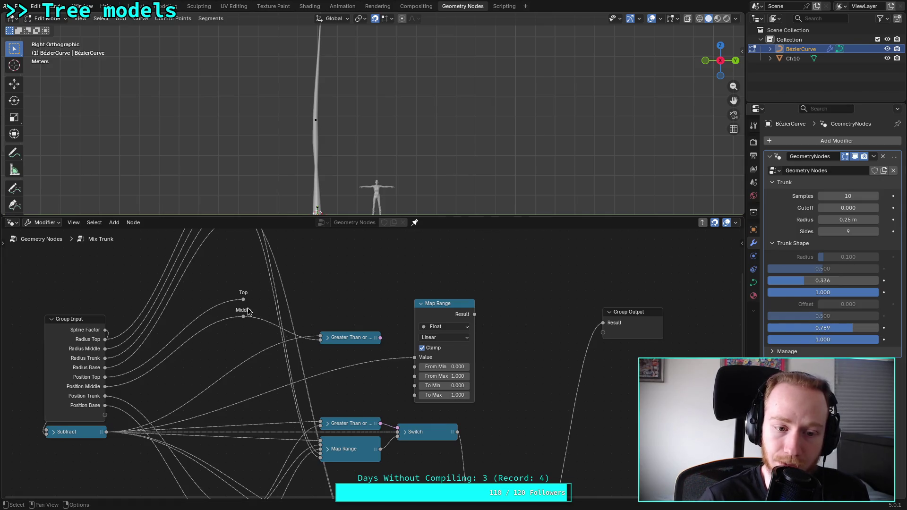
Link Middle to Map Range From Min and To Min, and Trunk to From Max and To Max
{"action": "mouse_move", "coordinate": [243, 317]}
{"action": "left_mouse_down"}
{"action": "mouse_move", "coordinate": [376, 388]}
{"action": "mouse_move", "coordinate": [411, 376]}
{"action": "left_mouse_up"}
{"action": "mouse_move", "coordinate": [332, 390]}
{"action": "middle_mouse_down"}
{"action": "mouse_move", "coordinate": [352, 314]}
{"action": "mouse_move", "coordinate": [340, 330]}
{"action": "middle_mouse_up"}
{"action": "left_click_drag", "start_coordinate": [252, 455], "coordinate": [417, 319]}
{"action": "middle_click_drag", "start_coordinate": [358, 319], "coordinate": [349, 457]}
{"action": "left_click_drag", "start_coordinate": [241, 258], "coordinate": [412, 465]}
{"action": "left_click_drag", "start_coordinate": [242, 277], "coordinate": [420, 476]}
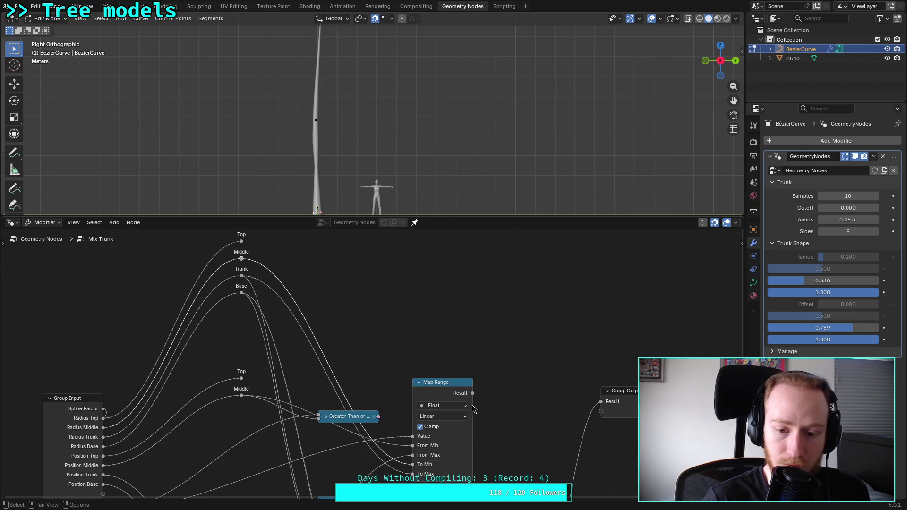
{"action": "middle_click_drag", "start_coordinate": [496, 446], "coordinate": [487, 350]}
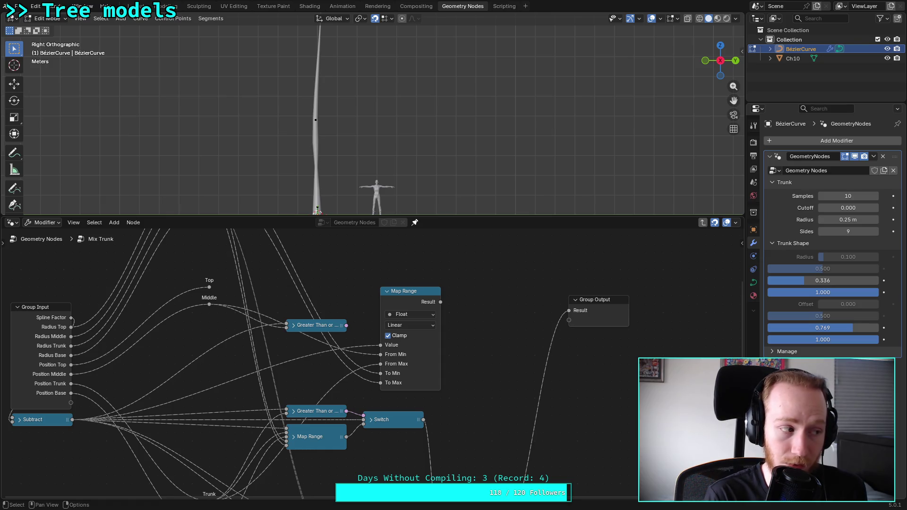
{"action": "key", "text": "shift+a"}
Add a Switch node and set its type to Float
{"action": "type", "text": "switch"}
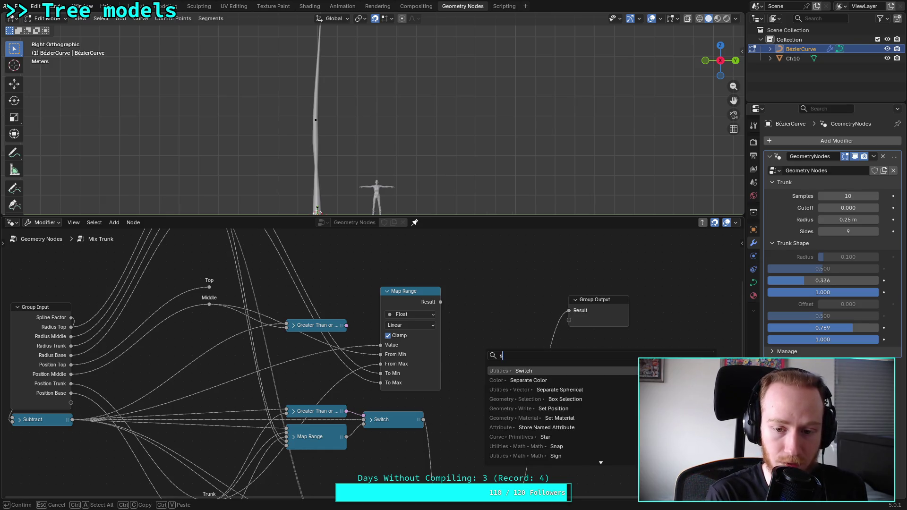
{"action": "key", "text": "Return"}
{"action": "left_click", "coordinate": [462, 327]}
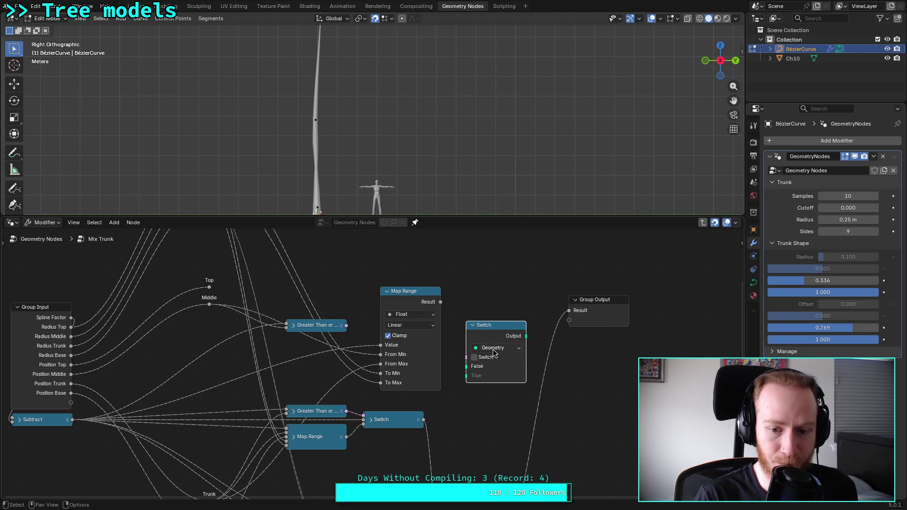
{"action": "left_click", "coordinate": [496, 347]}
{"action": "left_click", "coordinate": [501, 195]}
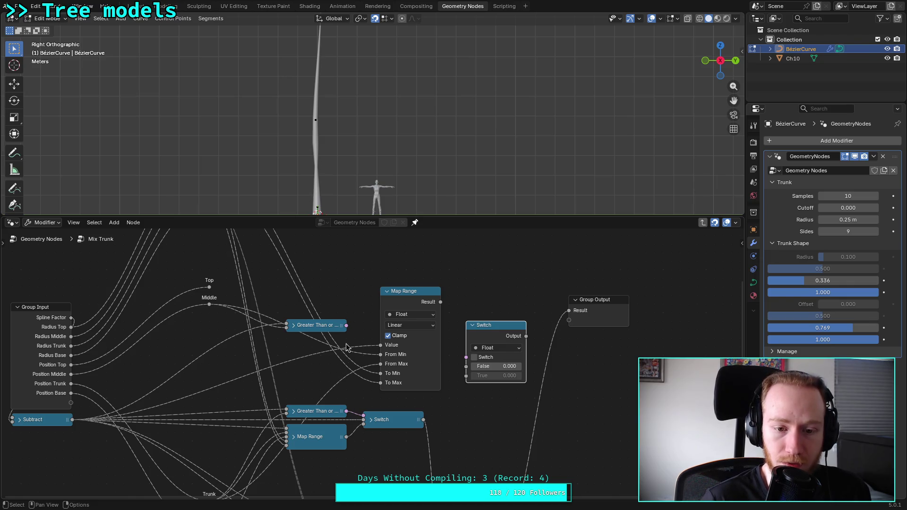
Drive the Switch with Greater Than, Map Range Result as True, Subtract as False, output to lower Switch
{"action": "left_click_drag", "start_coordinate": [346, 325], "coordinate": [466, 357]}
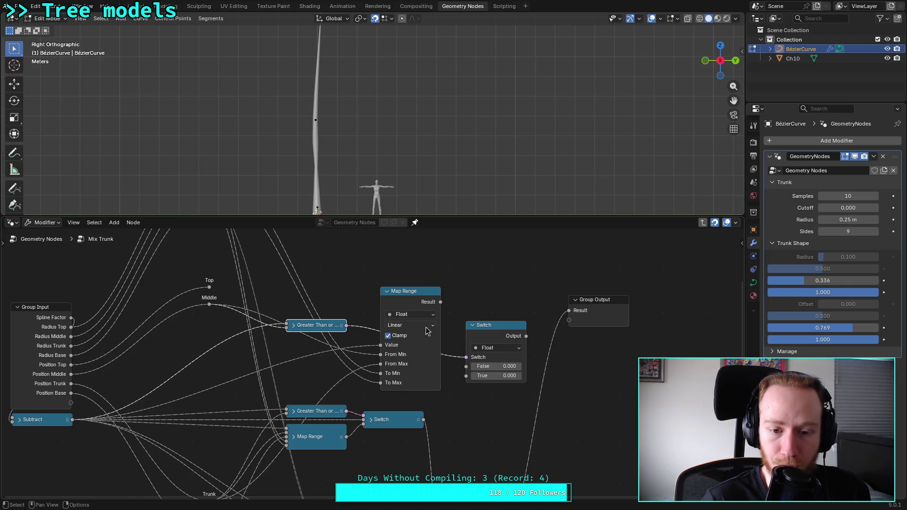
{"action": "left_click_drag", "start_coordinate": [440, 302], "coordinate": [462, 384]}
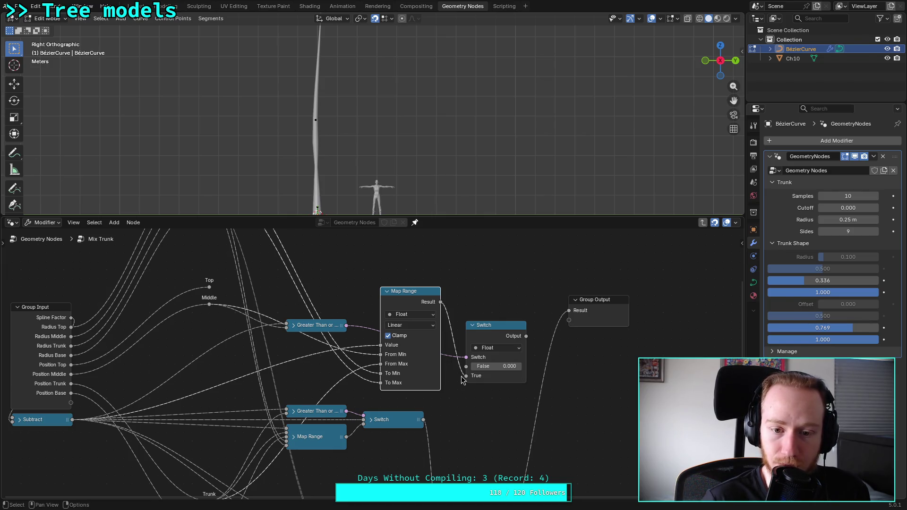
{"action": "left_click_drag", "start_coordinate": [72, 420], "coordinate": [489, 366]}
{"action": "left_click_drag", "start_coordinate": [526, 337], "coordinate": [364, 421]}
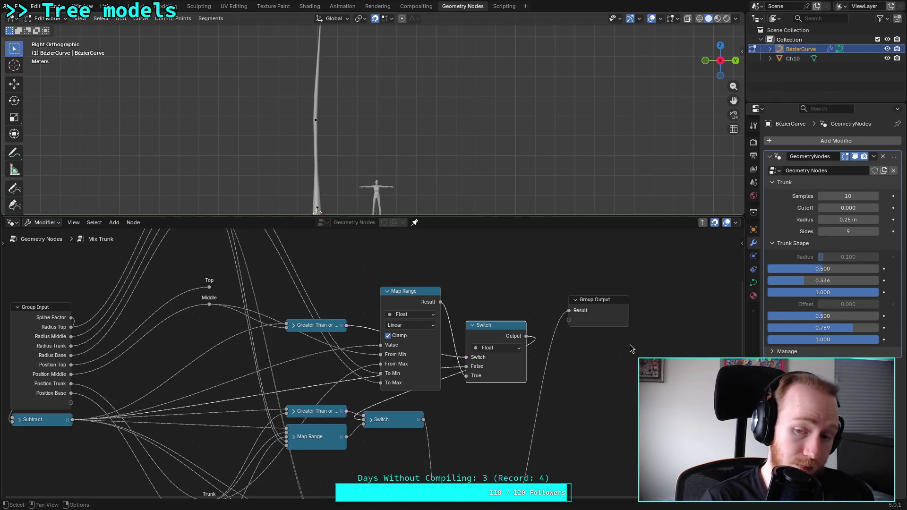
Experiment with the Trunk Shape Radius and Offset sliders, trying the first Radius at 0.947
{"action": "left_click_drag", "start_coordinate": [822, 316], "coordinate": [832, 316]}
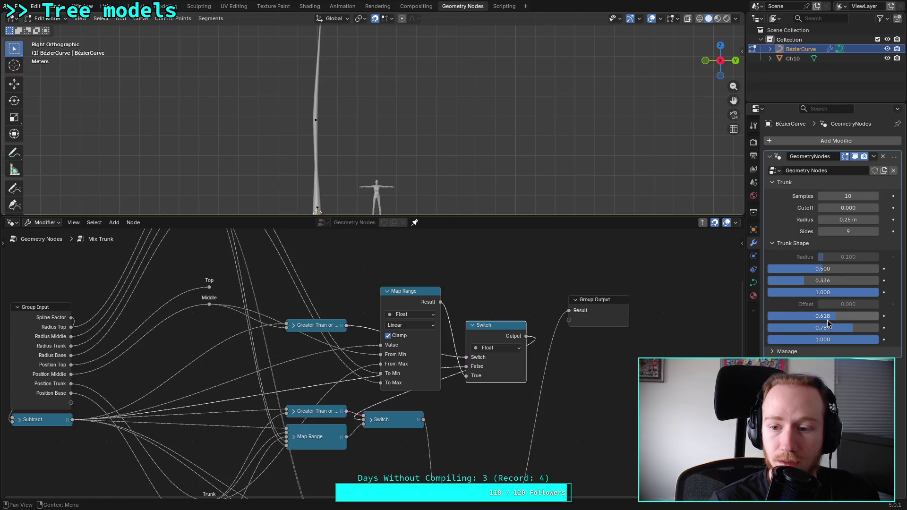
{"action": "left_click_drag", "start_coordinate": [833, 320], "coordinate": [810, 315]}
{"action": "left_click_drag", "start_coordinate": [809, 268], "coordinate": [859, 268]}
{"action": "mouse_move", "coordinate": [807, 316]}
{"action": "left_mouse_down"}
{"action": "mouse_move", "coordinate": [820, 315]}
{"action": "mouse_move", "coordinate": [791, 315]}
{"action": "mouse_move", "coordinate": [857, 327]}
{"action": "left_mouse_up"}
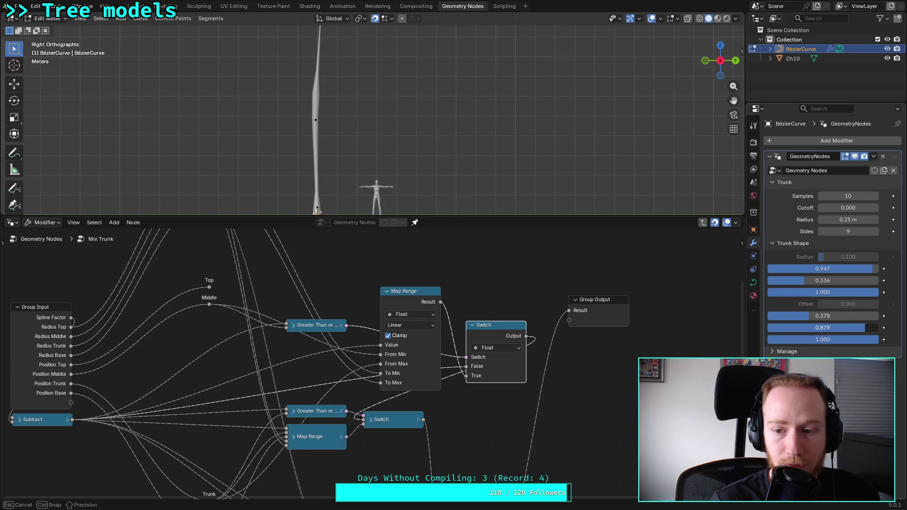
{"action": "mouse_move", "coordinate": [808, 280]}
{"action": "left_mouse_down"}
{"action": "mouse_move", "coordinate": [843, 280]}
{"action": "mouse_move", "coordinate": [858, 268]}
{"action": "left_mouse_up"}
{"action": "mouse_move", "coordinate": [809, 315]}
{"action": "left_mouse_down"}
{"action": "mouse_move", "coordinate": [871, 315]}
{"action": "mouse_move", "coordinate": [833, 315]}
{"action": "left_mouse_up"}
{"action": "left_click_drag", "start_coordinate": [871, 268], "coordinate": [769, 269]}
Settle Trunk Shape at radius 0.451, offsets 0.297, 0.655, 0.806, and save plants.blend
{"action": "mouse_move", "coordinate": [831, 315]}
{"action": "left_mouse_down"}
{"action": "mouse_move", "coordinate": [801, 316]}
{"action": "mouse_move", "coordinate": [843, 316]}
{"action": "mouse_move", "coordinate": [785, 316]}
{"action": "mouse_move", "coordinate": [878, 316]}
{"action": "mouse_move", "coordinate": [799, 315]}
{"action": "left_mouse_up"}
{"action": "left_click_drag", "start_coordinate": [834, 280], "coordinate": [877, 280]}
{"action": "mouse_move", "coordinate": [863, 328]}
{"action": "left_mouse_down"}
{"action": "mouse_move", "coordinate": [809, 327]}
{"action": "mouse_move", "coordinate": [858, 327]}
{"action": "left_mouse_up"}
{"action": "left_click_drag", "start_coordinate": [869, 339], "coordinate": [832, 327]}
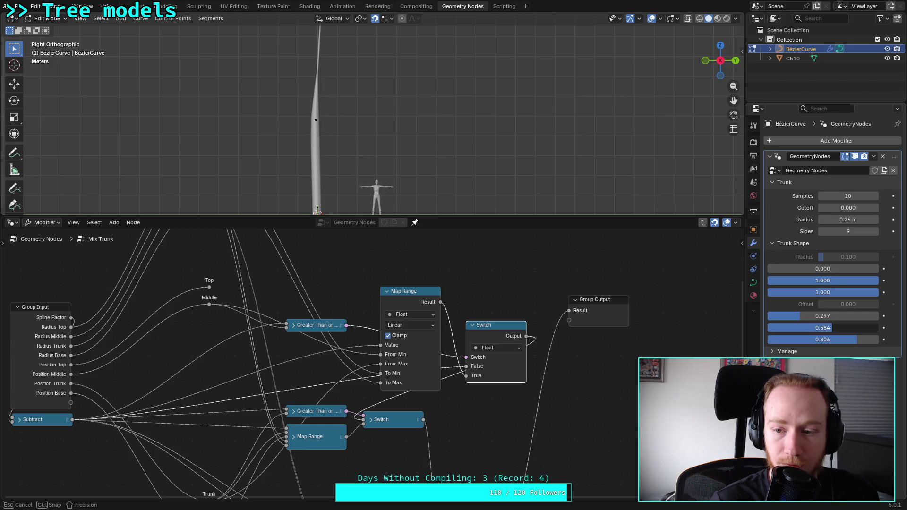
{"action": "left_click_drag", "start_coordinate": [860, 280], "coordinate": [818, 280]}
{"action": "mouse_move", "coordinate": [827, 330]}
{"action": "left_mouse_down"}
{"action": "mouse_move", "coordinate": [858, 330]}
{"action": "mouse_move", "coordinate": [840, 330]}
{"action": "left_mouse_up"}
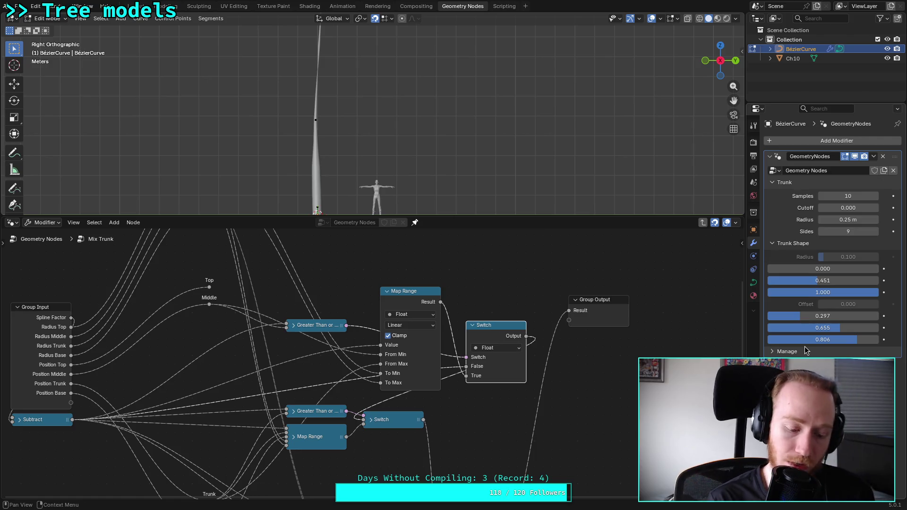
{"action": "key", "text": "ctrl+s"}
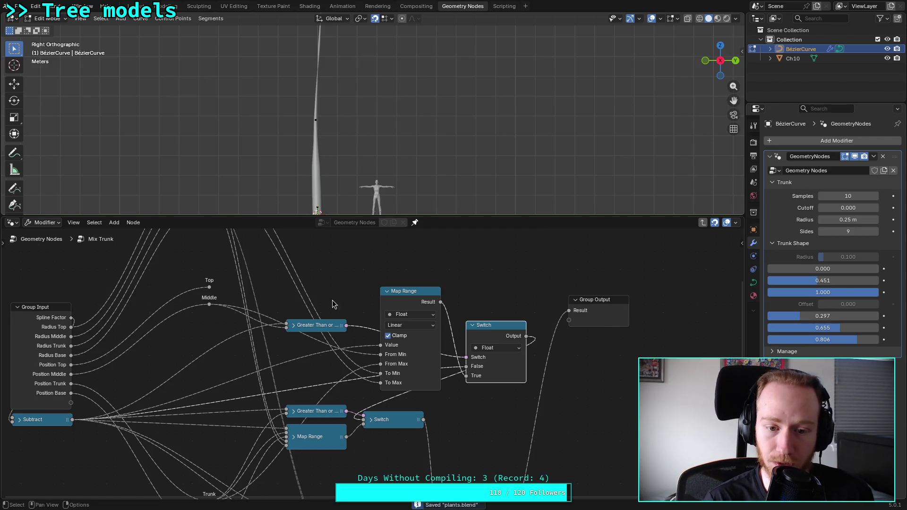
Collapse the upper Map Range and Switch and move them beside Greater Than
{"action": "left_click", "coordinate": [387, 291]}
{"action": "left_click", "coordinate": [473, 324]}
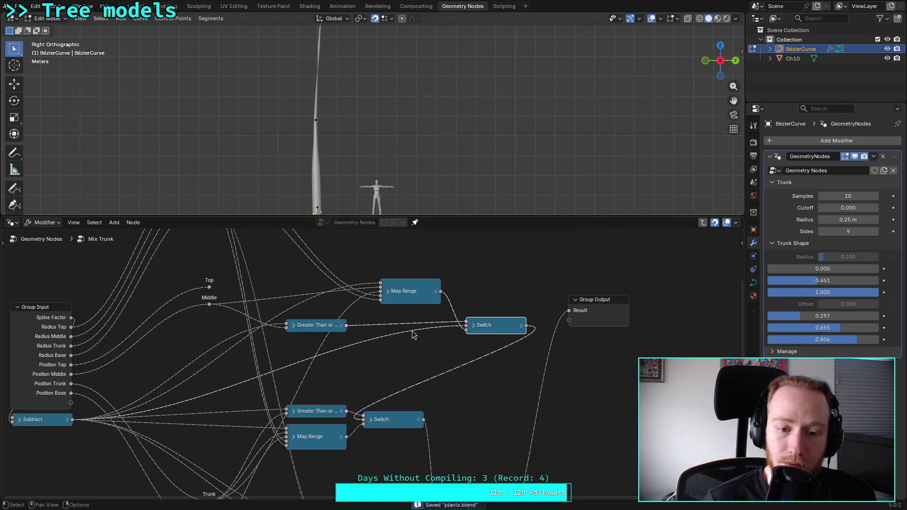
{"action": "mouse_move", "coordinate": [400, 287]}
{"action": "left_mouse_down"}
{"action": "mouse_move", "coordinate": [383, 320]}
{"action": "mouse_move", "coordinate": [306, 347]}
{"action": "left_mouse_up"}
{"action": "left_click_drag", "start_coordinate": [504, 326], "coordinate": [399, 351]}
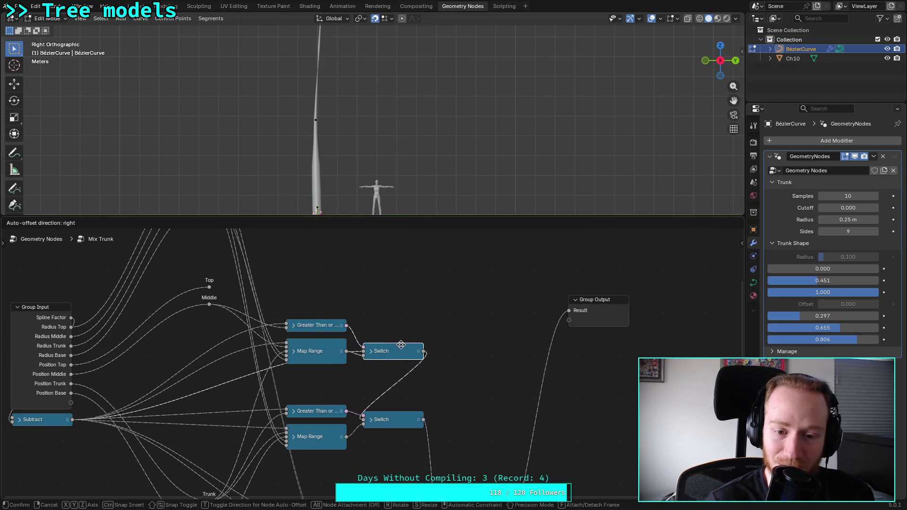
Move the bottom Greater Than, Map Range and Switch branch upward and slightly left
{"action": "scroll", "coordinate": [438, 412], "scroll_direction": "down", "scroll_amount": 3}
{"action": "left_click_drag", "start_coordinate": [354, 452], "coordinate": [467, 482]}
{"action": "mouse_move", "coordinate": [369, 469]}
{"action": "left_mouse_down"}
{"action": "mouse_move", "coordinate": [331, 431]}
{"action": "mouse_move", "coordinate": [351, 436]}
{"action": "mouse_move", "coordinate": [370, 425]}
{"action": "mouse_move", "coordinate": [339, 429]}
{"action": "left_mouse_up"}
{"action": "mouse_move", "coordinate": [399, 442]}
{"action": "left_mouse_down"}
{"action": "mouse_move", "coordinate": [340, 448]}
{"action": "mouse_move", "coordinate": [392, 431]}
{"action": "left_mouse_up"}
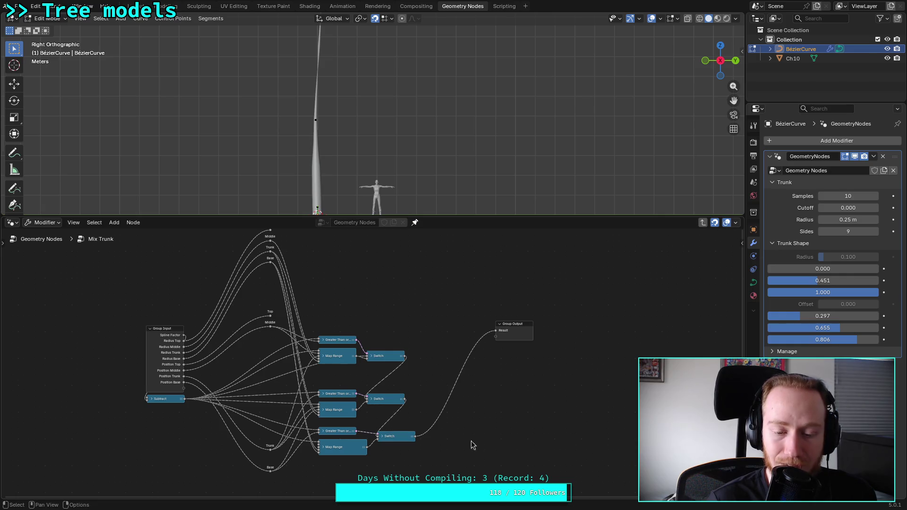
Select the bottom branch nodes in preparation for grouping them
{"action": "right_click", "coordinate": [507, 427]}
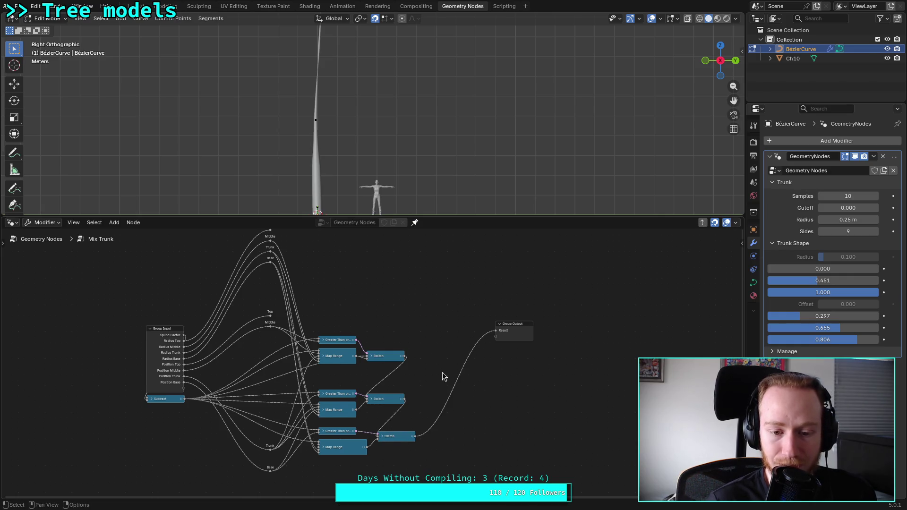
{"action": "middle_click_drag", "start_coordinate": [431, 398], "coordinate": [410, 343]}
{"action": "scroll", "coordinate": [409, 343], "scroll_direction": "up", "scroll_amount": 2}
{"action": "left_click_drag", "start_coordinate": [405, 366], "coordinate": [278, 431]}
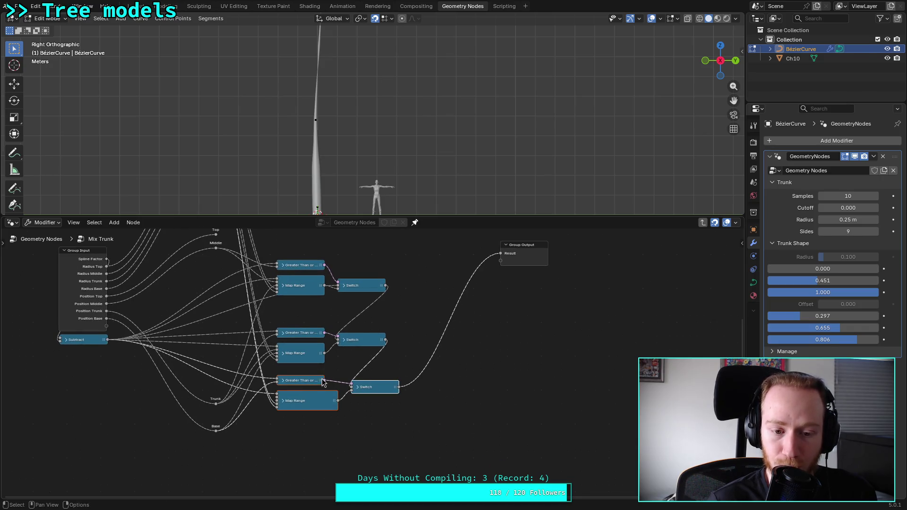
{"action": "right_click", "coordinate": [310, 378]}
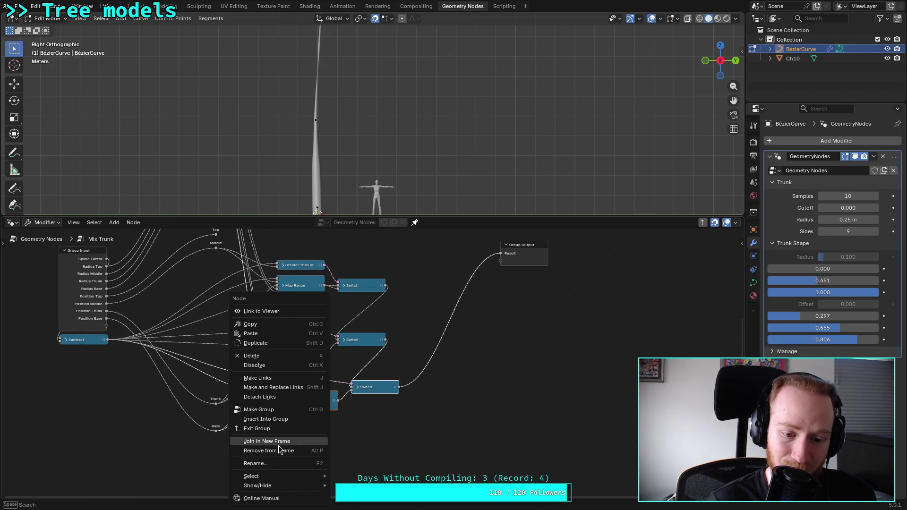
Group the selected branch nodes, expand Map Range inside, and return to Mix Trunk
{"action": "left_click", "coordinate": [289, 410]}
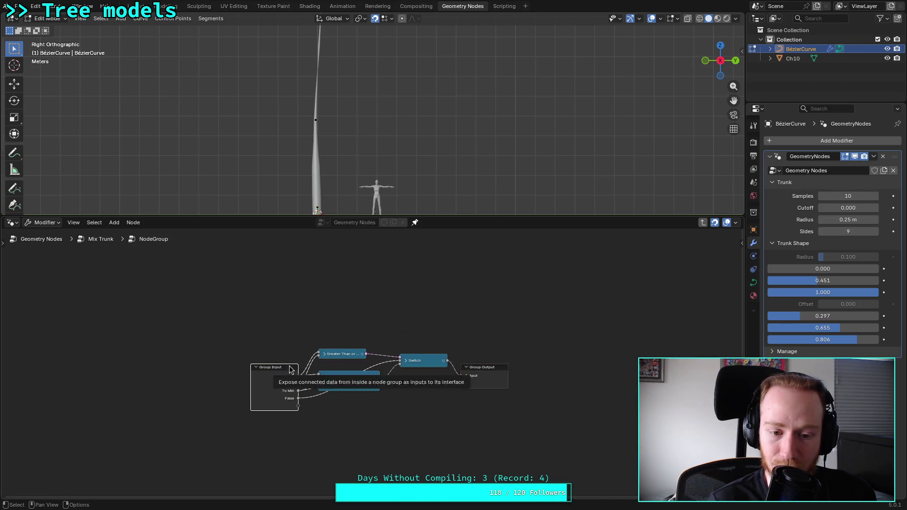
{"action": "left_click_drag", "start_coordinate": [328, 382], "coordinate": [348, 421]}
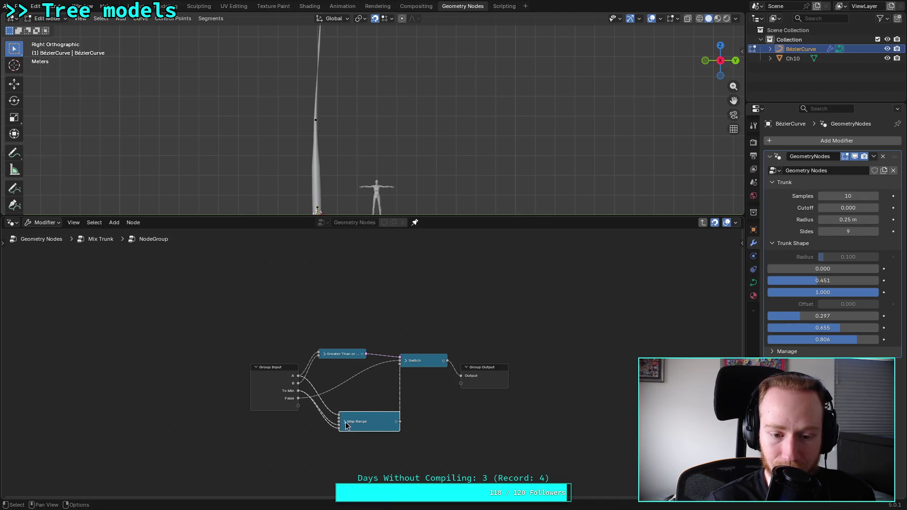
{"action": "left_click", "coordinate": [344, 422]}
{"action": "right_click", "coordinate": [452, 411]}
{"action": "key", "text": "Escape"}
{"action": "middle_click_drag", "start_coordinate": [446, 421], "coordinate": [442, 359]}
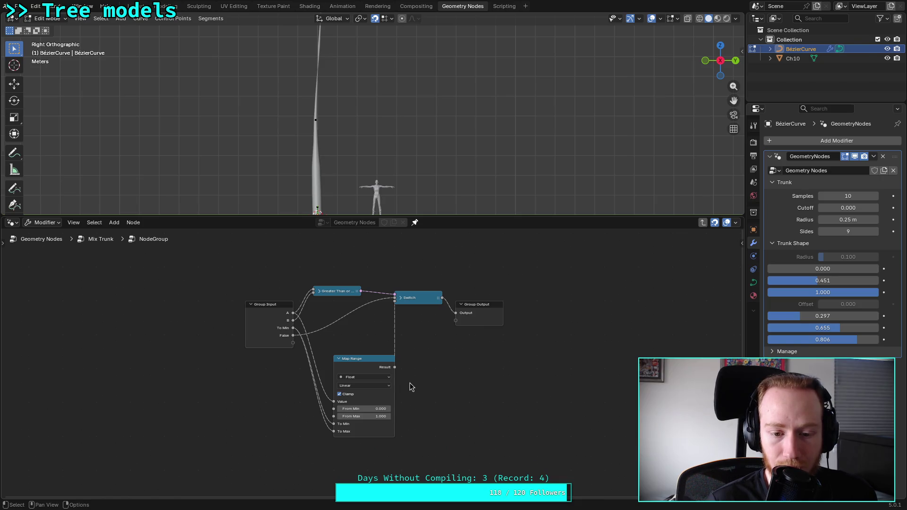
{"action": "key", "text": "a"}
{"action": "key", "text": "ctrl+Tab"}
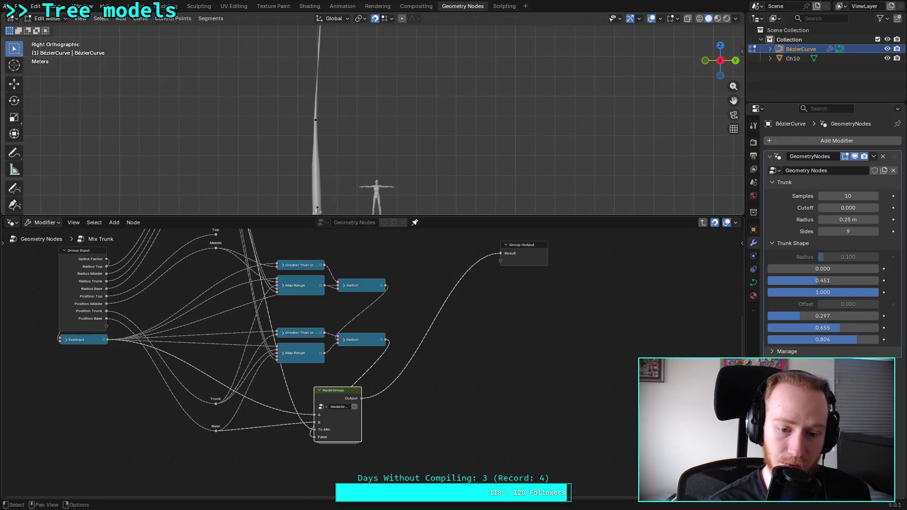
{"action": "key", "text": "ctrl+v"}
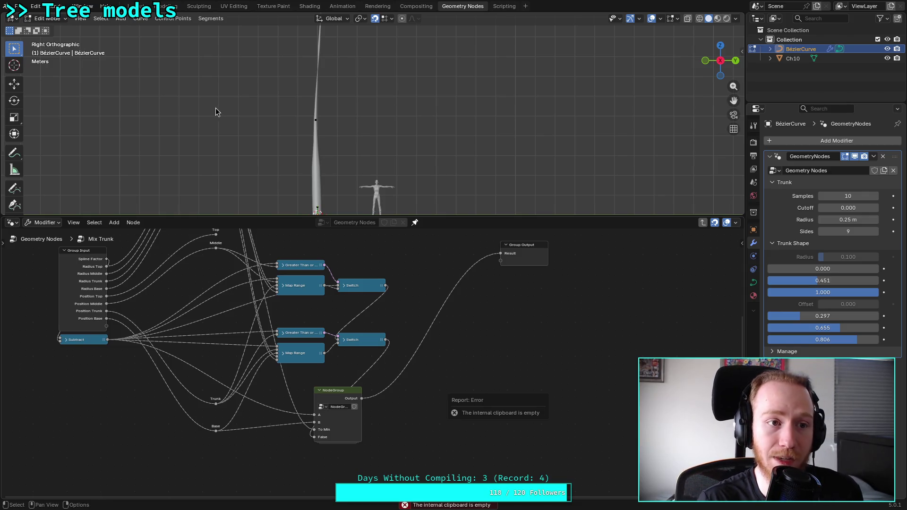
Check the Edit menu, then undo to remove the NodeGroup node from the tree
{"action": "left_click", "coordinate": [37, 7]}
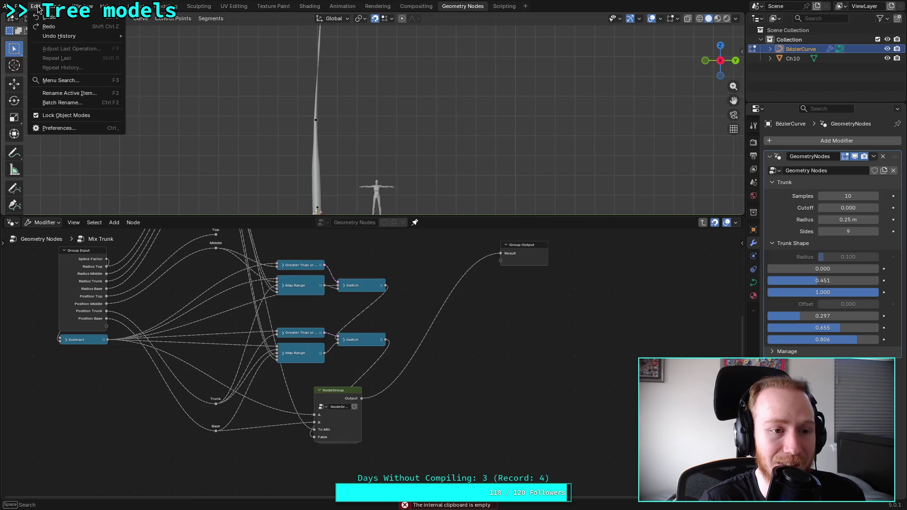
{"action": "left_click", "coordinate": [38, 9]}
{"action": "left_click", "coordinate": [39, 10]}
{"action": "left_click", "coordinate": [40, 10]}
{"action": "left_click", "coordinate": [39, 10]}
{"action": "left_click", "coordinate": [39, 11]}
{"action": "left_click", "coordinate": [41, 13]}
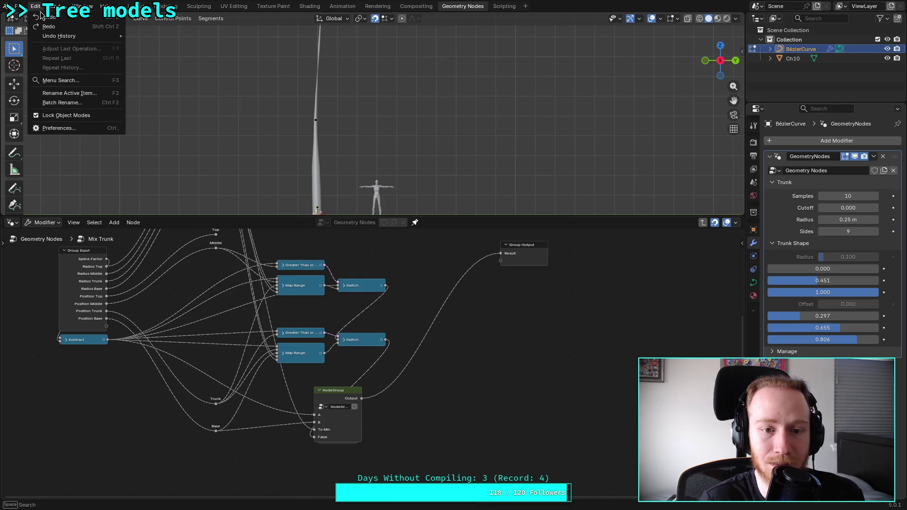
{"action": "left_click", "coordinate": [50, 20]}
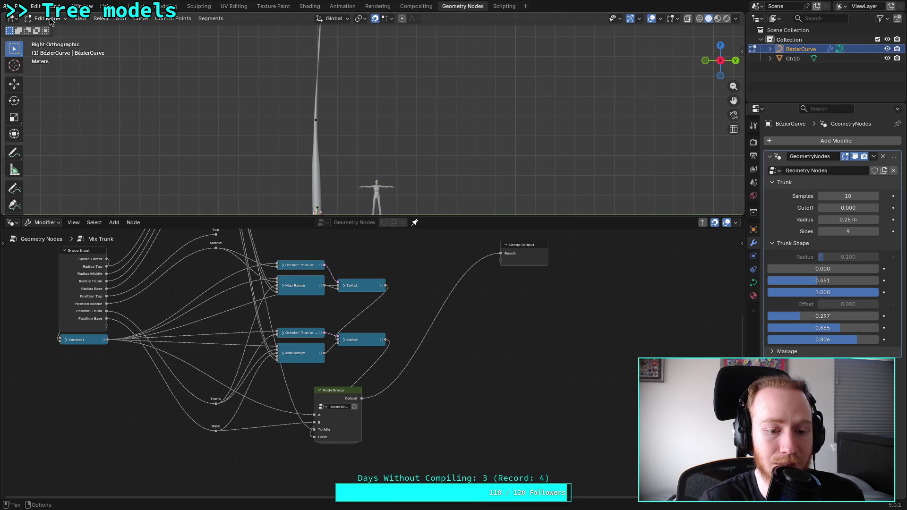
{"action": "left_click", "coordinate": [40, 10]}
{"action": "left_click", "coordinate": [43, 18]}
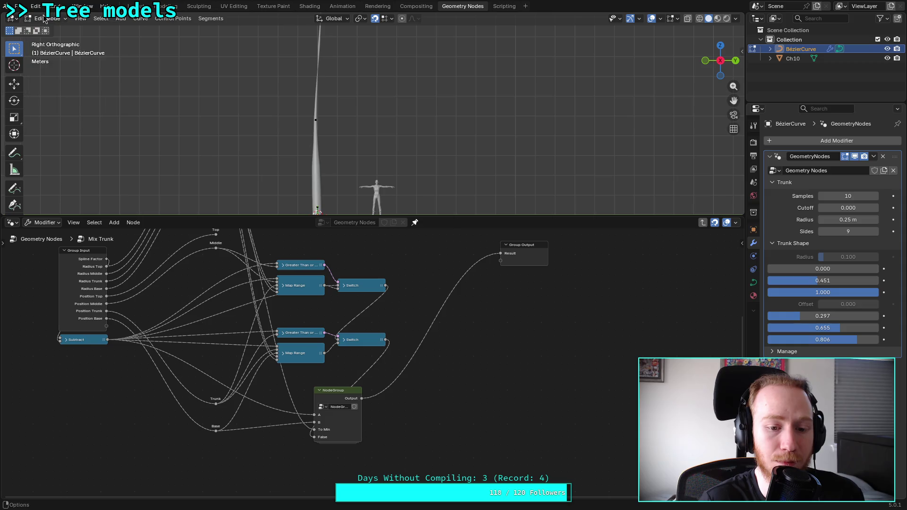
{"action": "key", "text": "ctrl+z"}
{"action": "key", "text": "ctrl+z"}
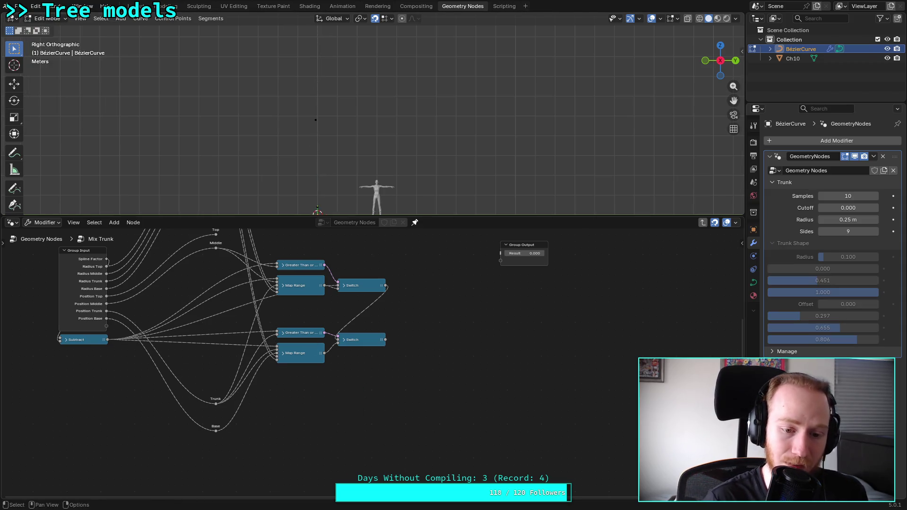
Duplicate the lower Greater Than, Map Range and Switch and place the copies below
{"action": "left_click_drag", "start_coordinate": [290, 401], "coordinate": [398, 320]}
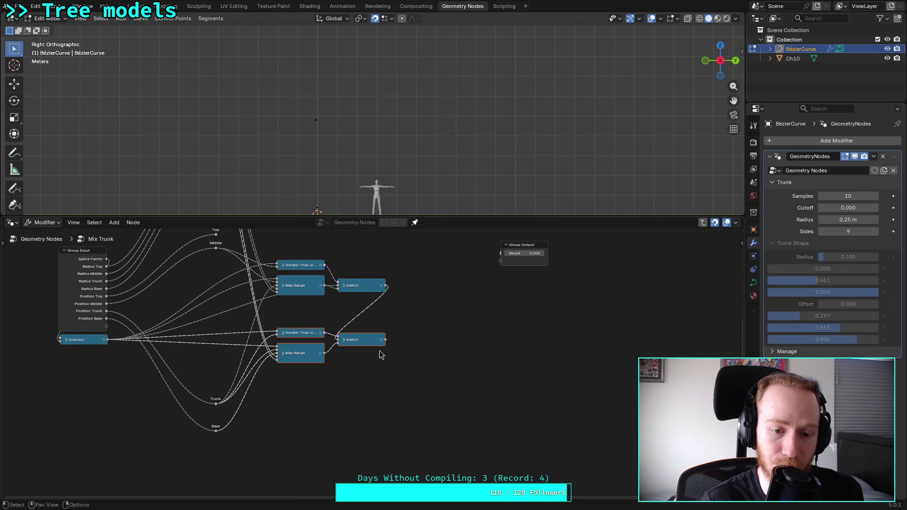
{"action": "right_click", "coordinate": [332, 363]}
{"action": "left_click", "coordinate": [284, 287]}
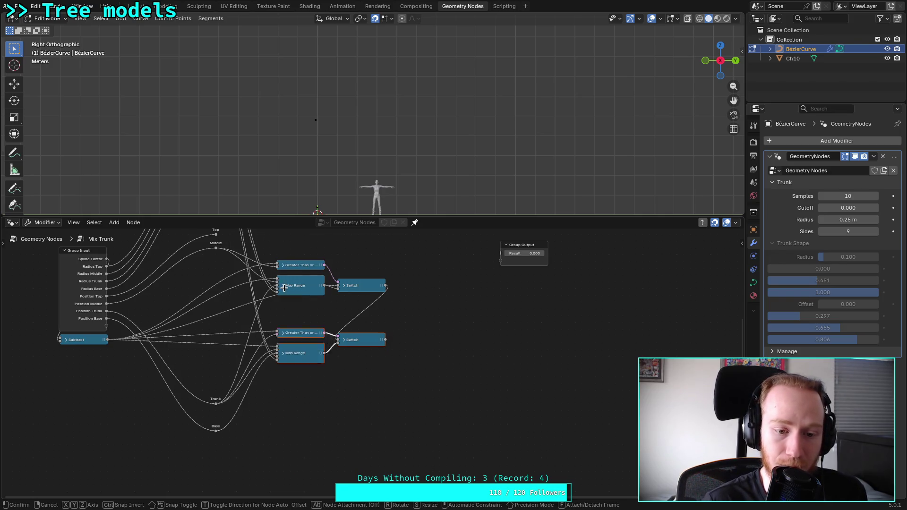
{"action": "left_click", "coordinate": [284, 369]}
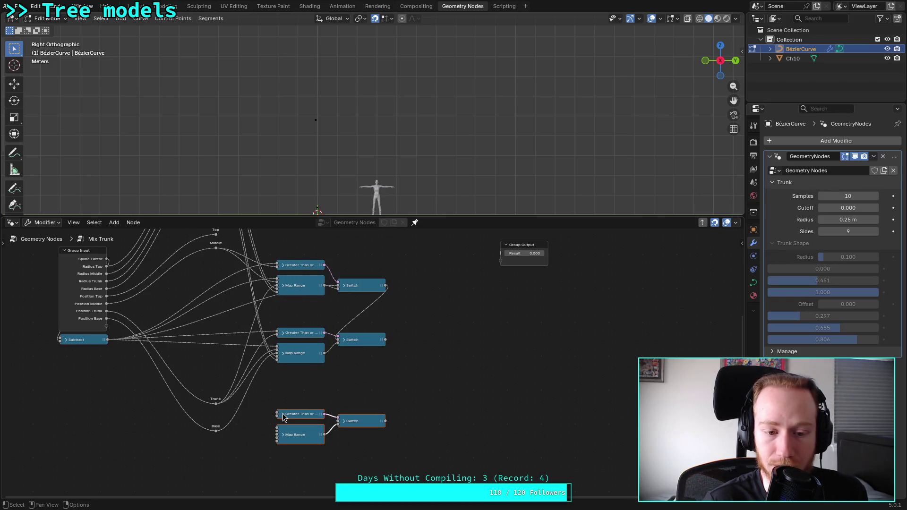
Connect Base into the new Greater Than node and the new Map Range input
{"action": "mouse_move", "coordinate": [109, 339]}
{"action": "left_mouse_down"}
{"action": "mouse_move", "coordinate": [208, 395]}
{"action": "mouse_move", "coordinate": [277, 415]}
{"action": "left_mouse_up"}
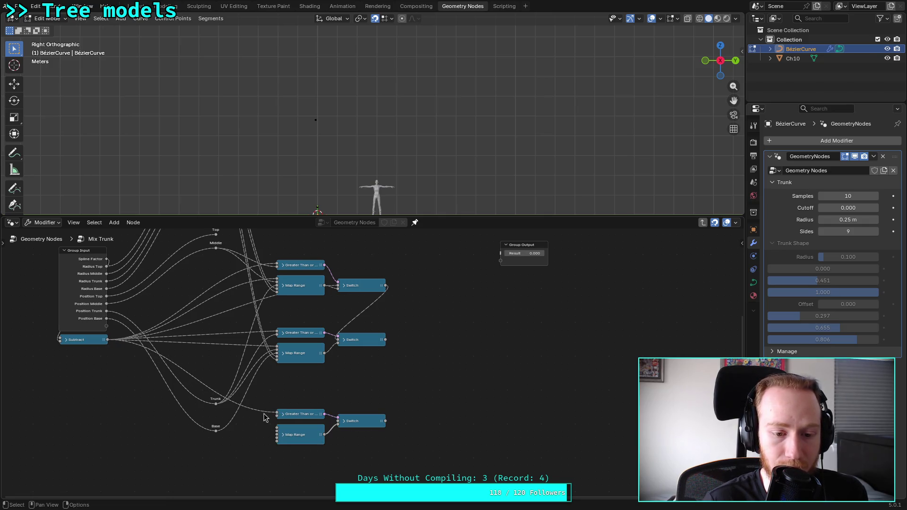
{"action": "left_click_drag", "start_coordinate": [217, 431], "coordinate": [279, 420]}
{"action": "left_click", "coordinate": [283, 435]}
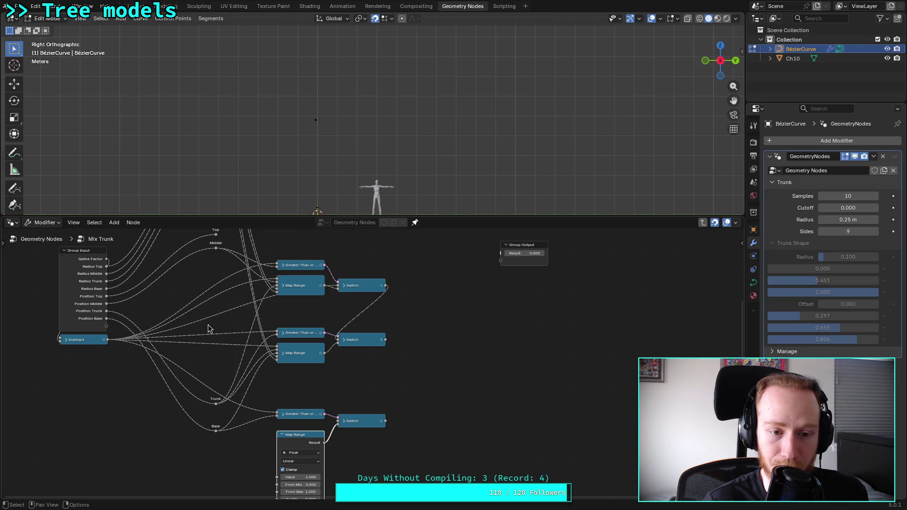
{"action": "scroll", "coordinate": [212, 316], "scroll_direction": "down", "scroll_amount": 3}
{"action": "mouse_move", "coordinate": [282, 254]}
{"action": "left_mouse_down"}
{"action": "mouse_move", "coordinate": [295, 377]}
{"action": "mouse_move", "coordinate": [318, 448]}
{"action": "left_mouse_up"}
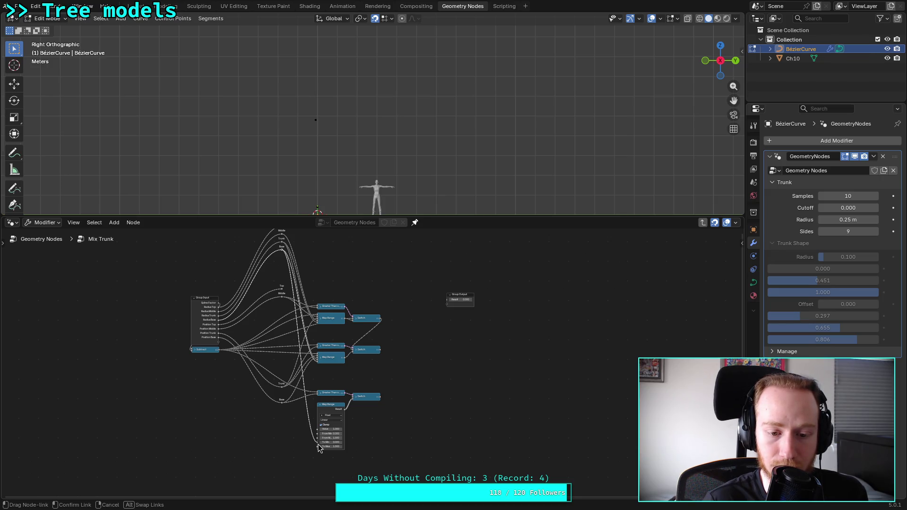
{"action": "left_click_drag", "start_coordinate": [319, 447], "coordinate": [318, 447]}
Wire the top reroute to To Max, middle Switch into the new Switch, and Subtract into Value
{"action": "scroll", "coordinate": [369, 444], "scroll_direction": "up", "scroll_amount": 3}
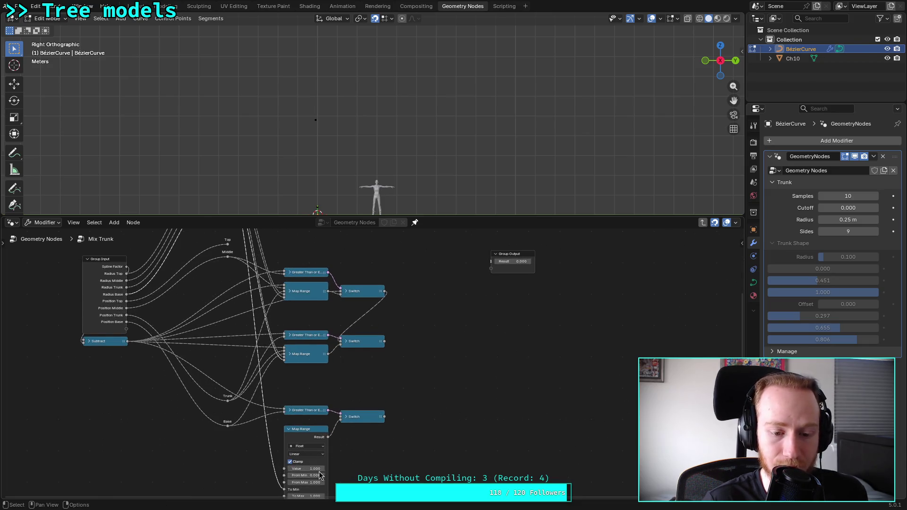
{"action": "scroll", "coordinate": [358, 446], "scroll_direction": "down", "scroll_amount": 1}
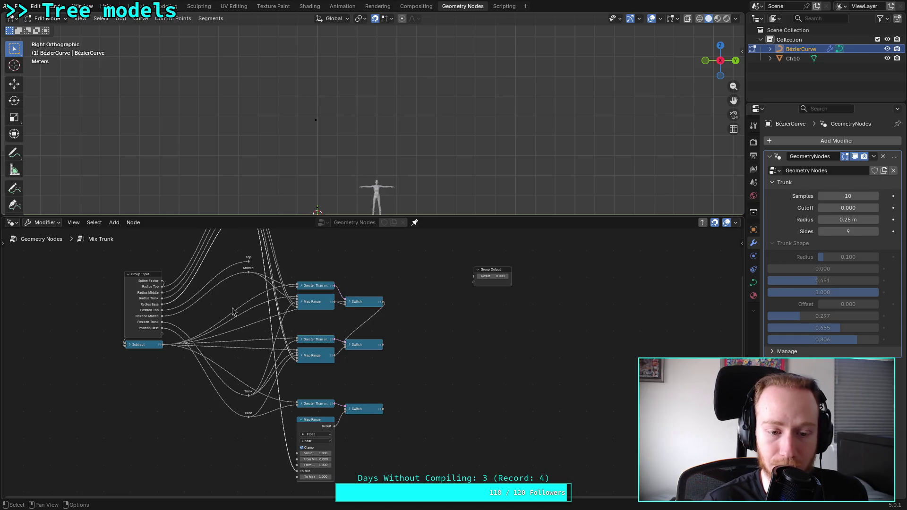
{"action": "scroll", "coordinate": [254, 298], "scroll_direction": "down", "scroll_amount": 1}
{"action": "mouse_move", "coordinate": [268, 235]}
{"action": "left_mouse_down"}
{"action": "mouse_move", "coordinate": [281, 361]}
{"action": "mouse_move", "coordinate": [308, 461]}
{"action": "left_mouse_up"}
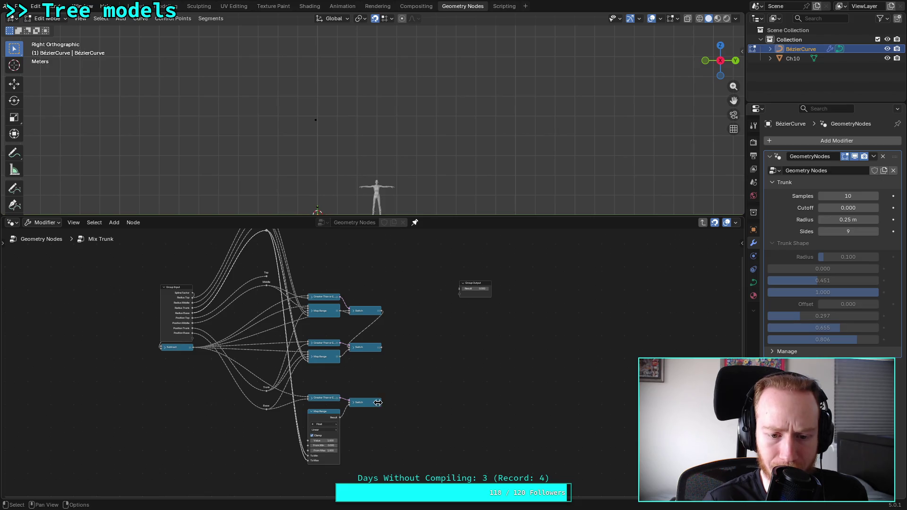
{"action": "scroll", "coordinate": [357, 411], "scroll_direction": "up", "scroll_amount": 2}
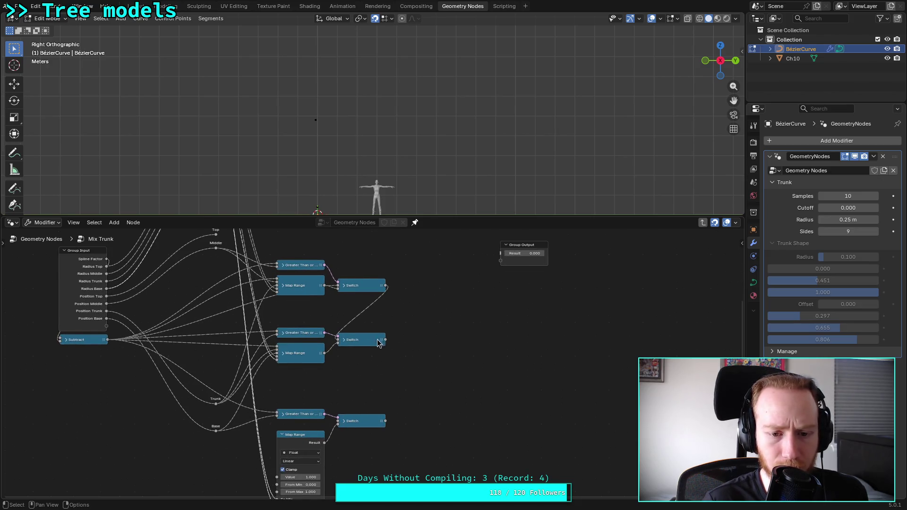
{"action": "mouse_move", "coordinate": [386, 340]}
{"action": "left_mouse_down"}
{"action": "mouse_move", "coordinate": [338, 422]}
{"action": "mouse_move", "coordinate": [500, 253]}
{"action": "left_mouse_up"}
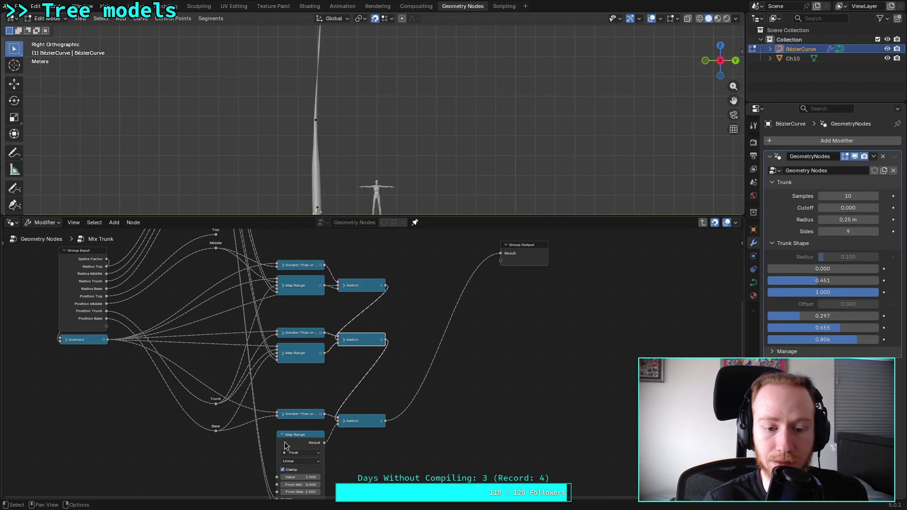
{"action": "scroll", "coordinate": [284, 441], "scroll_direction": "down", "scroll_amount": 1}
{"action": "mouse_move", "coordinate": [127, 341]}
{"action": "left_mouse_down"}
{"action": "mouse_move", "coordinate": [287, 474]}
{"action": "mouse_move", "coordinate": [284, 467]}
{"action": "left_mouse_up"}
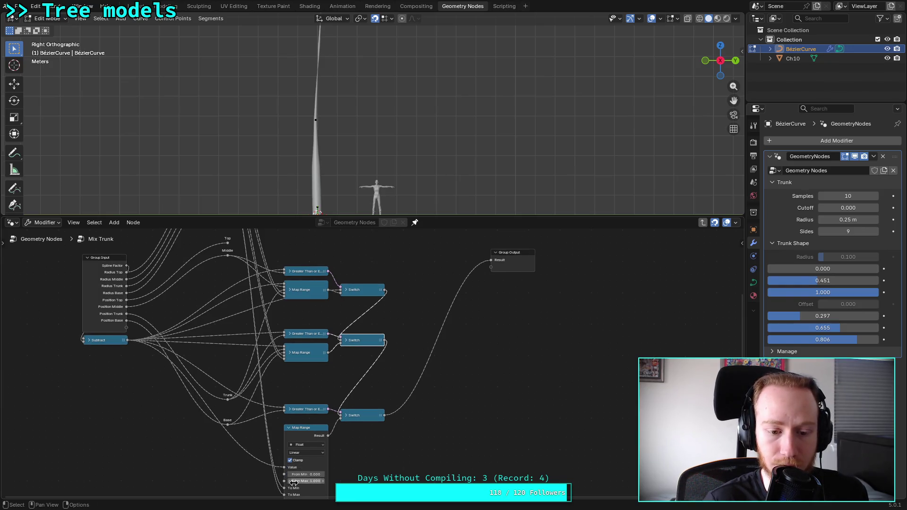
Collapse the new Map Range and reposition the top Map Range node
{"action": "left_click", "coordinate": [288, 428]}
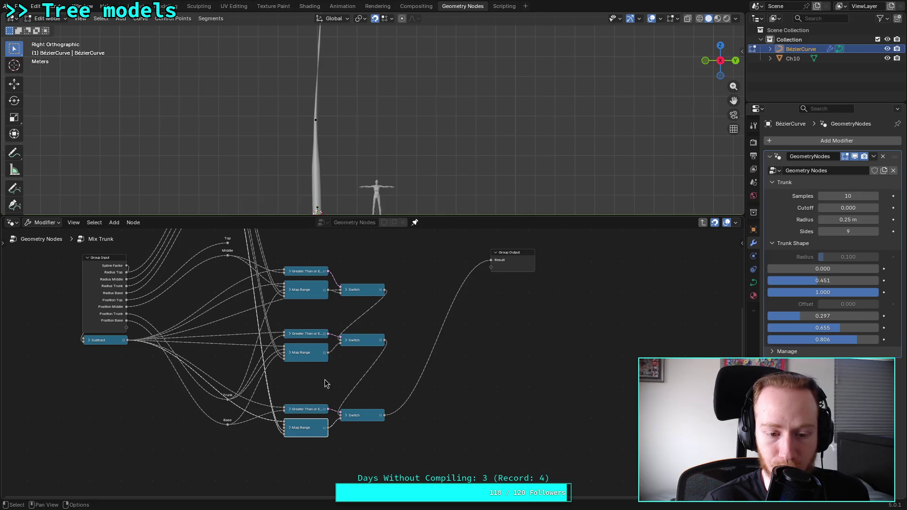
{"action": "scroll", "coordinate": [324, 378], "scroll_direction": "up", "scroll_amount": 1}
{"action": "mouse_move", "coordinate": [275, 387]}
{"action": "left_mouse_down"}
{"action": "mouse_move", "coordinate": [290, 365]}
{"action": "mouse_move", "coordinate": [391, 304]}
{"action": "left_mouse_up"}
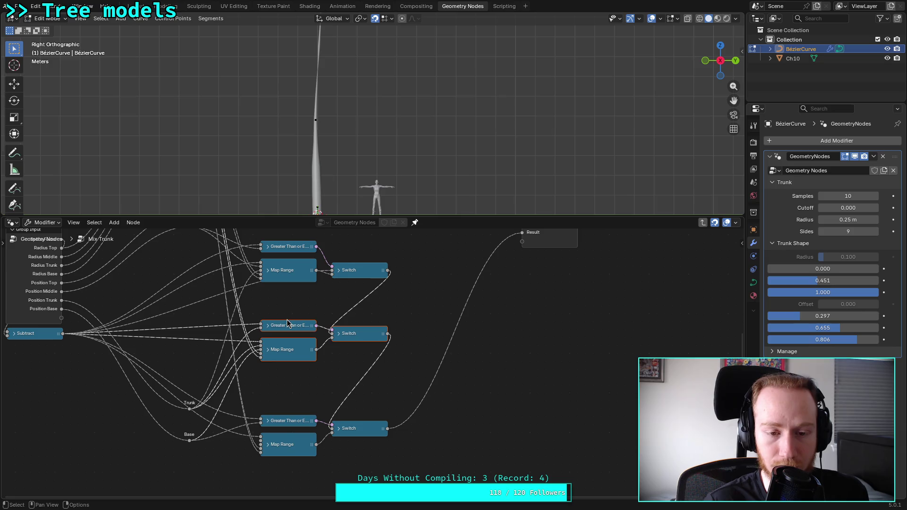
{"action": "left_click_drag", "start_coordinate": [303, 265], "coordinate": [295, 290]}
{"action": "left_click_drag", "start_coordinate": [268, 234], "coordinate": [381, 307]}
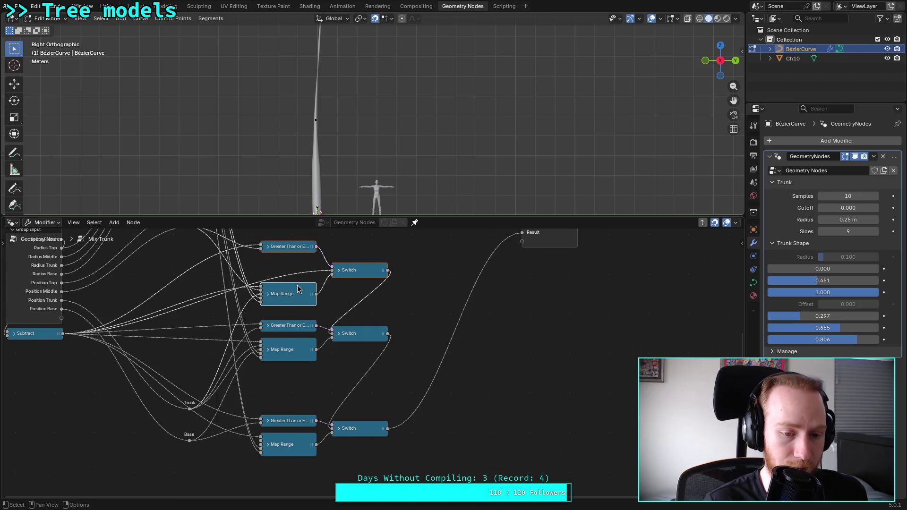
Group the top three nodes and move Map Range up beside Switch inside the group
{"action": "right_click", "coordinate": [297, 288]}
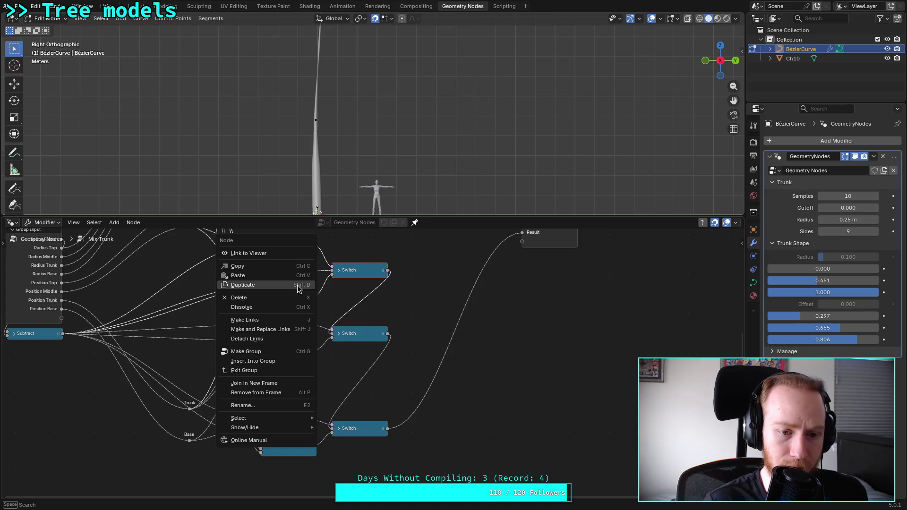
{"action": "left_click", "coordinate": [278, 353]}
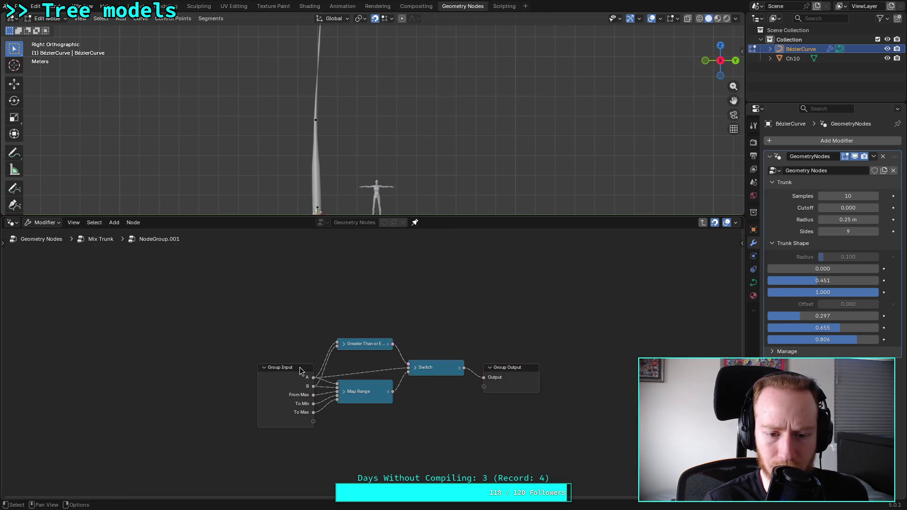
{"action": "mouse_move", "coordinate": [440, 364]}
{"action": "left_mouse_down"}
{"action": "mouse_move", "coordinate": [422, 362]}
{"action": "mouse_move", "coordinate": [439, 362]}
{"action": "left_mouse_up"}
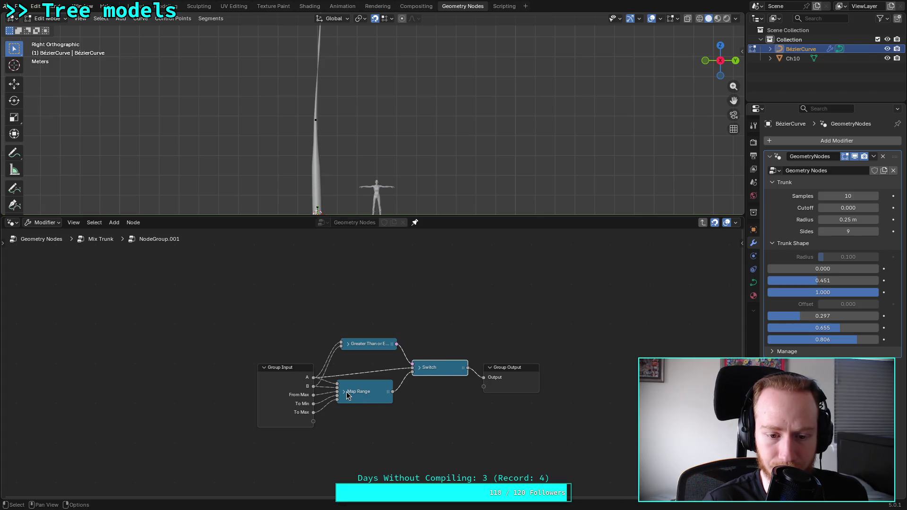
{"action": "left_click", "coordinate": [345, 392]}
{"action": "left_click_drag", "start_coordinate": [358, 393], "coordinate": [373, 369]}
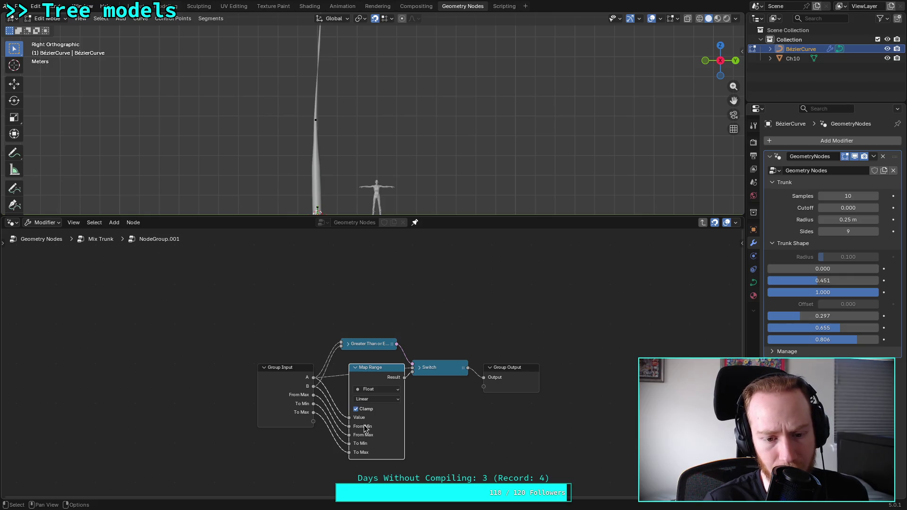
Reselect the nodes inside the group and exit back to Mix Trunk
{"action": "mouse_move", "coordinate": [368, 431]}
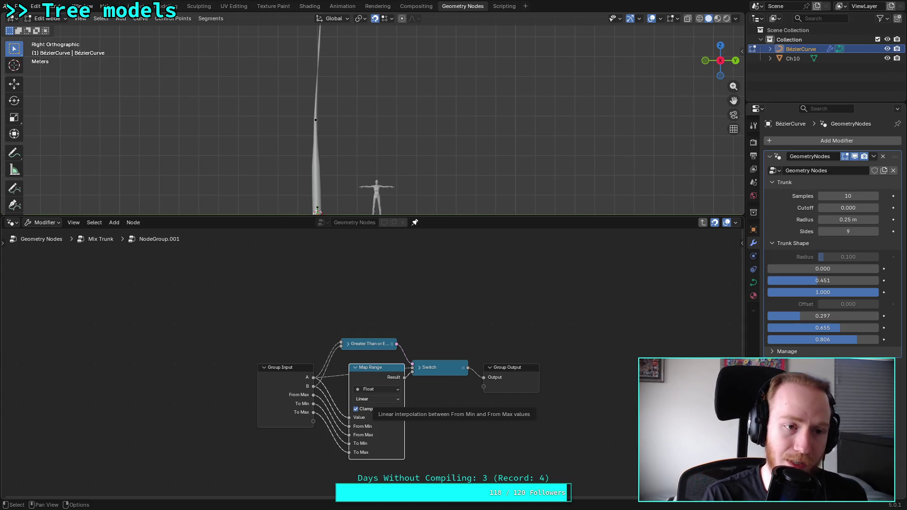
{"action": "left_click_drag", "start_coordinate": [331, 301], "coordinate": [459, 442]}
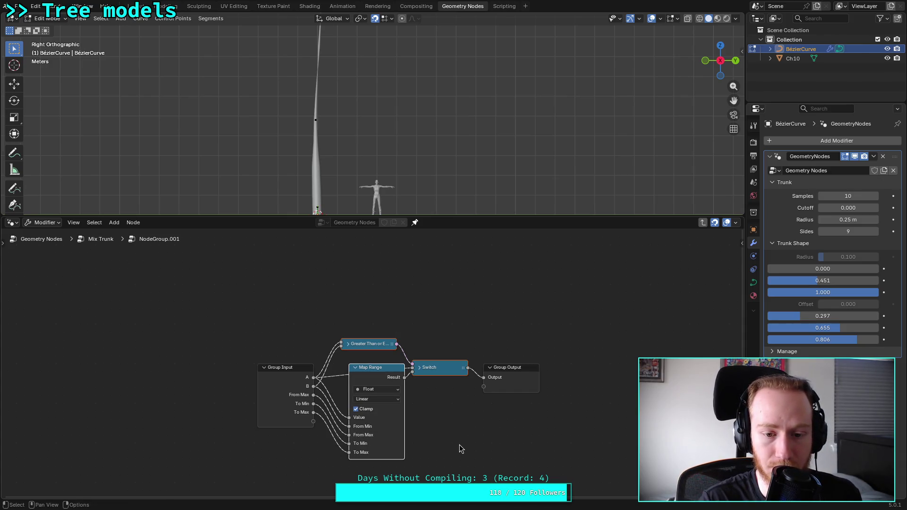
{"action": "left_click_drag", "start_coordinate": [354, 311], "coordinate": [424, 454]}
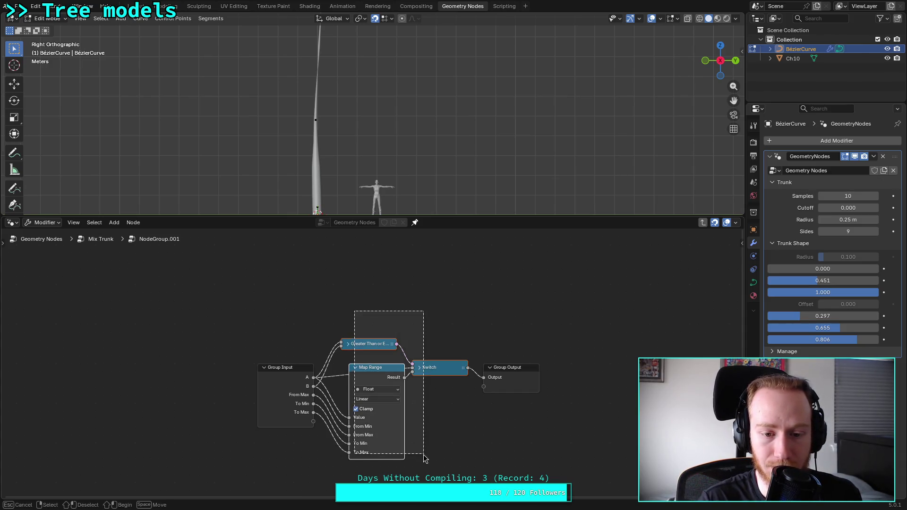
{"action": "right_click", "coordinate": [162, 244]}
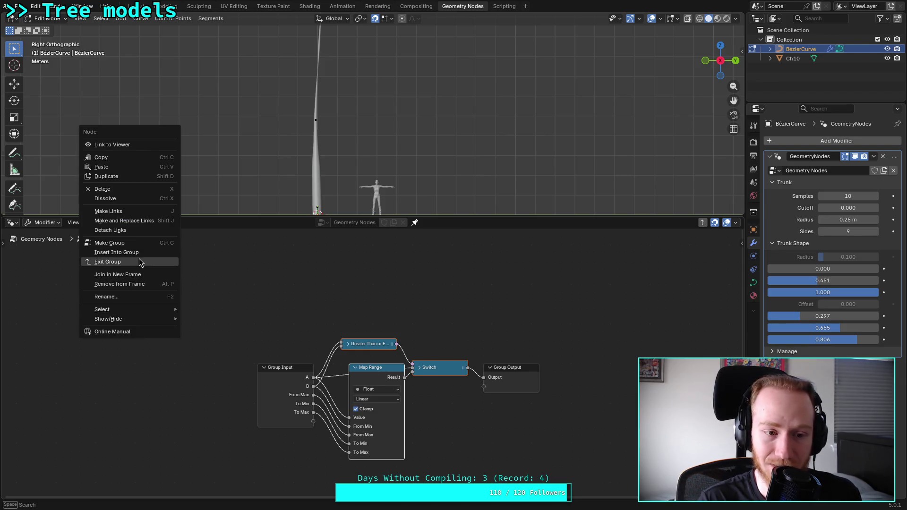
{"action": "left_click", "coordinate": [132, 262]}
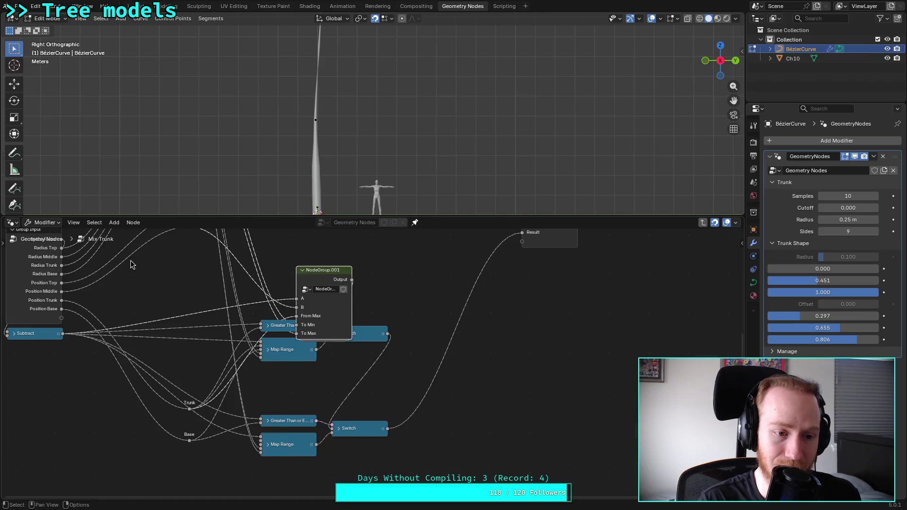
{"action": "right_click", "coordinate": [333, 272]}
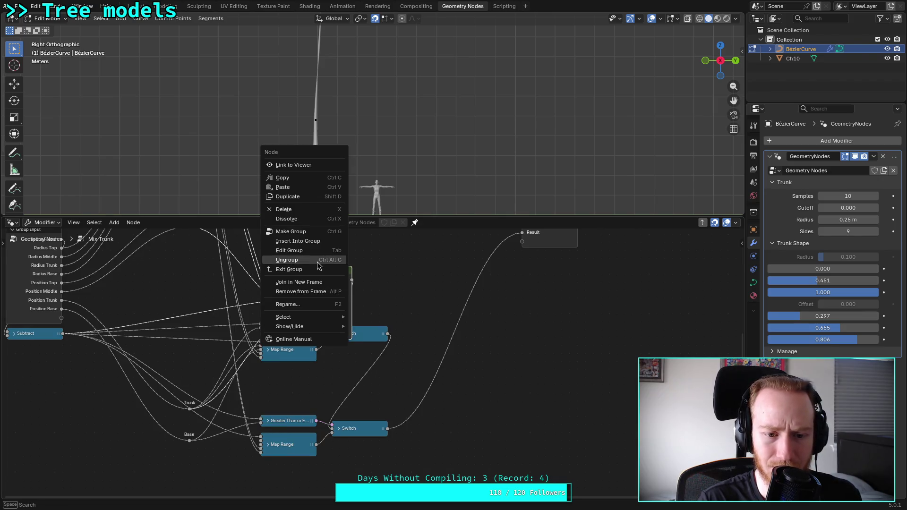
Ungroup the node group, collapse the top Map Range, and reposition the top row
{"action": "left_click", "coordinate": [312, 261]}
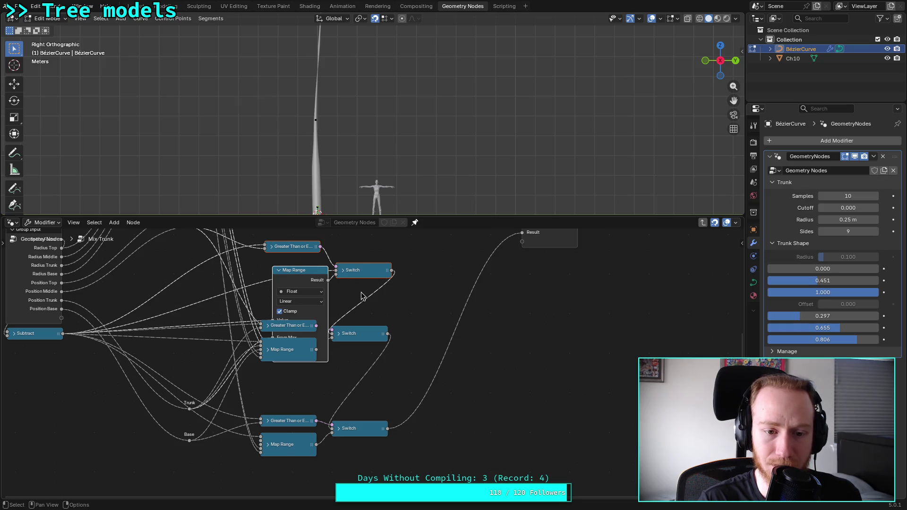
{"action": "left_click", "coordinate": [280, 270]}
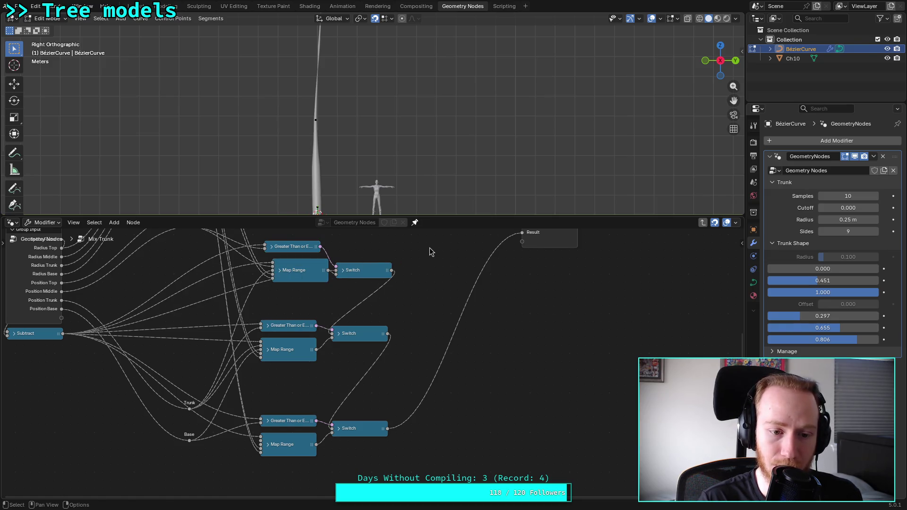
{"action": "mouse_move", "coordinate": [400, 266]}
{"action": "middle_mouse_down"}
{"action": "mouse_move", "coordinate": [431, 310]}
{"action": "mouse_move", "coordinate": [430, 344]}
{"action": "middle_mouse_up"}
{"action": "left_click_drag", "start_coordinate": [307, 302], "coordinate": [415, 368]}
{"action": "mouse_move", "coordinate": [332, 347]}
{"action": "left_mouse_down"}
{"action": "mouse_move", "coordinate": [351, 334]}
{"action": "mouse_move", "coordinate": [364, 295]}
{"action": "mouse_move", "coordinate": [325, 339]}
{"action": "mouse_move", "coordinate": [316, 332]}
{"action": "left_mouse_up"}
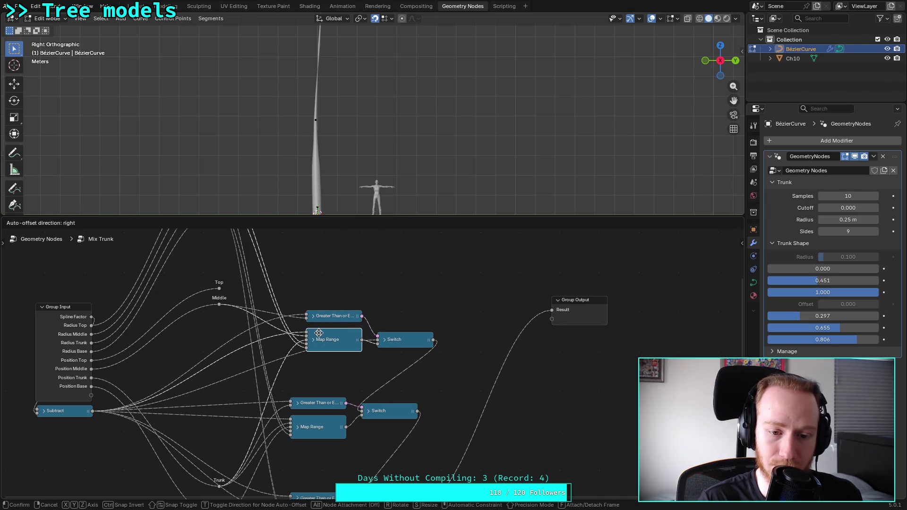
{"action": "right_click", "coordinate": [395, 270]}
{"action": "mouse_move", "coordinate": [395, 270]}
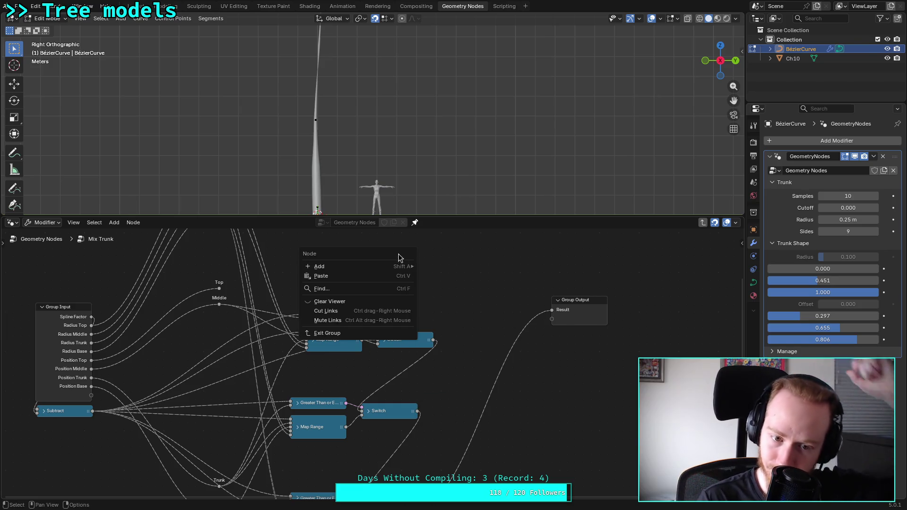
{"action": "left_click", "coordinate": [448, 276]}
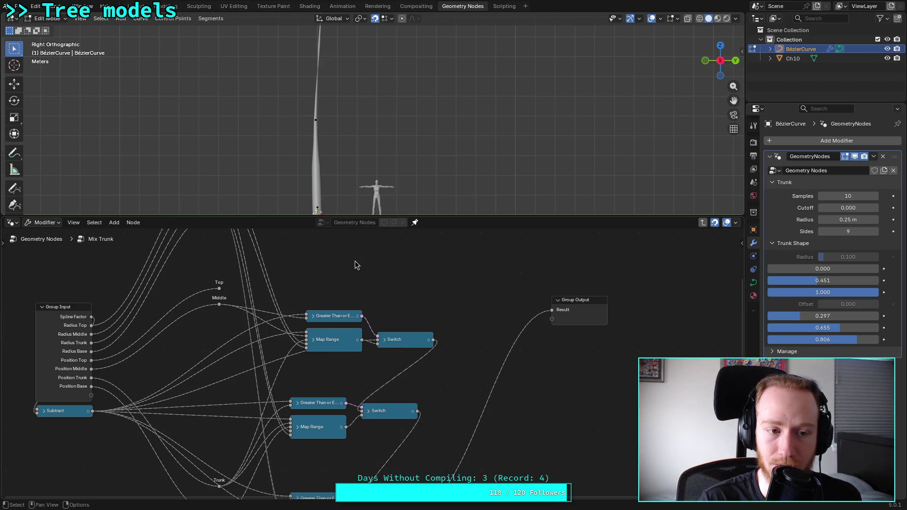
{"action": "left_click", "coordinate": [403, 338]}
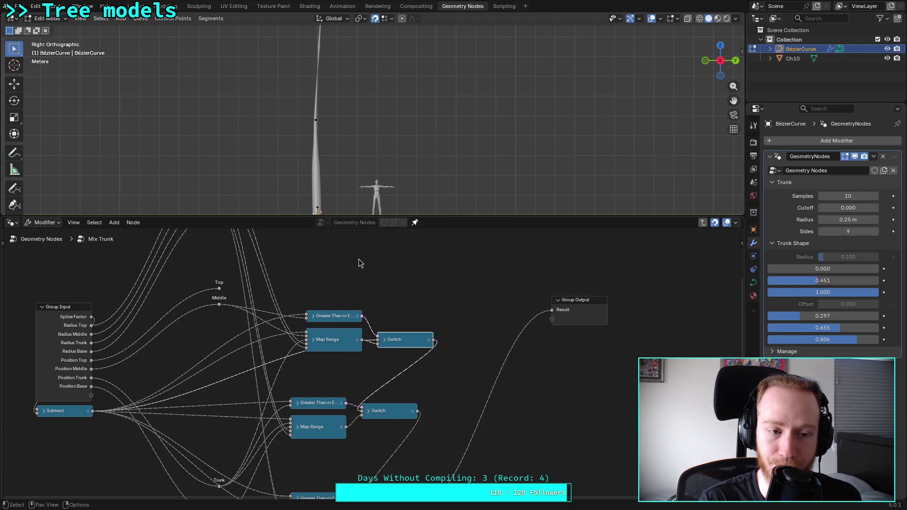
Add a new Map Range node via the 'map' search and place it above the top Switch
{"action": "key", "text": "shift+a"}
{"action": "mouse_move", "coordinate": [359, 259]}
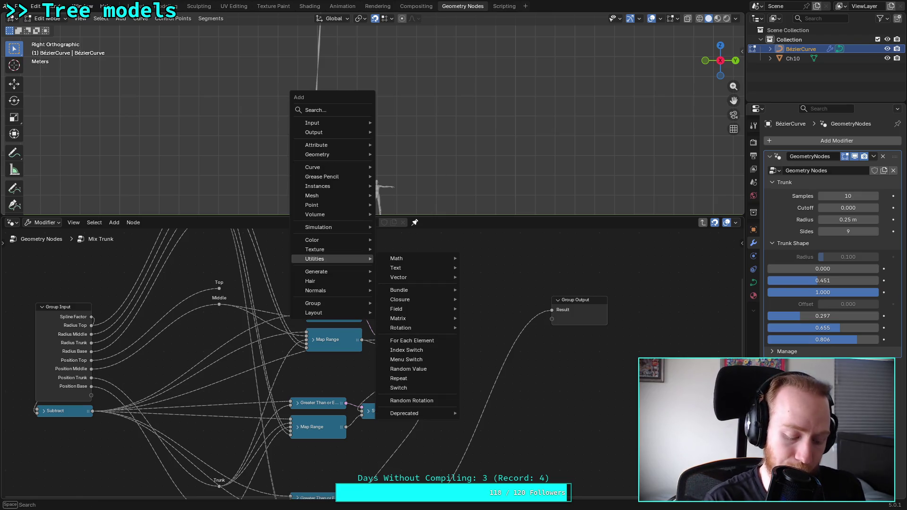
{"action": "type", "text": "map"}
{"action": "key", "text": "Return"}
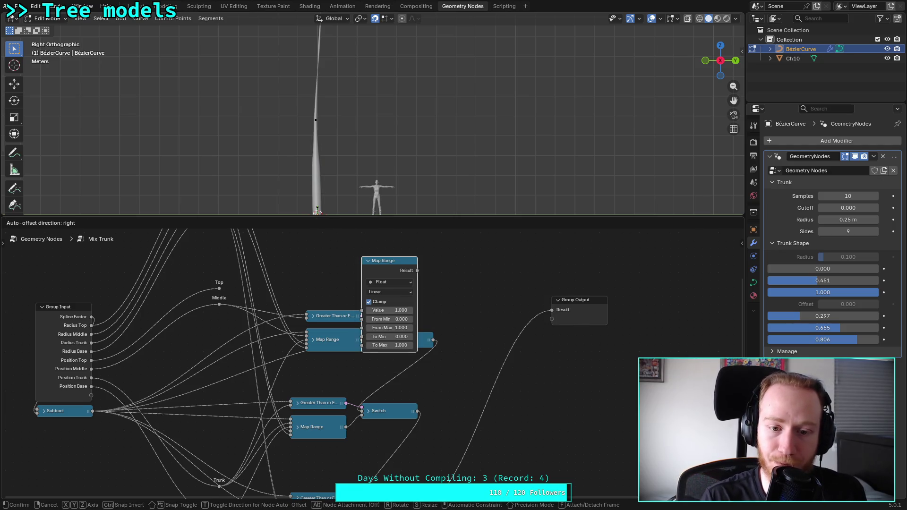
{"action": "left_click", "coordinate": [406, 265]}
{"action": "right_click", "coordinate": [406, 265]}
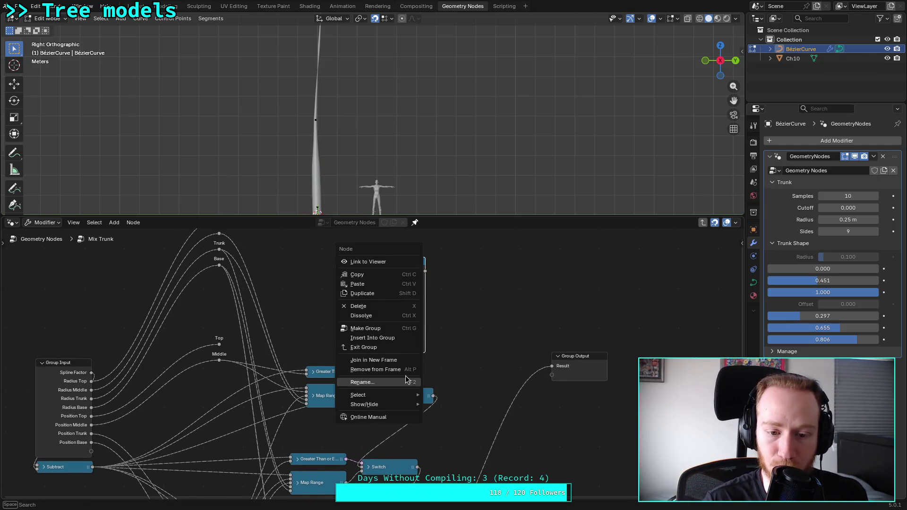
Make the new Map Range node its own group and tidy the node inside
{"action": "left_click", "coordinate": [395, 329]}
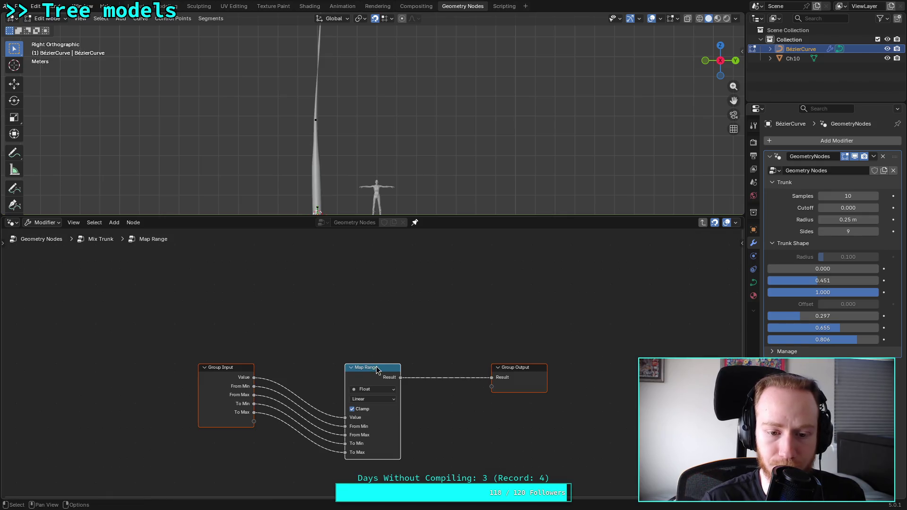
{"action": "left_click", "coordinate": [289, 368]}
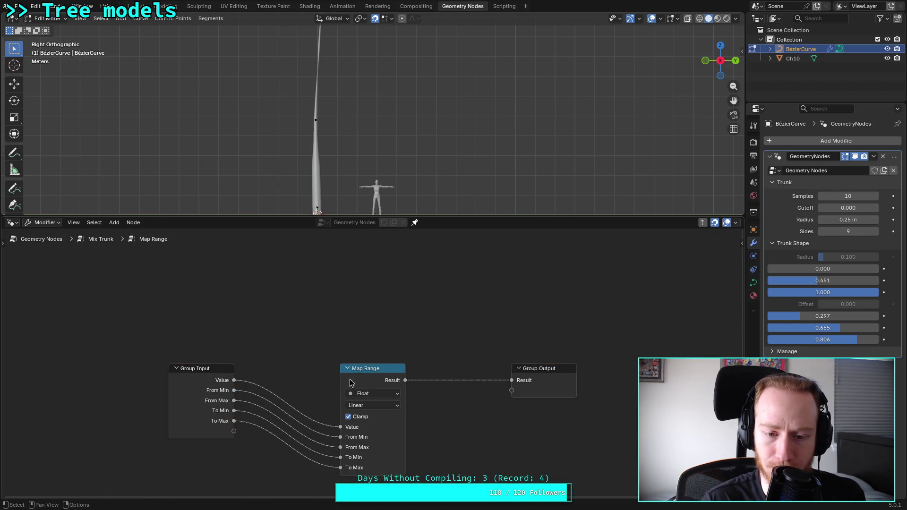
{"action": "left_click_drag", "start_coordinate": [394, 374], "coordinate": [408, 373]}
{"action": "left_click", "coordinate": [311, 318]}
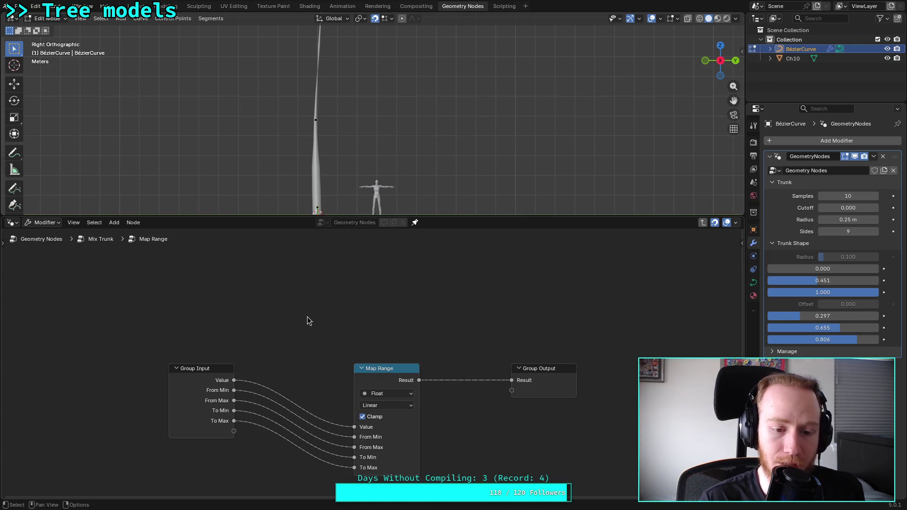
{"action": "left_click", "coordinate": [223, 395]}
{"action": "left_click", "coordinate": [300, 294]}
Add a Float Switch that takes raw Value as False and Map Range Result as True, outputting to Result
{"action": "key", "text": "shift+a"}
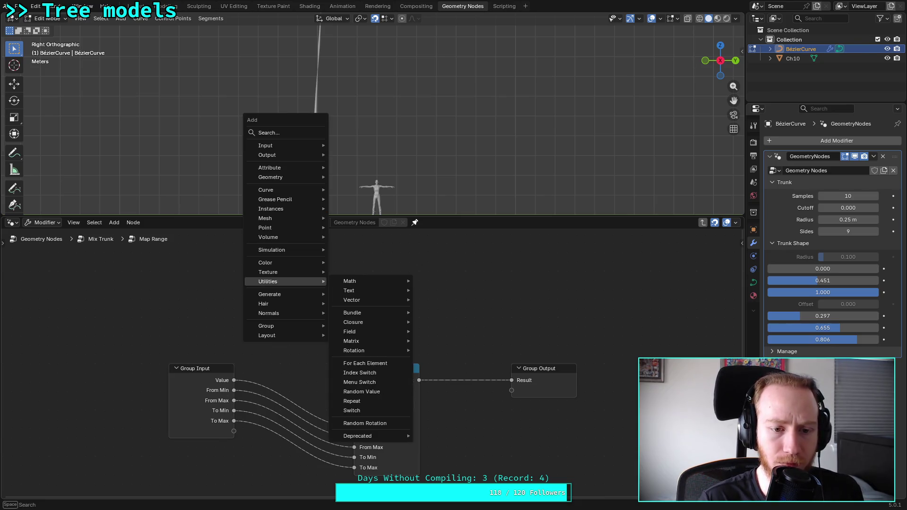
{"action": "type", "text": "sw"}
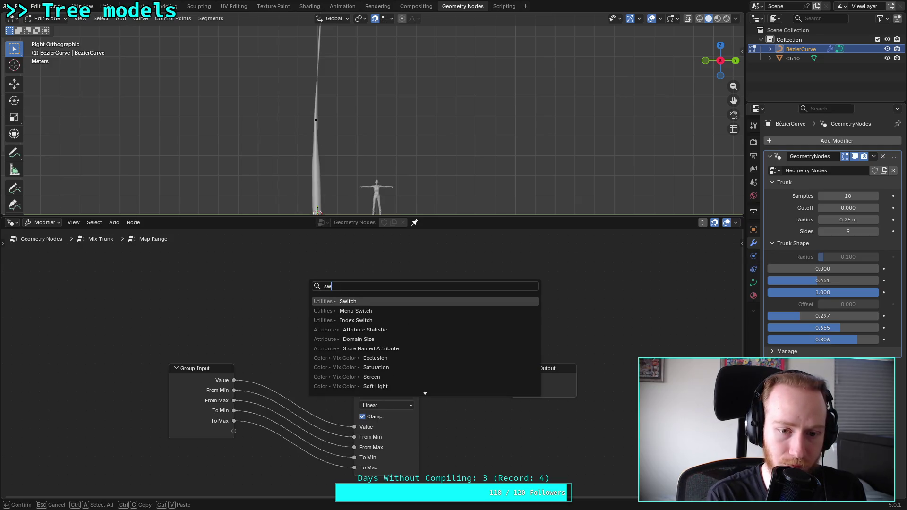
{"action": "key", "text": "Return"}
{"action": "left_click", "coordinate": [309, 268]}
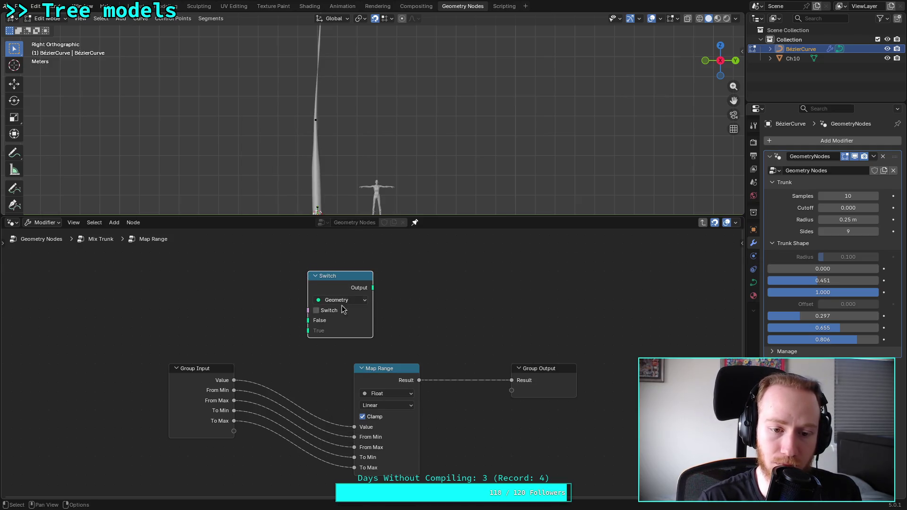
{"action": "left_click", "coordinate": [343, 302]}
{"action": "left_click", "coordinate": [344, 323]}
{"action": "left_click_drag", "start_coordinate": [235, 380], "coordinate": [313, 324]}
{"action": "left_click_drag", "start_coordinate": [373, 289], "coordinate": [505, 388]}
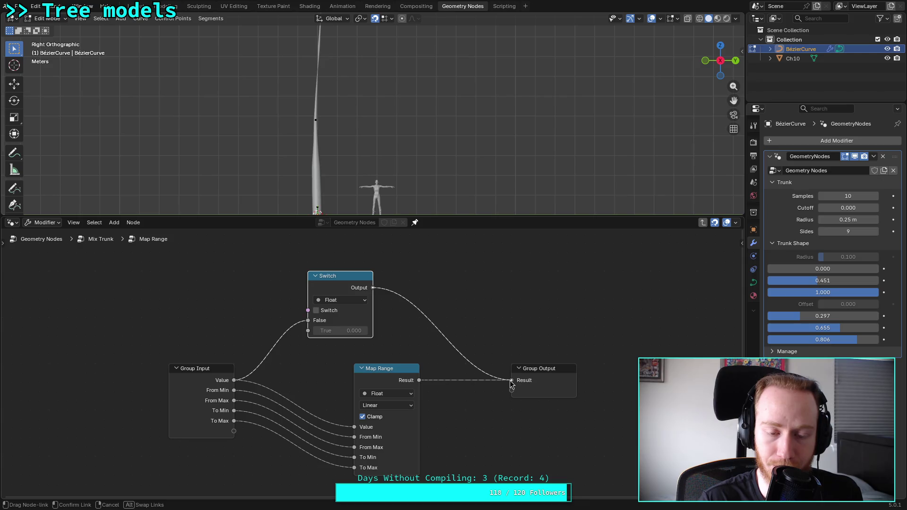
{"action": "left_click_drag", "start_coordinate": [511, 383], "coordinate": [511, 380]}
{"action": "left_click_drag", "start_coordinate": [419, 381], "coordinate": [307, 331]}
{"action": "left_click_drag", "start_coordinate": [394, 373], "coordinate": [356, 374]}
{"action": "mouse_move", "coordinate": [349, 283]}
{"action": "left_mouse_down"}
{"action": "mouse_move", "coordinate": [446, 313]}
{"action": "mouse_move", "coordinate": [417, 331]}
{"action": "left_mouse_up"}
{"action": "left_click", "coordinate": [290, 306]}
Add a Less Than or Equal Compare of Value against From Min to drive the Switch
{"action": "key", "text": "shift+a"}
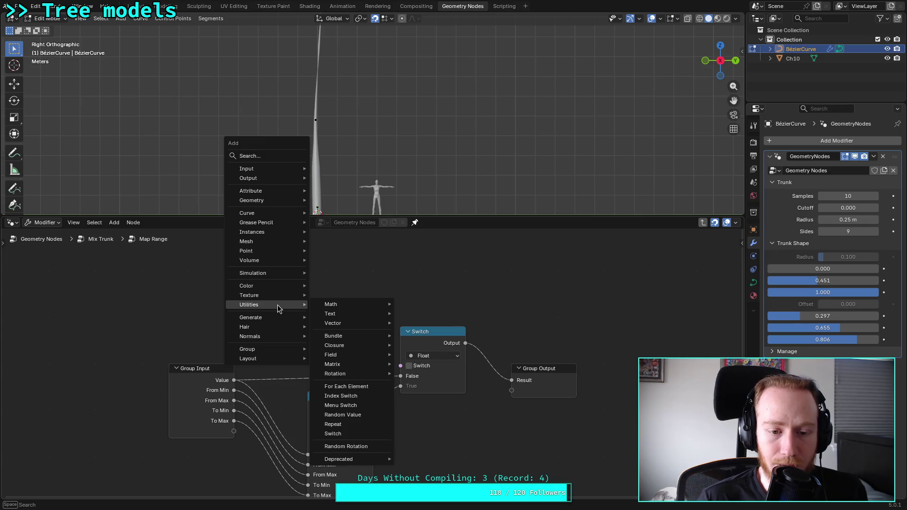
{"action": "type", "text": "greater"}
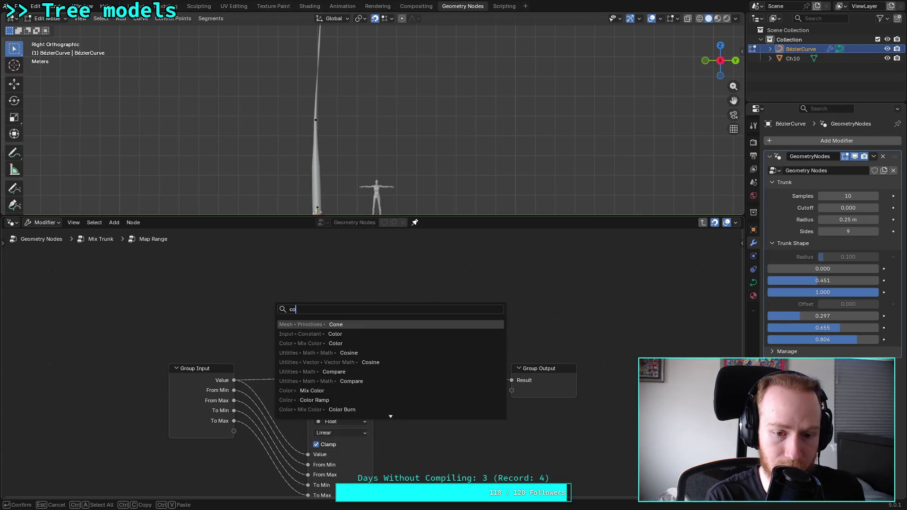
{"action": "key", "text": "Return"}
{"action": "left_click", "coordinate": [286, 266]}
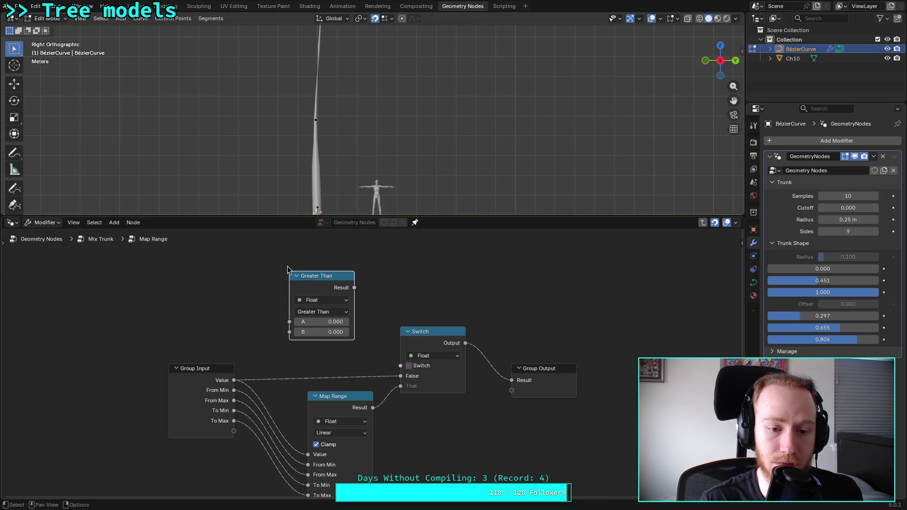
{"action": "left_click_drag", "start_coordinate": [234, 380], "coordinate": [289, 322]}
{"action": "left_click", "coordinate": [336, 316]}
{"action": "left_click", "coordinate": [336, 345]}
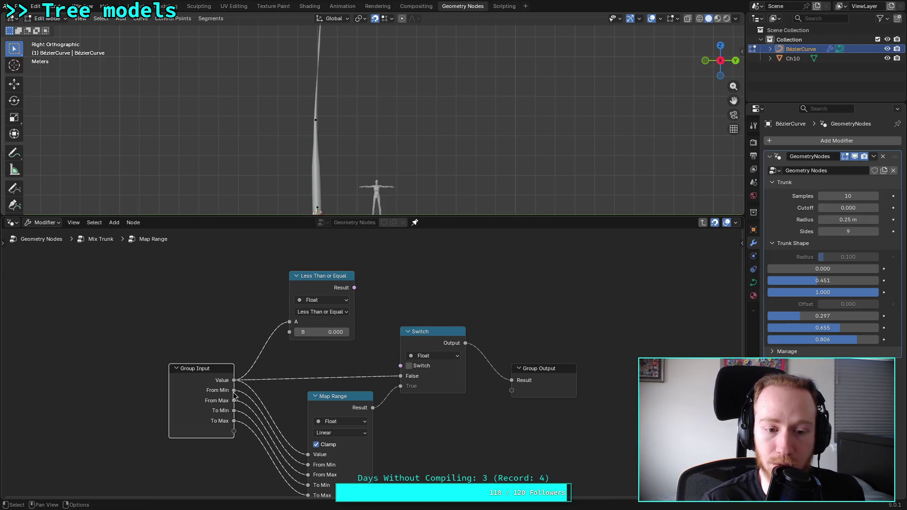
{"action": "left_click_drag", "start_coordinate": [233, 390], "coordinate": [289, 333]}
{"action": "left_click_drag", "start_coordinate": [354, 287], "coordinate": [401, 365]}
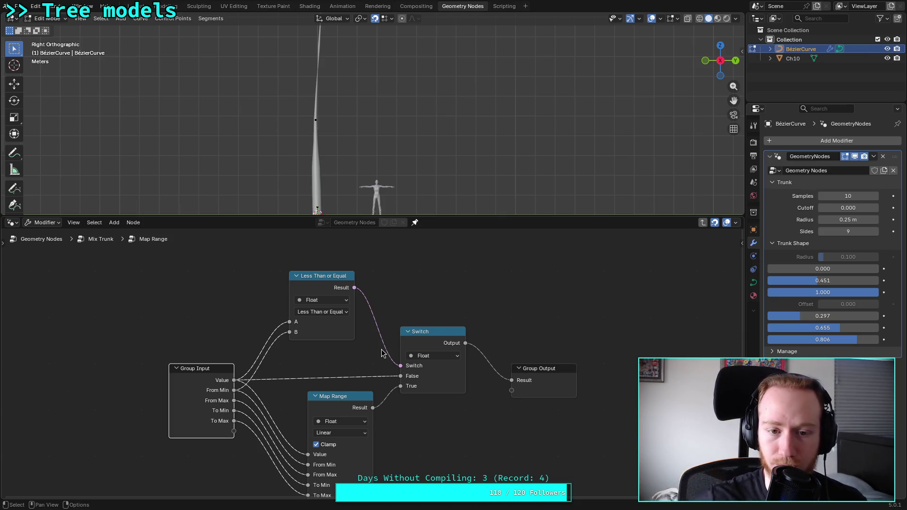
{"action": "left_click_drag", "start_coordinate": [344, 396], "coordinate": [321, 395]}
{"action": "left_click", "coordinate": [741, 243]}
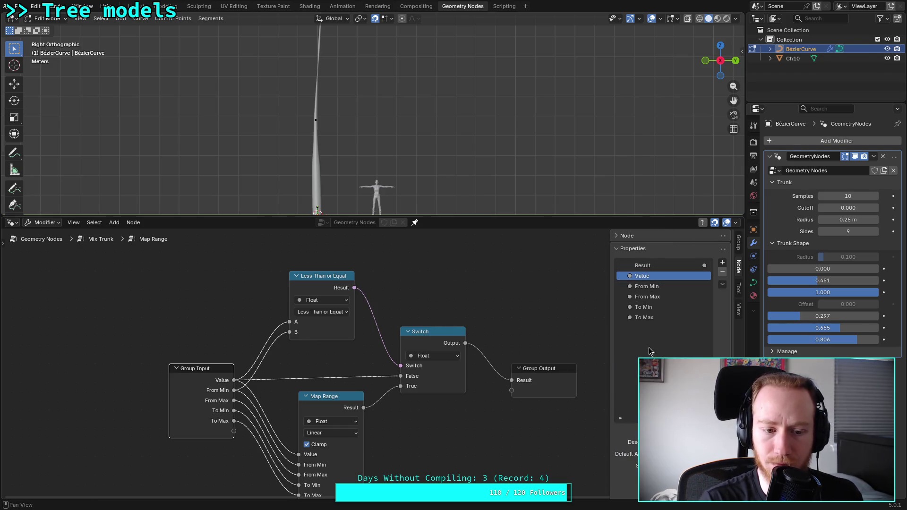
Change the group's Compare operation from Less Than or Equal to Greater Than or Equal, then exit to Mix Trunk
{"action": "left_click", "coordinate": [667, 289]}
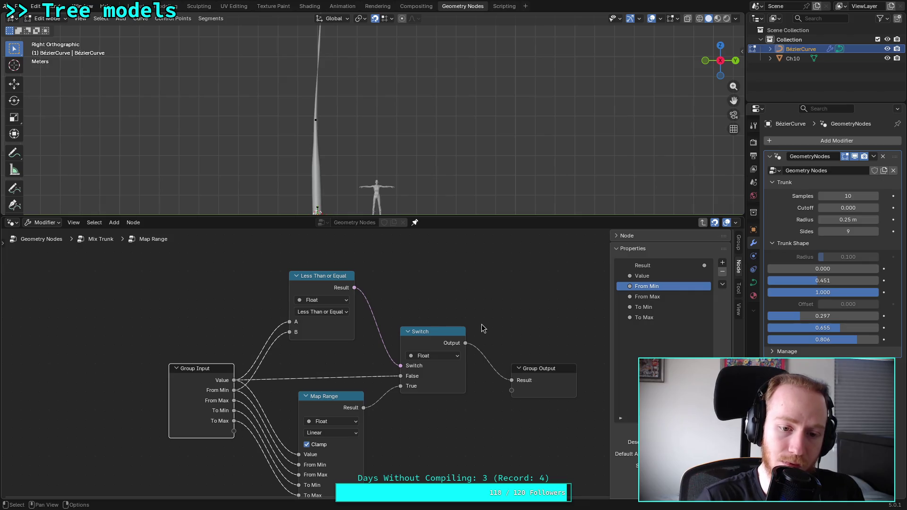
{"action": "left_click", "coordinate": [322, 312]}
{"action": "left_click", "coordinate": [330, 354]}
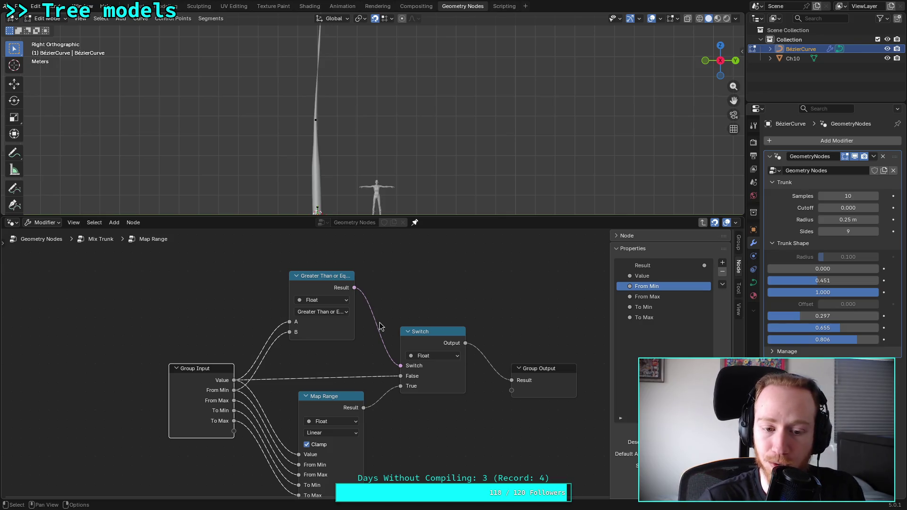
{"action": "left_click", "coordinate": [396, 306]}
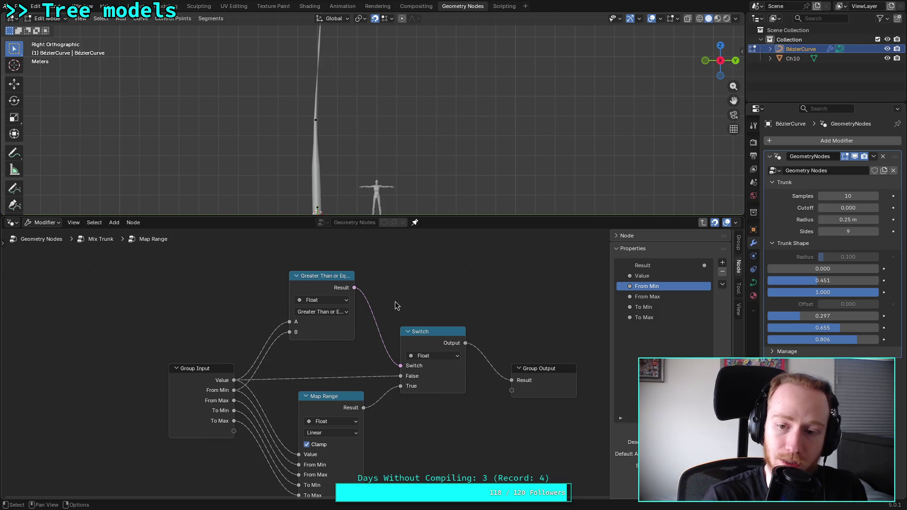
{"action": "left_click", "coordinate": [97, 241]}
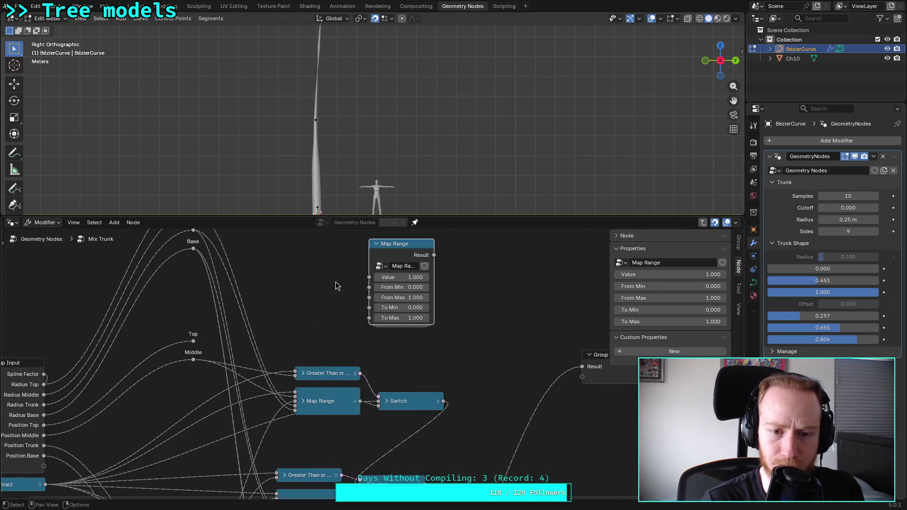
Rename the new node group to Custom Map
{"action": "scroll", "coordinate": [340, 336], "scroll_direction": "down", "scroll_amount": 2}
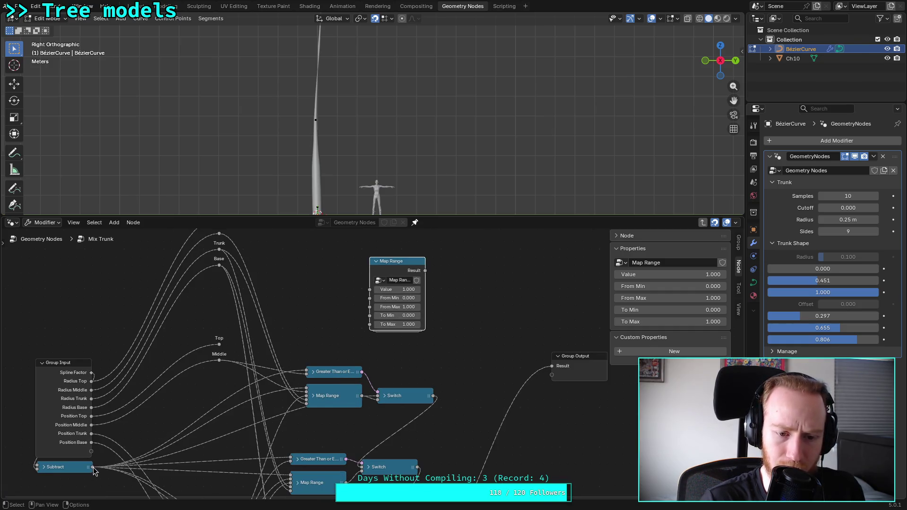
{"action": "left_click", "coordinate": [685, 263]}
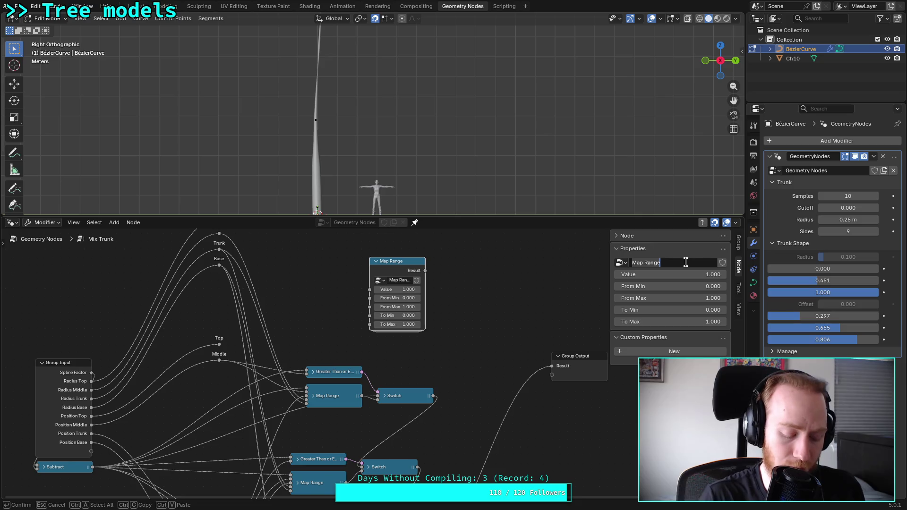
{"action": "type", "text": "c"}
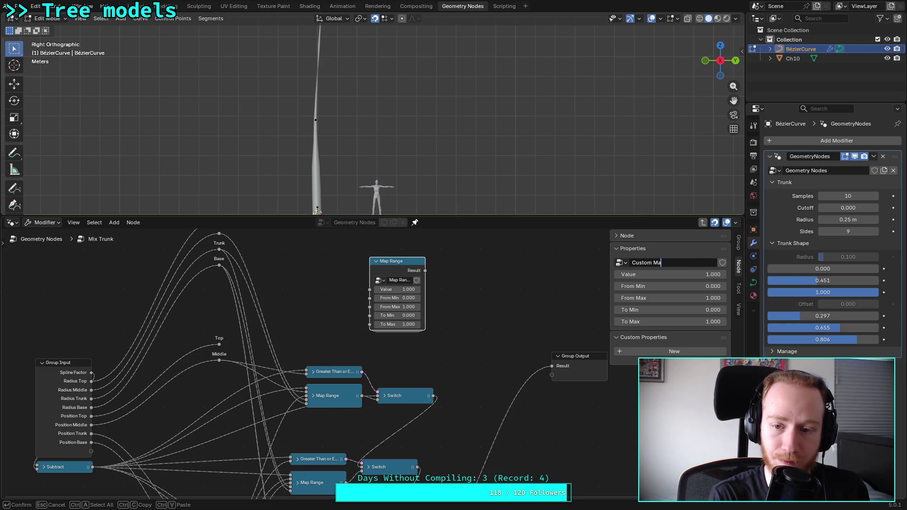
{"action": "type", "text": "p"}
{"action": "key", "text": "Return"}
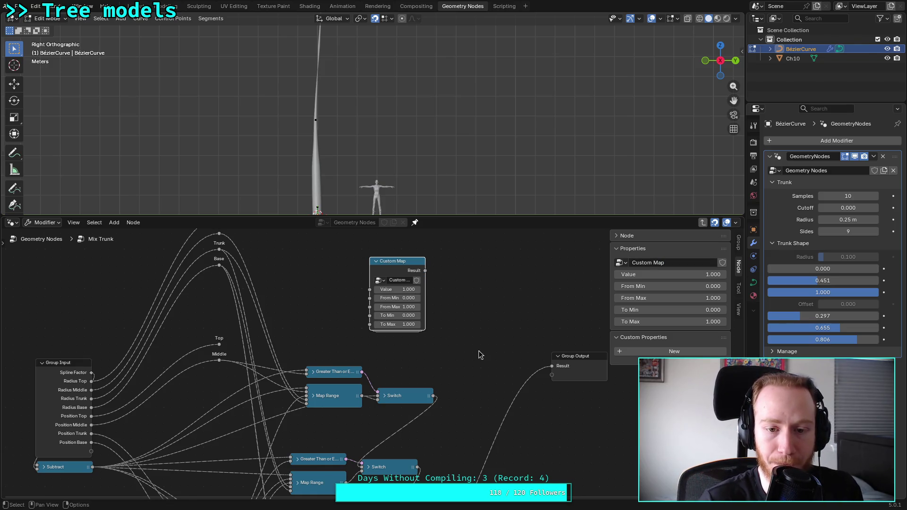
Wire Subtract into Custom Map's Value and box-select the old Greater Than, Map Range and Switch nodes
{"action": "left_click_drag", "start_coordinate": [399, 264], "coordinate": [391, 264]}
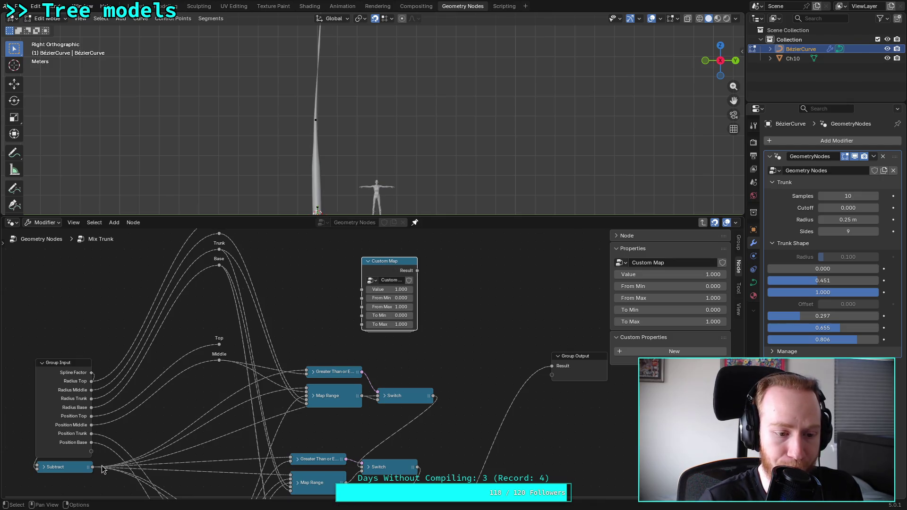
{"action": "mouse_move", "coordinate": [92, 466]}
{"action": "left_mouse_down"}
{"action": "mouse_move", "coordinate": [338, 333]}
{"action": "mouse_move", "coordinate": [361, 293]}
{"action": "left_mouse_up"}
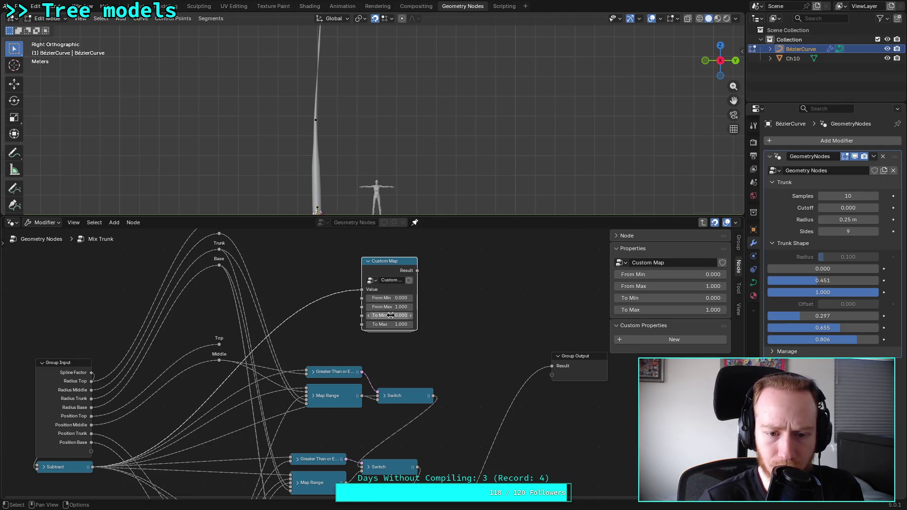
{"action": "scroll", "coordinate": [329, 354], "scroll_direction": "down", "scroll_amount": 2}
{"action": "middle_click_drag", "start_coordinate": [380, 398], "coordinate": [381, 312]}
{"action": "left_click_drag", "start_coordinate": [317, 464], "coordinate": [399, 276]}
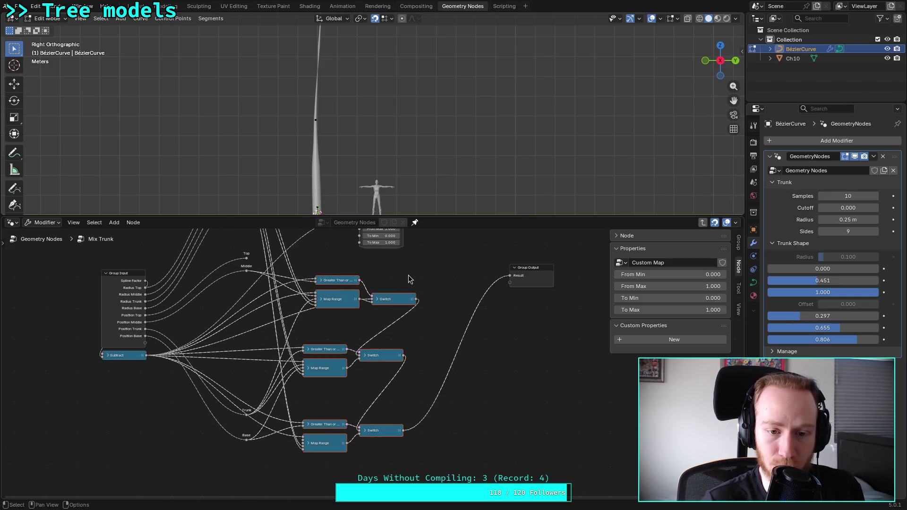
Delete the old Greater Than, Map Range and Switch nodes and move Custom Map lower
{"action": "key", "text": "x"}
{"action": "middle_click_drag", "start_coordinate": [409, 285], "coordinate": [394, 373]}
{"action": "left_click_drag", "start_coordinate": [381, 283], "coordinate": [365, 371]}
{"action": "middle_click_drag", "start_coordinate": [365, 371], "coordinate": [407, 263]}
{"action": "left_click_drag", "start_coordinate": [387, 267], "coordinate": [387, 350]}
{"action": "scroll", "coordinate": [386, 350], "scroll_direction": "up", "scroll_amount": 1}
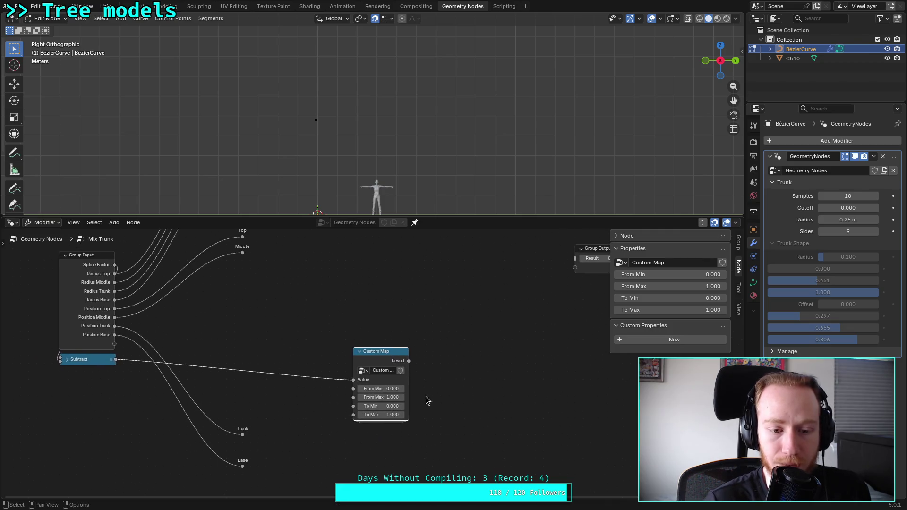
{"action": "scroll", "coordinate": [267, 404], "scroll_direction": "down", "scroll_amount": 2}
Link the Base reroute to From Min, a reroute to To Max, and Custom Map's Result to Group Output
{"action": "mouse_move", "coordinate": [242, 448]}
{"action": "left_mouse_down"}
{"action": "mouse_move", "coordinate": [337, 398]}
{"action": "mouse_move", "coordinate": [333, 385]}
{"action": "left_mouse_up"}
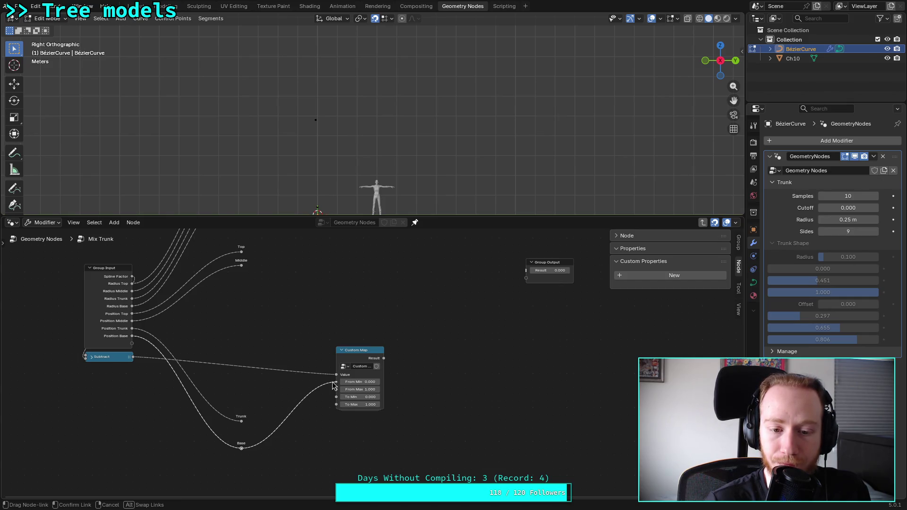
{"action": "left_click_drag", "start_coordinate": [333, 385], "coordinate": [333, 384]}
{"action": "middle_click_drag", "start_coordinate": [326, 299], "coordinate": [338, 376]}
{"action": "mouse_move", "coordinate": [370, 398]}
{"action": "left_mouse_down"}
{"action": "mouse_move", "coordinate": [519, 308]}
{"action": "mouse_move", "coordinate": [512, 309]}
{"action": "left_mouse_up"}
{"action": "scroll", "coordinate": [242, 311], "scroll_direction": "down", "scroll_amount": 1}
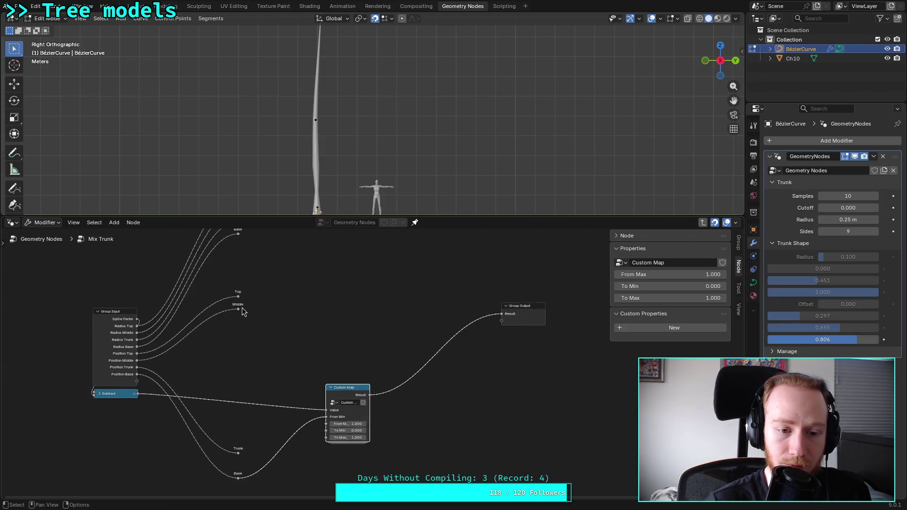
{"action": "scroll", "coordinate": [242, 310], "scroll_direction": "down", "scroll_amount": 1}
{"action": "mouse_move", "coordinate": [258, 253]}
{"action": "left_mouse_down"}
{"action": "mouse_move", "coordinate": [335, 435]}
{"action": "mouse_move", "coordinate": [333, 426]}
{"action": "left_mouse_up"}
{"action": "mouse_move", "coordinate": [850, 339]}
{"action": "left_mouse_down"}
{"action": "mouse_move", "coordinate": [867, 339]}
{"action": "mouse_move", "coordinate": [799, 339]}
{"action": "mouse_move", "coordinate": [878, 339]}
{"action": "left_mouse_up"}
Tune the Trunk Shape values, bringing the third near 0.835 and the last to 1.000
{"action": "left_click_drag", "start_coordinate": [860, 292], "coordinate": [830, 292]}
{"action": "left_click_drag", "start_coordinate": [878, 339], "coordinate": [835, 339]}
{"action": "left_click_drag", "start_coordinate": [830, 292], "coordinate": [768, 292]}
{"action": "mouse_move", "coordinate": [852, 339]}
{"action": "left_mouse_down"}
{"action": "mouse_move", "coordinate": [828, 339]}
{"action": "mouse_move", "coordinate": [835, 339]}
{"action": "left_mouse_up"}
{"action": "mouse_move", "coordinate": [822, 292]}
{"action": "left_mouse_down"}
{"action": "mouse_move", "coordinate": [878, 292]}
{"action": "mouse_move", "coordinate": [814, 292]}
{"action": "mouse_move", "coordinate": [860, 292]}
{"action": "left_mouse_up"}
{"action": "left_click_drag", "start_coordinate": [836, 339], "coordinate": [878, 339]}
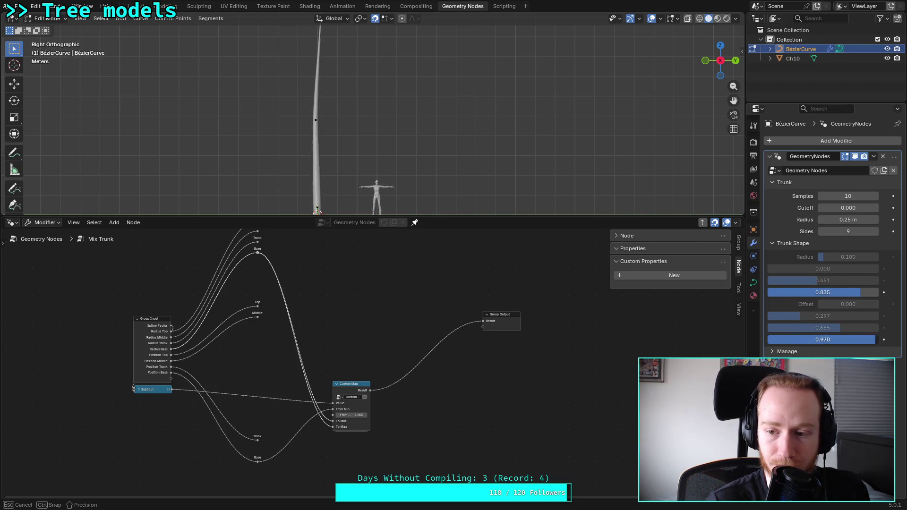
Set the third Trunk Shape radius to exactly 1
{"action": "left_click", "coordinate": [842, 297]}
{"action": "key", "text": "BackSpace"}
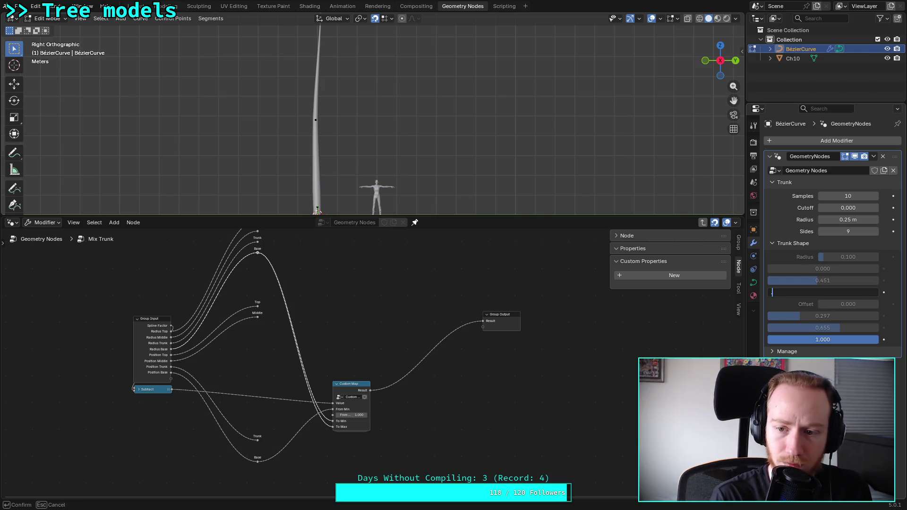
{"action": "type", "text": "1"}
{"action": "key", "text": "Return"}
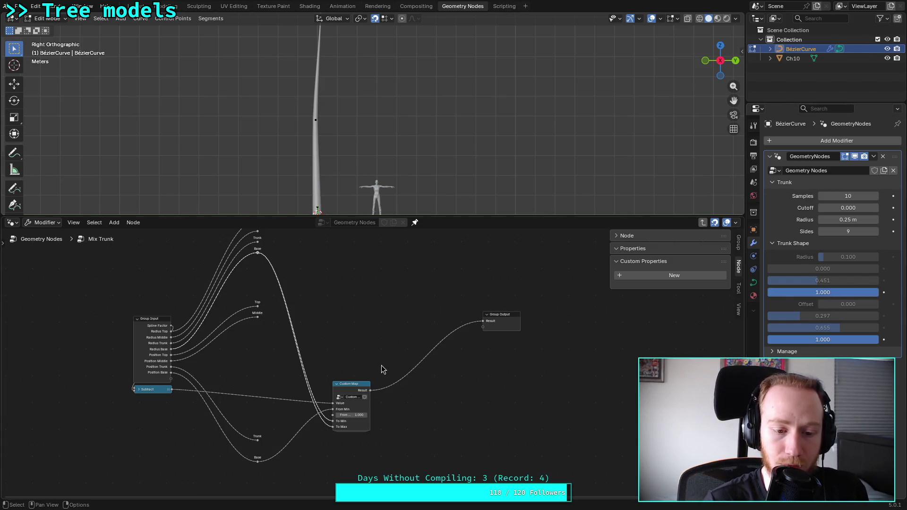
Duplicate the Custom Map node and place the copy above the original
{"action": "left_click", "coordinate": [354, 386]}
{"action": "right_click", "coordinate": [355, 387]}
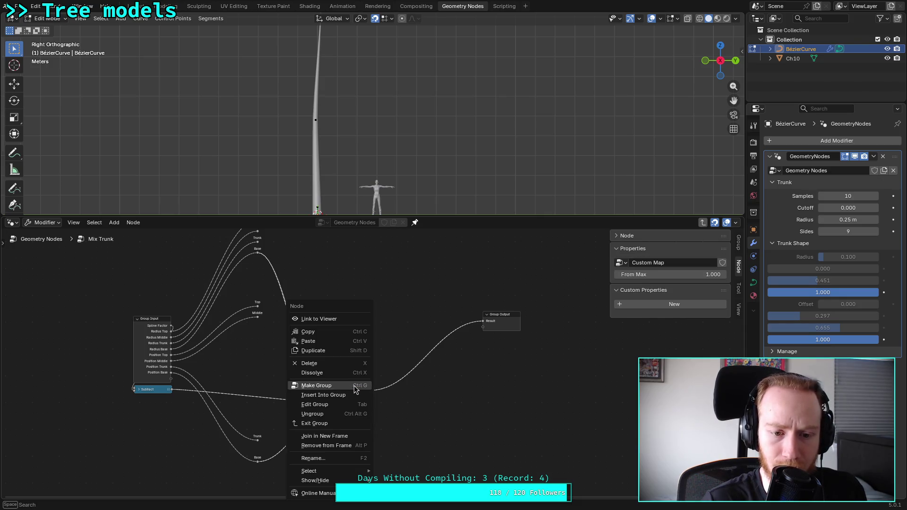
{"action": "left_click", "coordinate": [342, 265]}
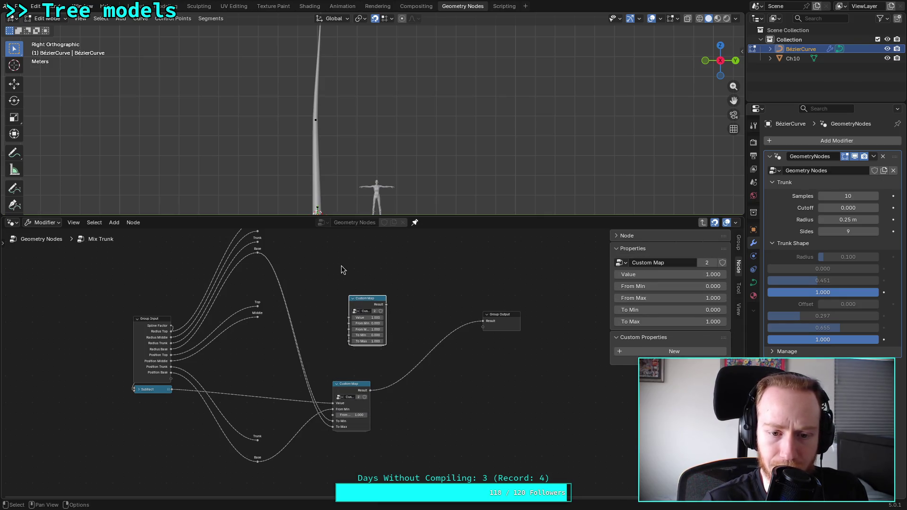
{"action": "scroll", "coordinate": [359, 326], "scroll_direction": "up", "scroll_amount": 2}
{"action": "scroll", "coordinate": [184, 356], "scroll_direction": "up", "scroll_amount": 1}
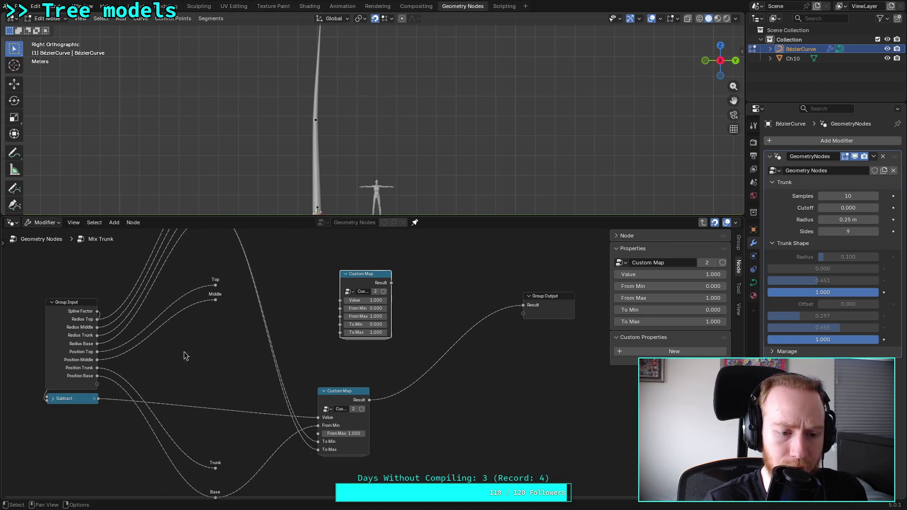
Wire Subtract, the Trunk reroute and the Base reroute into the upper Custom Map and feed its Result onward
{"action": "left_click_drag", "start_coordinate": [98, 399], "coordinate": [350, 300]}
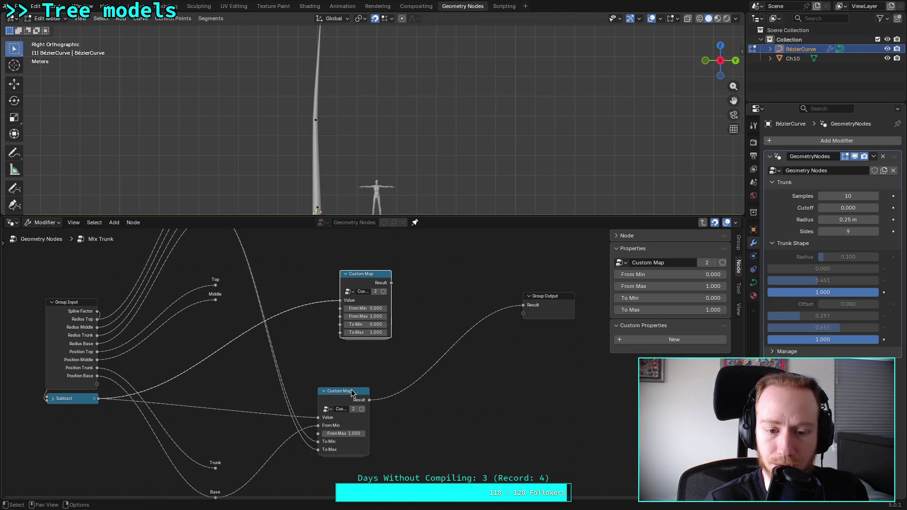
{"action": "left_click_drag", "start_coordinate": [351, 393], "coordinate": [374, 393]}
{"action": "left_click_drag", "start_coordinate": [376, 279], "coordinate": [347, 286]}
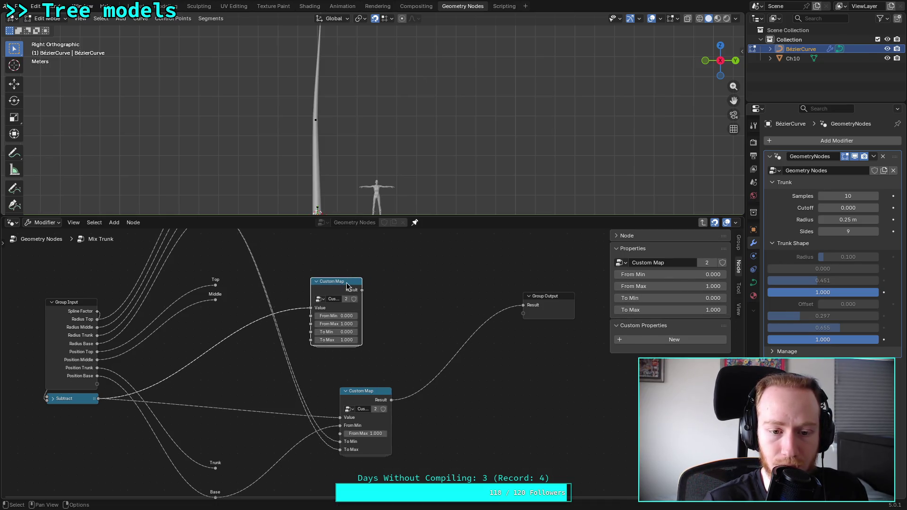
{"action": "left_click_drag", "start_coordinate": [216, 468], "coordinate": [310, 317]}
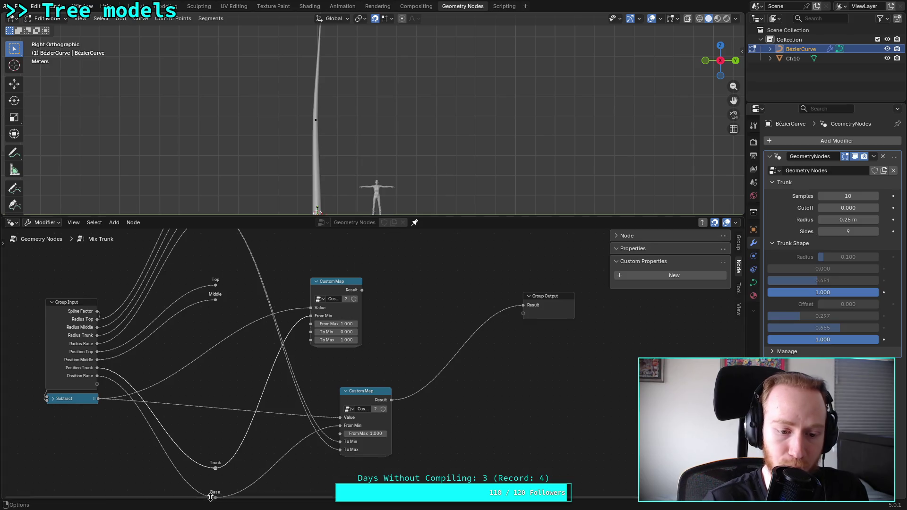
{"action": "scroll", "coordinate": [235, 457], "scroll_direction": "down", "scroll_amount": 1}
{"action": "left_click_drag", "start_coordinate": [228, 487], "coordinate": [315, 326]}
{"action": "scroll", "coordinate": [205, 282], "scroll_direction": "up", "scroll_amount": 1}
{"action": "scroll", "coordinate": [227, 281], "scroll_direction": "down", "scroll_amount": 1}
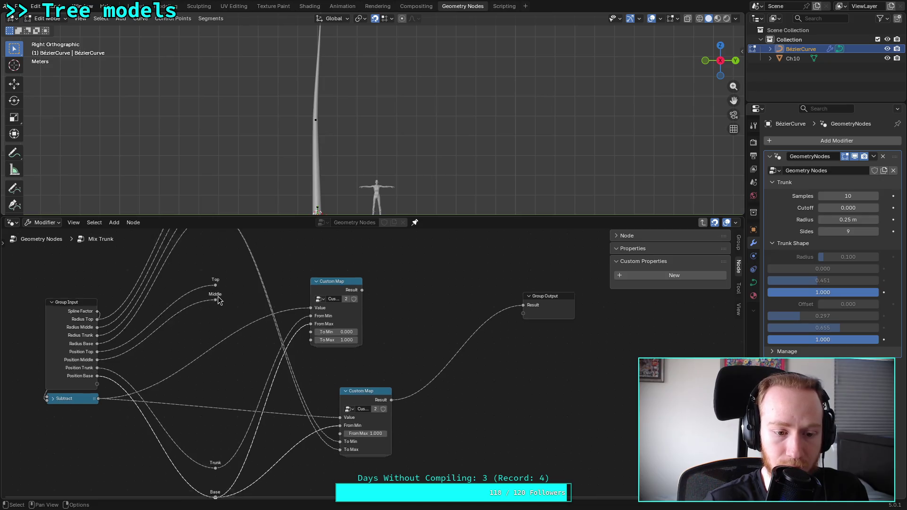
{"action": "scroll", "coordinate": [227, 276], "scroll_direction": "up", "scroll_amount": 4, "text": "shift"}
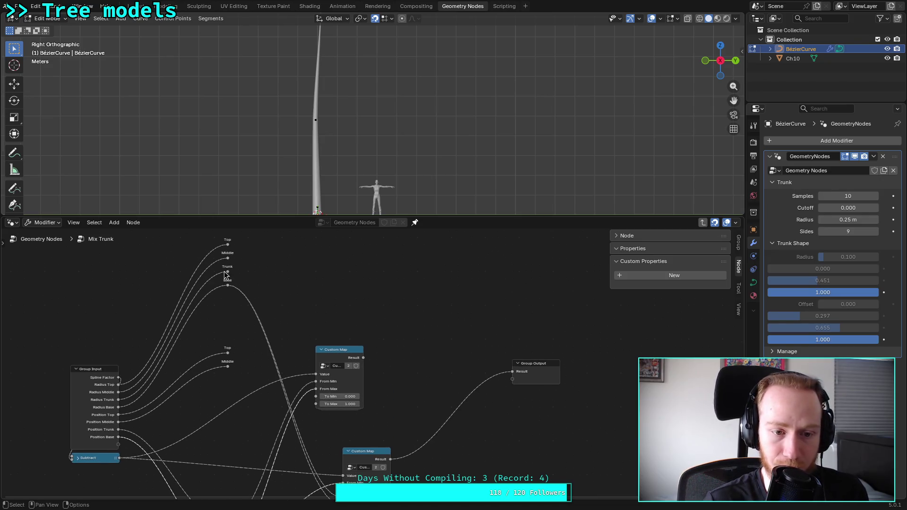
{"action": "mouse_move", "coordinate": [228, 284]}
{"action": "left_mouse_down"}
{"action": "mouse_move", "coordinate": [314, 401]}
{"action": "mouse_move", "coordinate": [311, 419]}
{"action": "mouse_move", "coordinate": [330, 404]}
{"action": "left_mouse_up"}
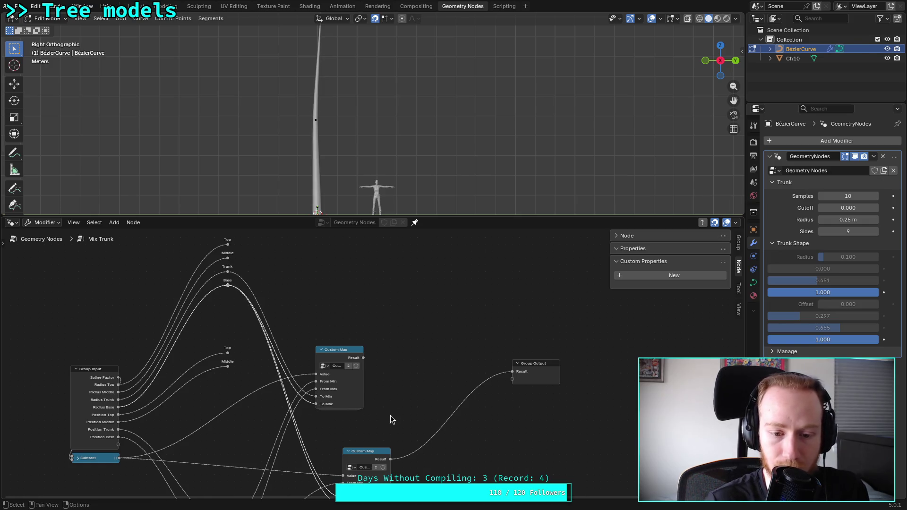
{"action": "mouse_move", "coordinate": [363, 358]}
{"action": "left_mouse_down"}
{"action": "mouse_move", "coordinate": [330, 477]}
{"action": "mouse_move", "coordinate": [338, 478]}
{"action": "left_mouse_up"}
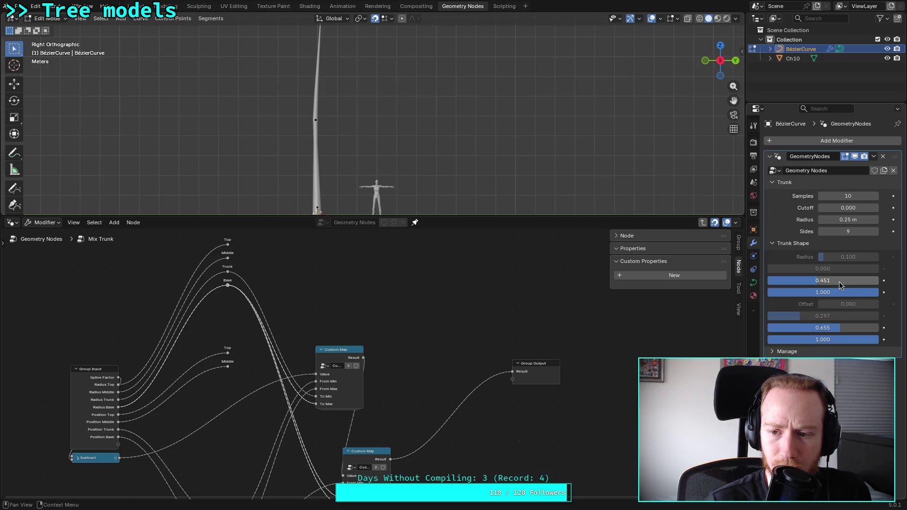
Retune the Trunk Shape radius to 0.827 and offset to 0.832
{"action": "left_click_drag", "start_coordinate": [840, 284], "coordinate": [769, 284]}
{"action": "mouse_move", "coordinate": [845, 328]}
{"action": "left_mouse_down"}
{"action": "mouse_move", "coordinate": [874, 328]}
{"action": "mouse_move", "coordinate": [793, 328]}
{"action": "mouse_move", "coordinate": [873, 327]}
{"action": "mouse_move", "coordinate": [816, 328]}
{"action": "mouse_move", "coordinate": [836, 328]}
{"action": "mouse_move", "coordinate": [819, 317]}
{"action": "left_mouse_up"}
{"action": "left_click_drag", "start_coordinate": [812, 280], "coordinate": [878, 280]}
{"action": "mouse_move", "coordinate": [879, 339]}
{"action": "left_mouse_down"}
{"action": "mouse_move", "coordinate": [768, 339]}
{"action": "mouse_move", "coordinate": [878, 339]}
{"action": "left_mouse_up"}
{"action": "left_click_drag", "start_coordinate": [824, 291], "coordinate": [746, 292]}
{"action": "mouse_move", "coordinate": [830, 328]}
{"action": "left_mouse_down"}
{"action": "mouse_move", "coordinate": [787, 327]}
{"action": "mouse_move", "coordinate": [836, 327]}
{"action": "left_mouse_up"}
{"action": "mouse_move", "coordinate": [831, 292]}
{"action": "left_mouse_down"}
{"action": "mouse_move", "coordinate": [878, 292]}
{"action": "mouse_move", "coordinate": [824, 280]}
{"action": "mouse_move", "coordinate": [859, 280]}
{"action": "left_mouse_up"}
{"action": "mouse_move", "coordinate": [837, 328]}
{"action": "left_mouse_down"}
{"action": "mouse_move", "coordinate": [877, 327]}
{"action": "mouse_move", "coordinate": [820, 327]}
{"action": "mouse_move", "coordinate": [859, 327]}
{"action": "left_mouse_up"}
Arrange the two Custom Map nodes side by side
{"action": "mouse_move", "coordinate": [422, 392]}
{"action": "middle_mouse_down"}
{"action": "mouse_move", "coordinate": [431, 314]}
{"action": "mouse_move", "coordinate": [428, 332]}
{"action": "middle_mouse_up"}
{"action": "mouse_move", "coordinate": [366, 279]}
{"action": "left_mouse_down"}
{"action": "mouse_move", "coordinate": [316, 336]}
{"action": "mouse_move", "coordinate": [305, 373]}
{"action": "left_mouse_up"}
{"action": "left_click_drag", "start_coordinate": [378, 383], "coordinate": [419, 377]}
{"action": "left_click_drag", "start_coordinate": [298, 372], "coordinate": [324, 359]}
{"action": "mouse_move", "coordinate": [378, 335]}
{"action": "middle_mouse_down"}
{"action": "mouse_move", "coordinate": [383, 377]}
{"action": "mouse_move", "coordinate": [380, 368]}
{"action": "middle_mouse_up"}
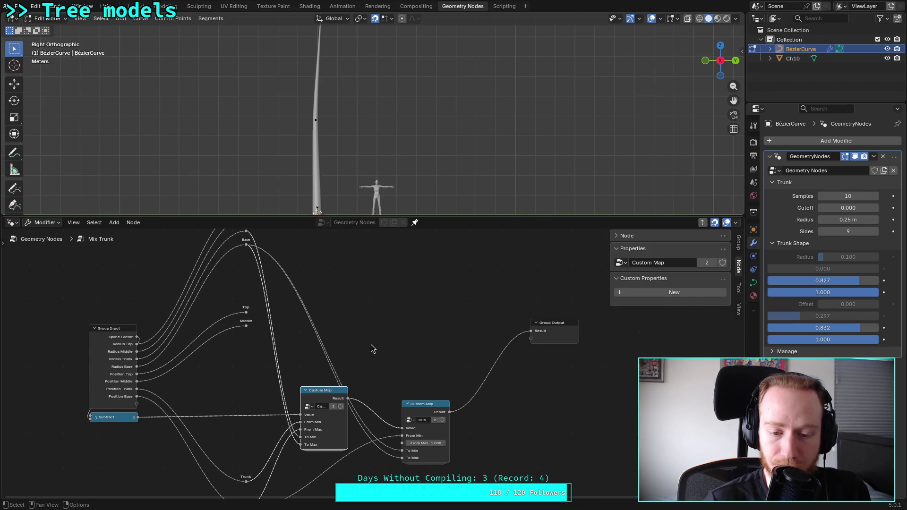
Duplicate Custom Map into a third node fed by Subtract, chaining its Result into the middle node
{"action": "right_click", "coordinate": [325, 388]}
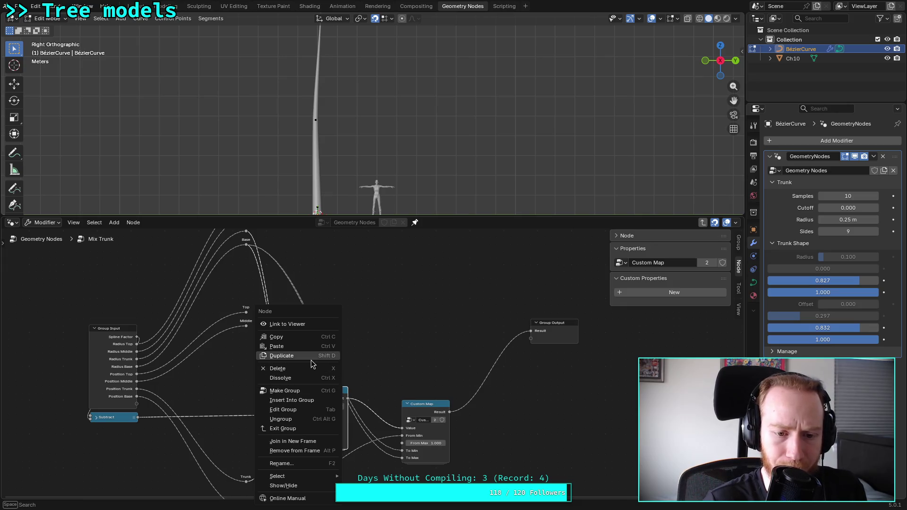
{"action": "left_click", "coordinate": [283, 355]}
{"action": "left_click", "coordinate": [386, 306]}
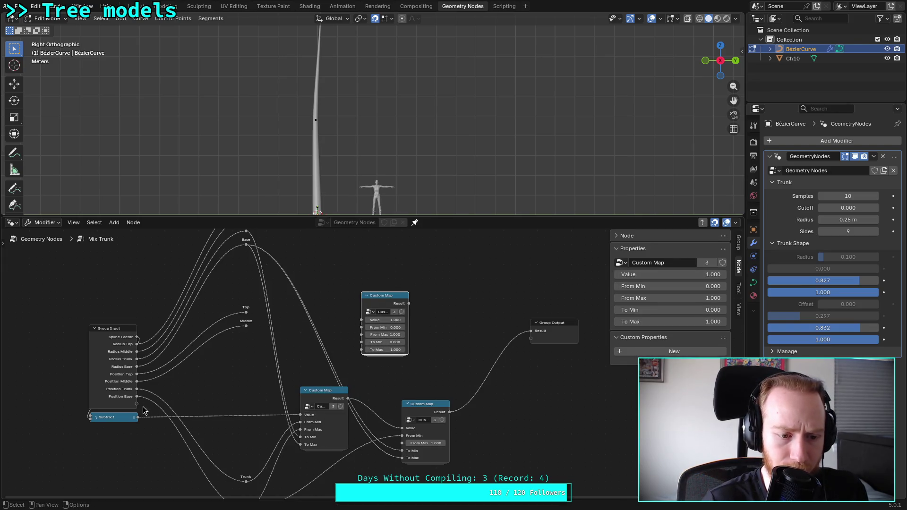
{"action": "mouse_move", "coordinate": [137, 417]}
{"action": "left_mouse_down"}
{"action": "mouse_move", "coordinate": [297, 392]}
{"action": "mouse_move", "coordinate": [365, 320]}
{"action": "mouse_move", "coordinate": [297, 409]}
{"action": "left_mouse_up"}
{"action": "left_click_drag", "start_coordinate": [432, 402], "coordinate": [486, 401]}
{"action": "left_click_drag", "start_coordinate": [324, 390], "coordinate": [418, 383]}
{"action": "left_click_drag", "start_coordinate": [385, 296], "coordinate": [317, 336]}
{"action": "left_click_drag", "start_coordinate": [411, 383], "coordinate": [431, 322]}
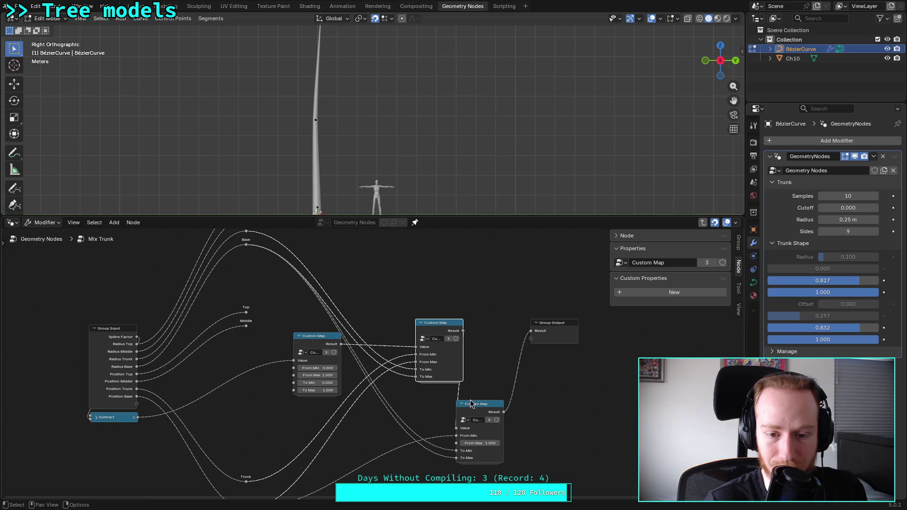
{"action": "mouse_move", "coordinate": [483, 402]}
{"action": "left_mouse_down"}
{"action": "mouse_move", "coordinate": [503, 325]}
{"action": "mouse_move", "coordinate": [506, 337]}
{"action": "mouse_move", "coordinate": [530, 323]}
{"action": "mouse_move", "coordinate": [516, 341]}
{"action": "mouse_move", "coordinate": [516, 363]}
{"action": "left_mouse_up"}
Collapse the right and middle Custom Map nodes and save plants.blend
{"action": "left_click", "coordinate": [504, 325]}
{"action": "left_click", "coordinate": [422, 323]}
{"action": "mouse_move", "coordinate": [435, 324]}
{"action": "left_mouse_down"}
{"action": "mouse_move", "coordinate": [435, 356]}
{"action": "mouse_move", "coordinate": [455, 337]}
{"action": "left_mouse_up"}
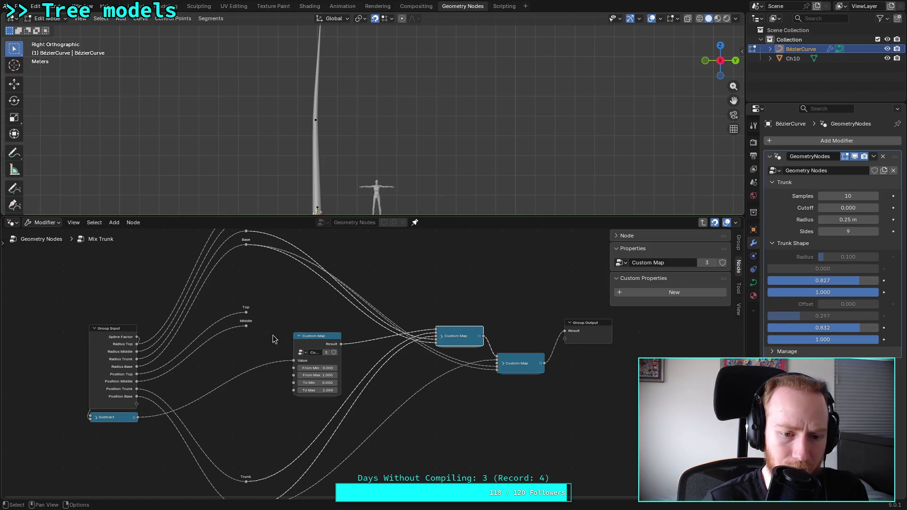
{"action": "scroll", "coordinate": [265, 405], "scroll_direction": "down", "scroll_amount": 1}
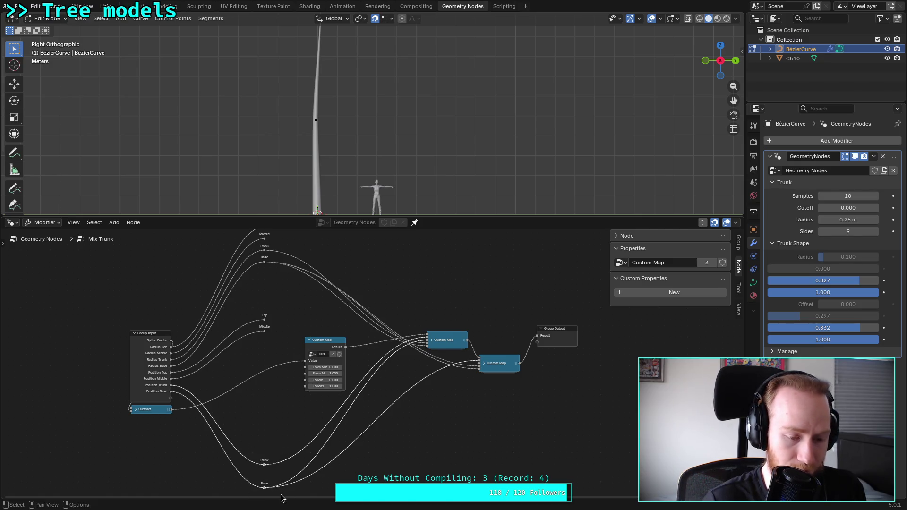
{"action": "scroll", "coordinate": [281, 405], "scroll_direction": "up", "scroll_amount": 2}
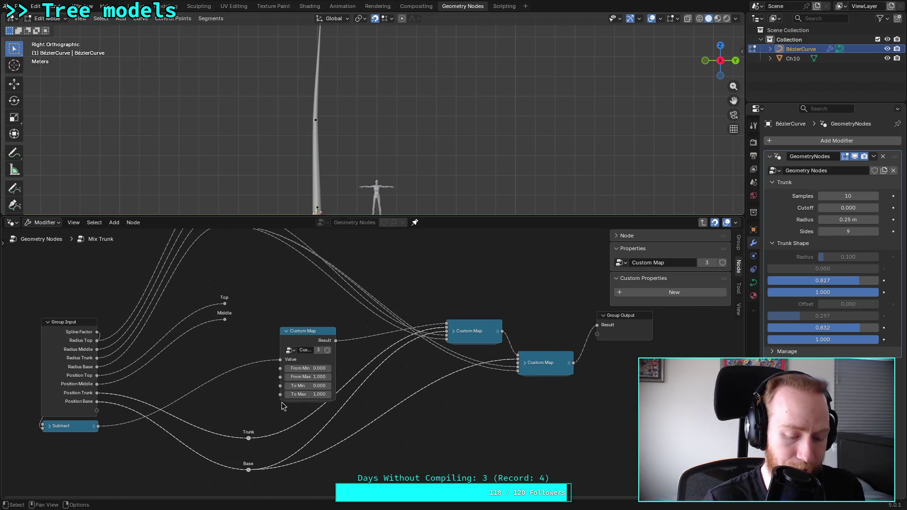
{"action": "key", "text": "ctrl+s"}
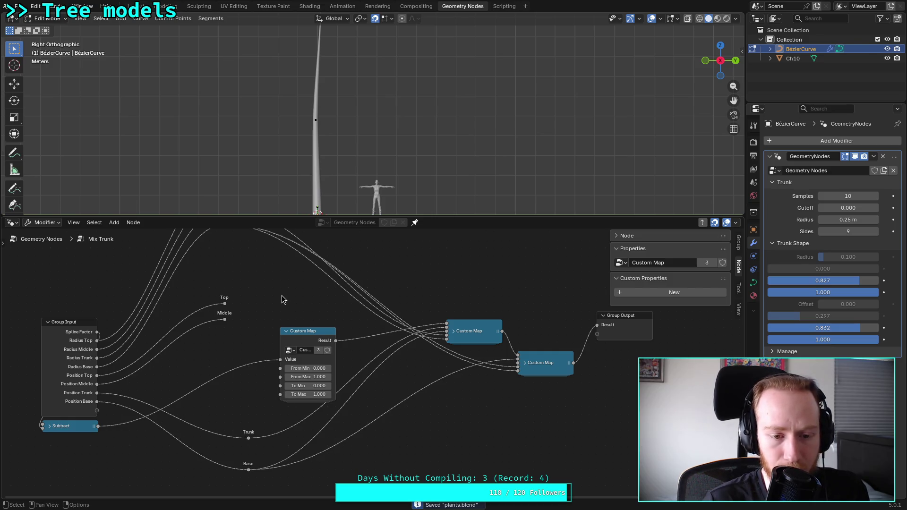
Link Middle and Trunk reroutes into the third Custom Map's From Min, From Max, To Min and To Max
{"action": "middle_click_drag", "start_coordinate": [283, 270], "coordinate": [289, 320]}
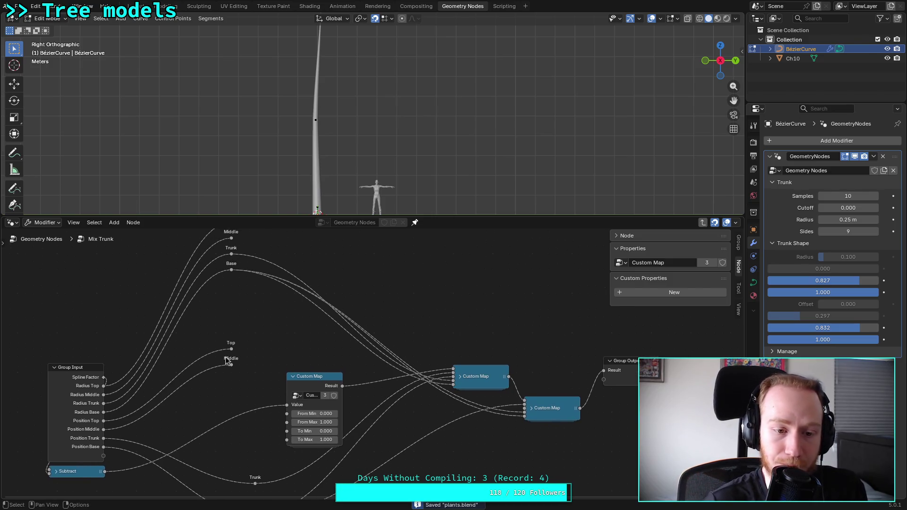
{"action": "left_click_drag", "start_coordinate": [231, 364], "coordinate": [288, 414]}
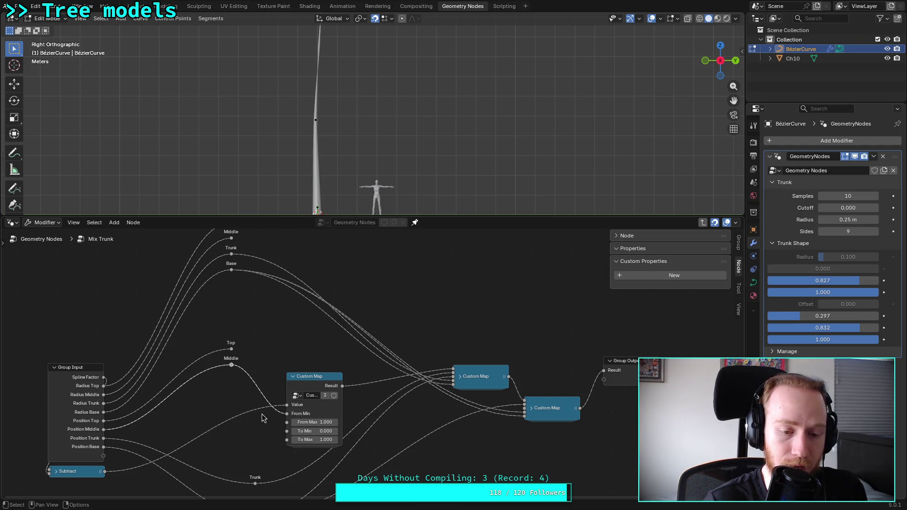
{"action": "mouse_move", "coordinate": [231, 239]}
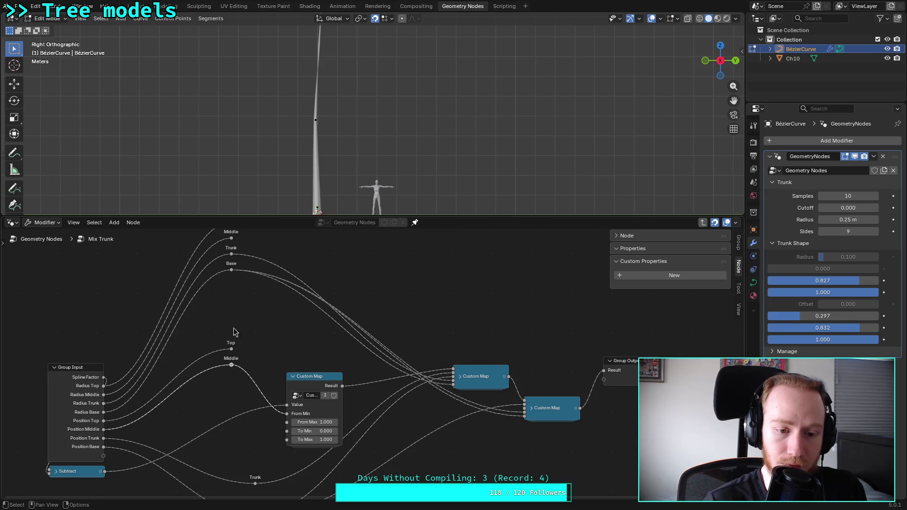
{"action": "left_click_drag", "start_coordinate": [255, 484], "coordinate": [287, 422]}
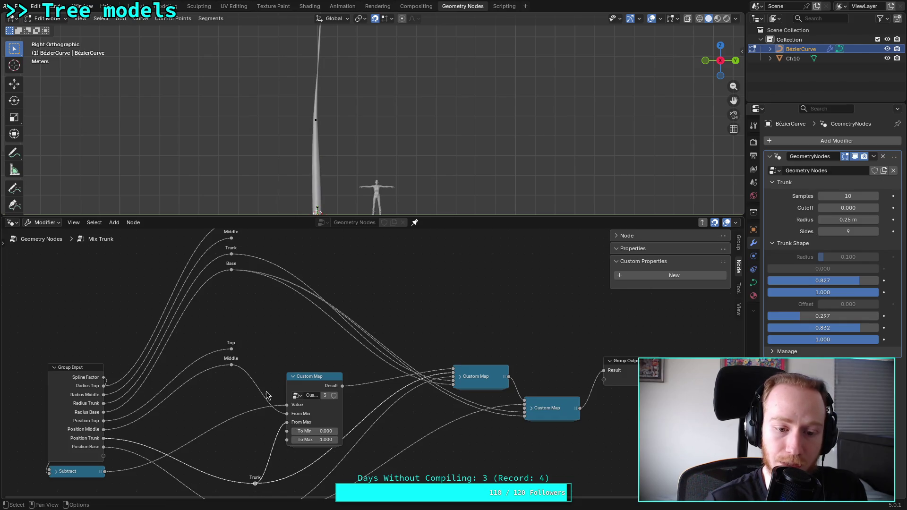
{"action": "left_click_drag", "start_coordinate": [231, 238], "coordinate": [287, 431]}
{"action": "left_click_drag", "start_coordinate": [232, 256], "coordinate": [287, 440]}
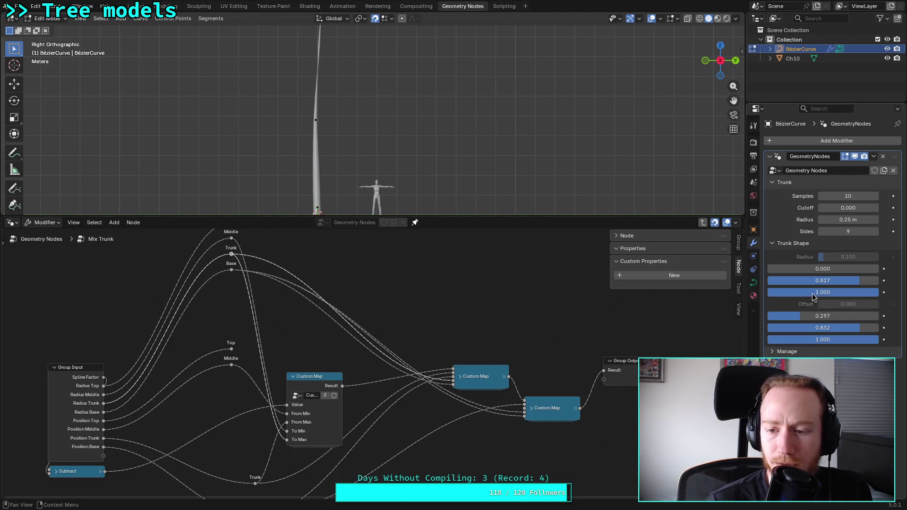
Set the first Trunk Shape radius to 0.435 and offset to 0.361, then collapse the third Custom Map
{"action": "mouse_move", "coordinate": [808, 316]}
{"action": "left_mouse_down"}
{"action": "mouse_move", "coordinate": [869, 315]}
{"action": "mouse_move", "coordinate": [812, 316]}
{"action": "left_mouse_up"}
{"action": "left_click_drag", "start_coordinate": [837, 269], "coordinate": [872, 269]}
{"action": "left_click_drag", "start_coordinate": [802, 269], "coordinate": [815, 269]}
{"action": "mouse_move", "coordinate": [812, 315]}
{"action": "left_mouse_down"}
{"action": "mouse_move", "coordinate": [821, 316]}
{"action": "mouse_move", "coordinate": [787, 316]}
{"action": "mouse_move", "coordinate": [807, 316]}
{"action": "left_mouse_up"}
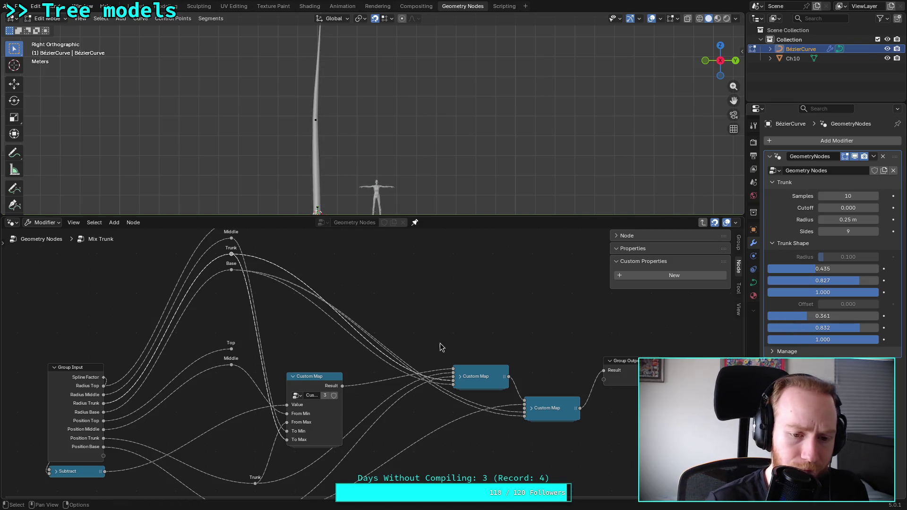
{"action": "left_click", "coordinate": [293, 379]}
{"action": "left_click_drag", "start_coordinate": [316, 379], "coordinate": [372, 380]}
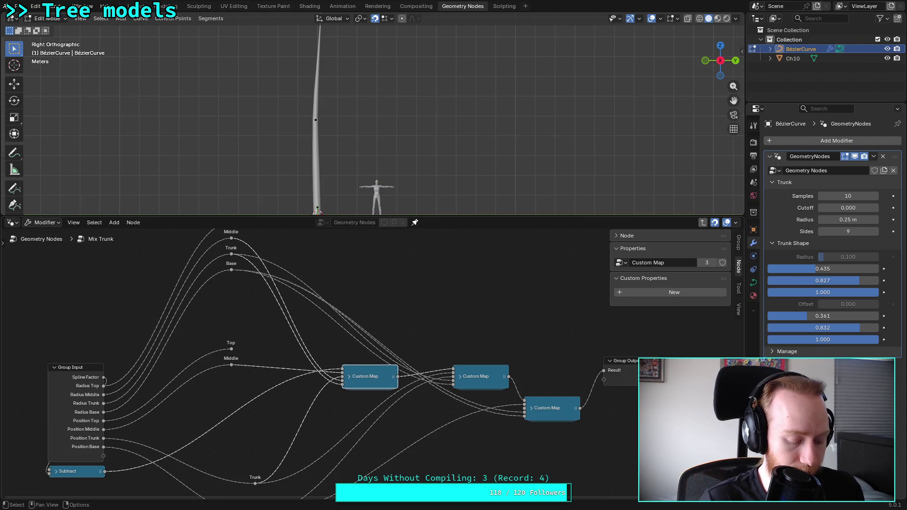
Duplicate a fourth Custom Map fed by Subtract, chained into the lower one, with Top reroute on From Min
{"action": "key", "text": "shift+d"}
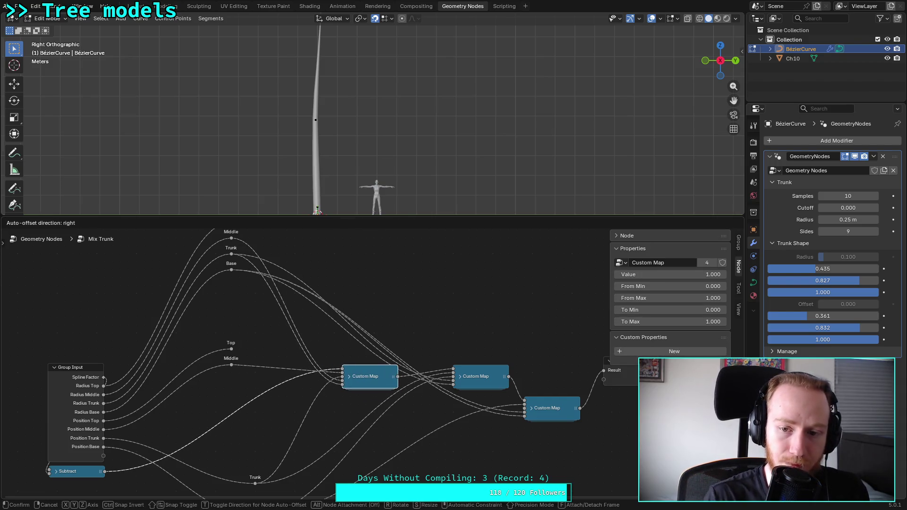
{"action": "left_click", "coordinate": [418, 293]}
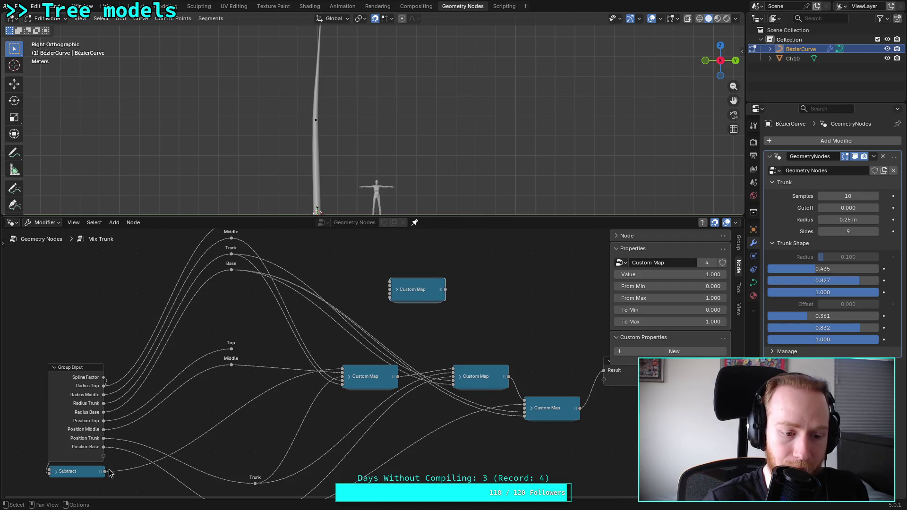
{"action": "mouse_move", "coordinate": [105, 471]}
{"action": "left_mouse_down"}
{"action": "mouse_move", "coordinate": [182, 446]}
{"action": "mouse_move", "coordinate": [394, 286]}
{"action": "mouse_move", "coordinate": [411, 325]}
{"action": "mouse_move", "coordinate": [341, 373]}
{"action": "left_mouse_up"}
{"action": "left_click", "coordinate": [396, 290]}
{"action": "key", "text": "g"}
{"action": "left_click", "coordinate": [399, 294]}
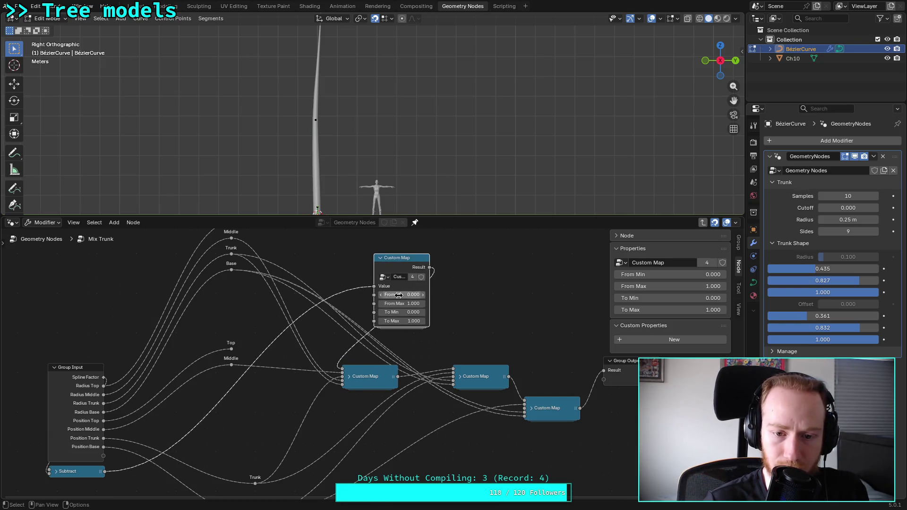
{"action": "middle_click_drag", "start_coordinate": [270, 269], "coordinate": [265, 302]}
{"action": "left_click_drag", "start_coordinate": [226, 380], "coordinate": [366, 334]}
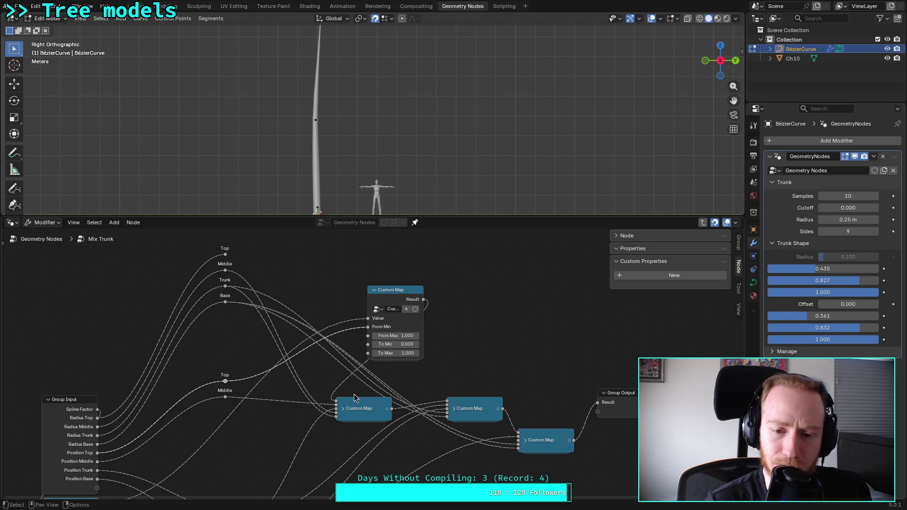
Expand the last Custom Map to check its sockets and enter the group's interior
{"action": "left_click", "coordinate": [524, 442]}
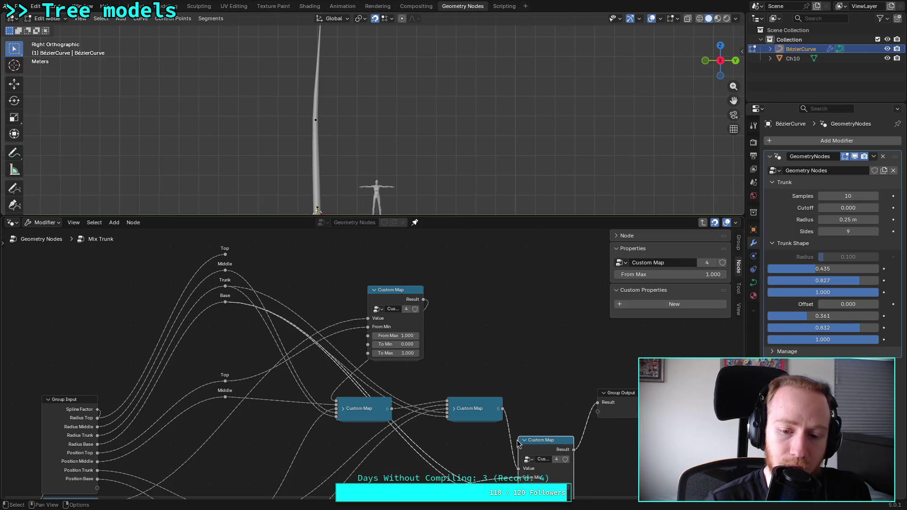
{"action": "left_click", "coordinate": [523, 442]}
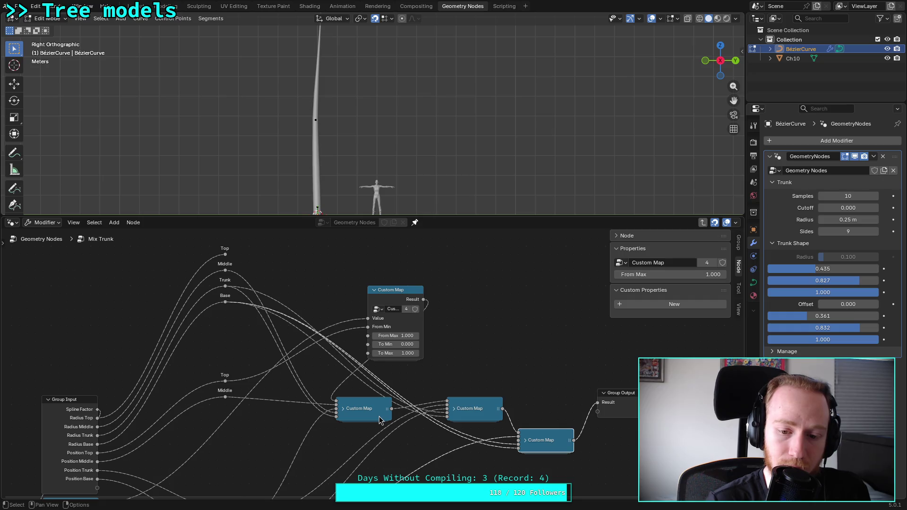
{"action": "left_click", "coordinate": [524, 441]}
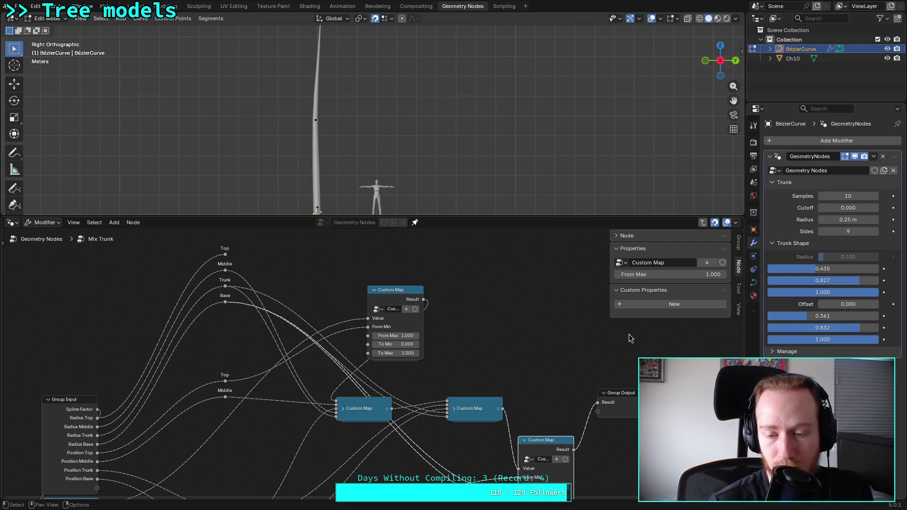
{"action": "key", "text": "Tab"}
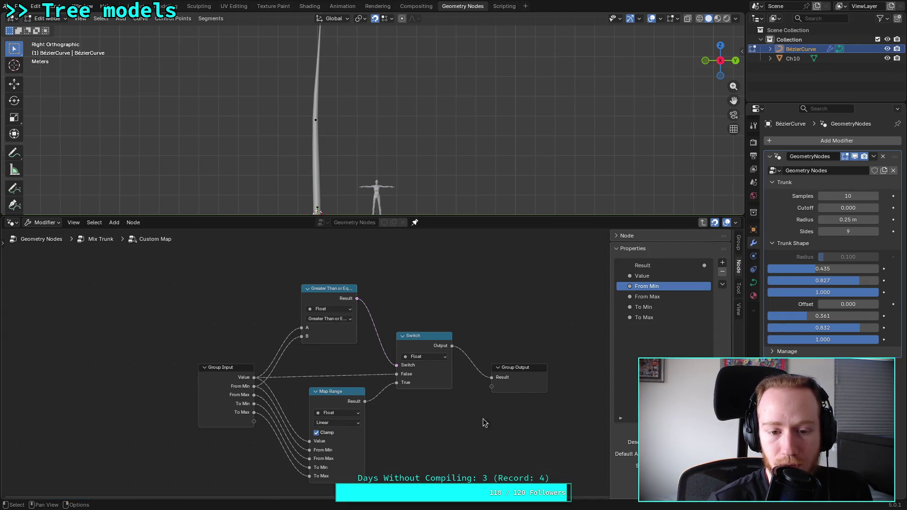
Go back to the Mix Trunk graph and re-enter the Custom Map group
{"action": "middle_click_drag", "start_coordinate": [385, 407], "coordinate": [343, 390]}
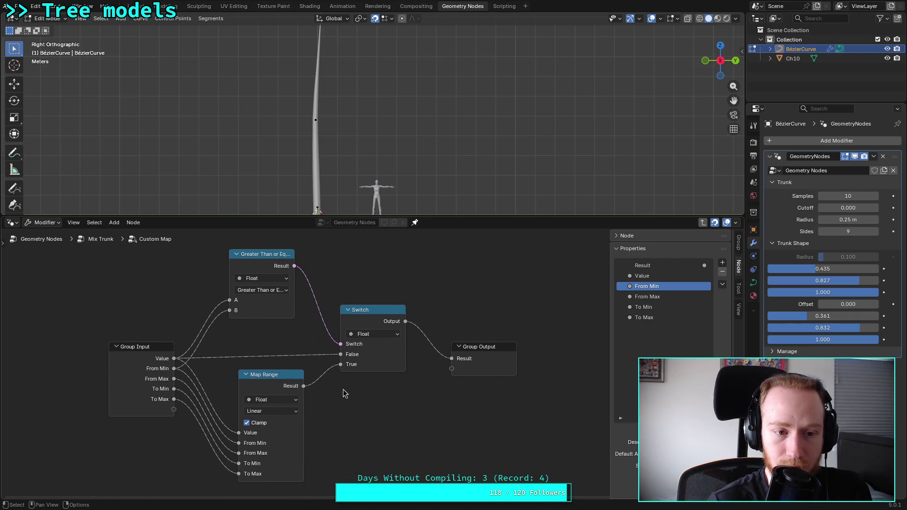
{"action": "left_click", "coordinate": [103, 243]}
{"action": "left_click", "coordinate": [392, 284]}
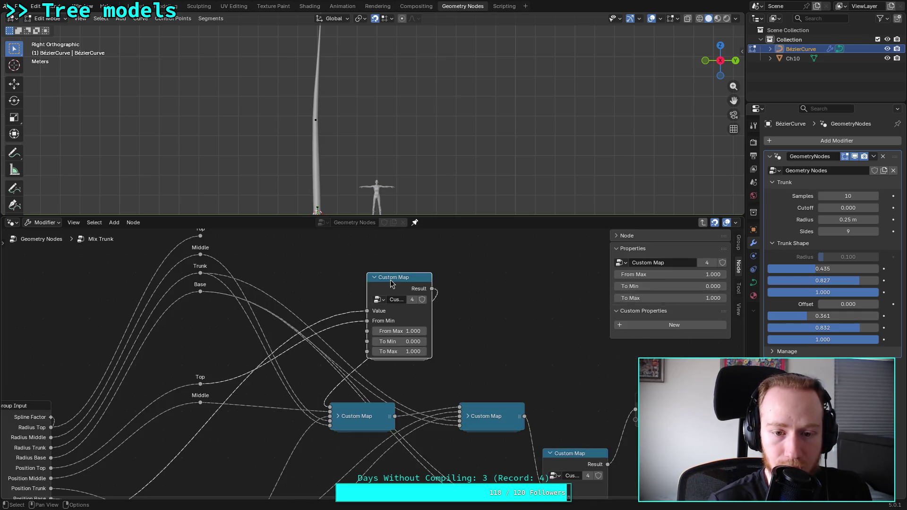
{"action": "key", "text": "Tab"}
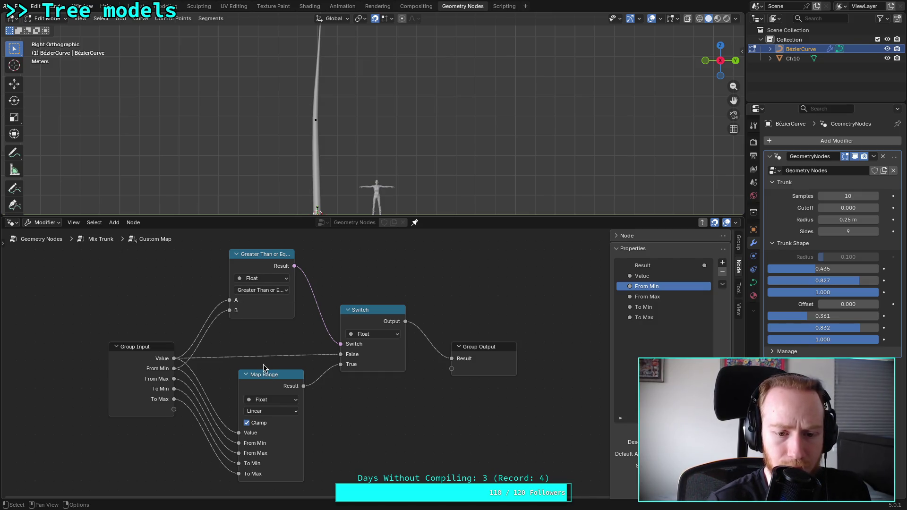
{"action": "mouse_move", "coordinate": [175, 362]}
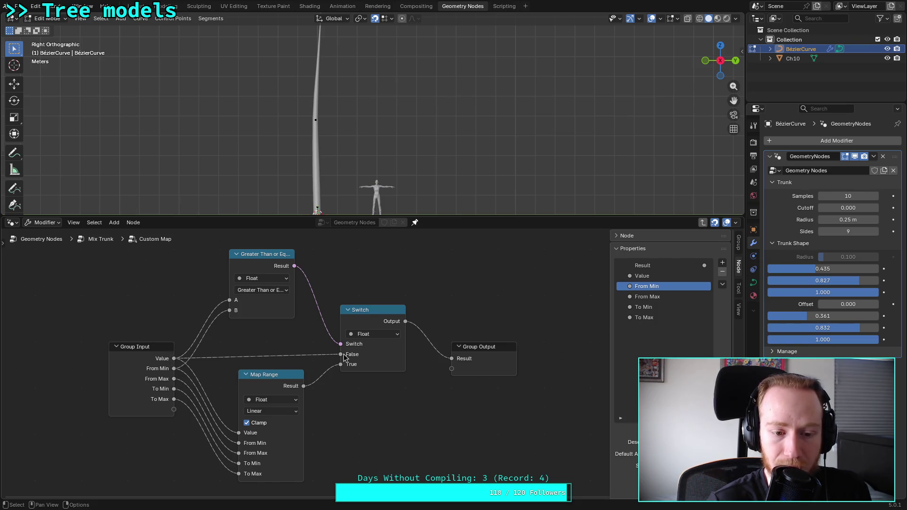
Rename the group's Value input to Chain Value in the interface list
{"action": "left_click", "coordinate": [652, 276]}
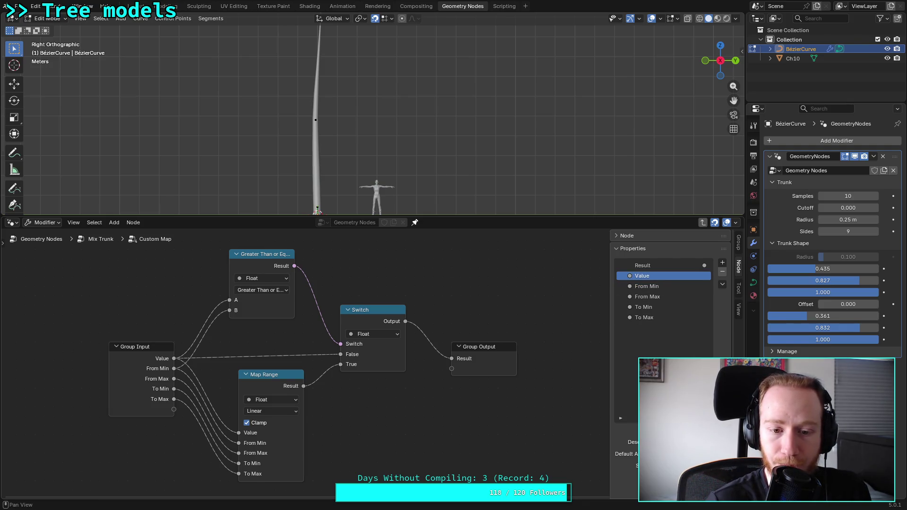
{"action": "scroll", "coordinate": [662, 283], "scroll_direction": "down", "scroll_amount": 3}
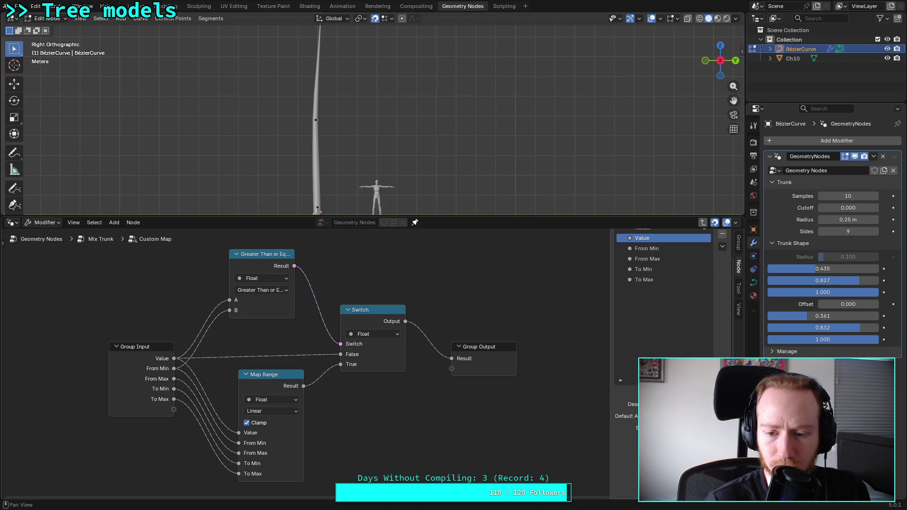
{"action": "double_click", "coordinate": [631, 239]}
{"action": "left_click", "coordinate": [631, 238]}
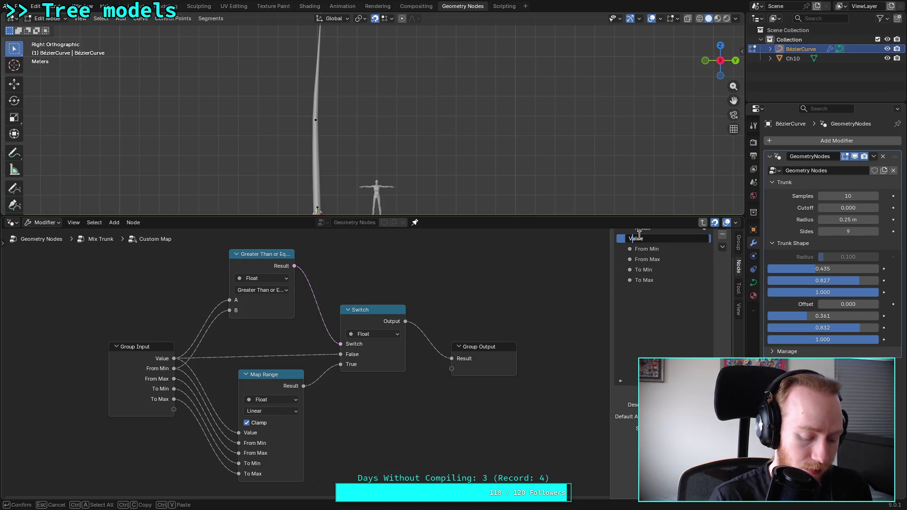
{"action": "type", "text": "Chain"}
{"action": "key", "text": "Return"}
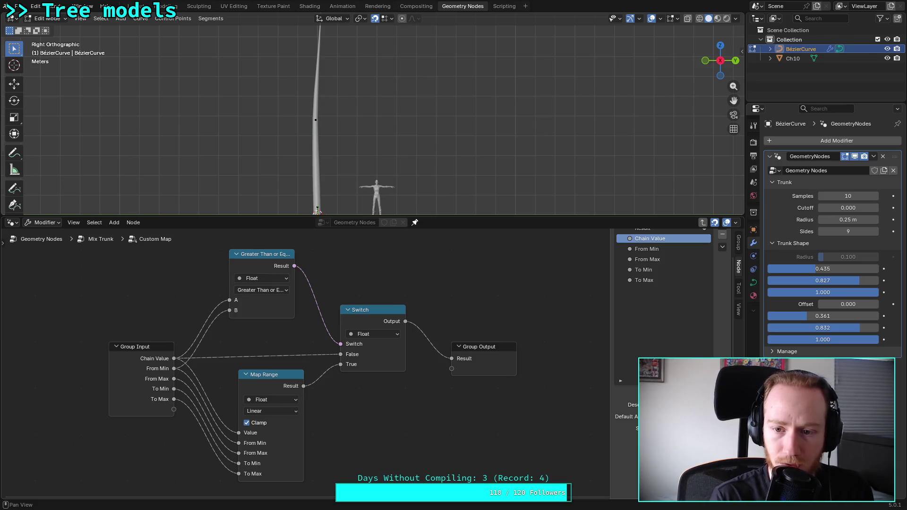
{"action": "scroll", "coordinate": [722, 236], "scroll_direction": "up", "scroll_amount": 2}
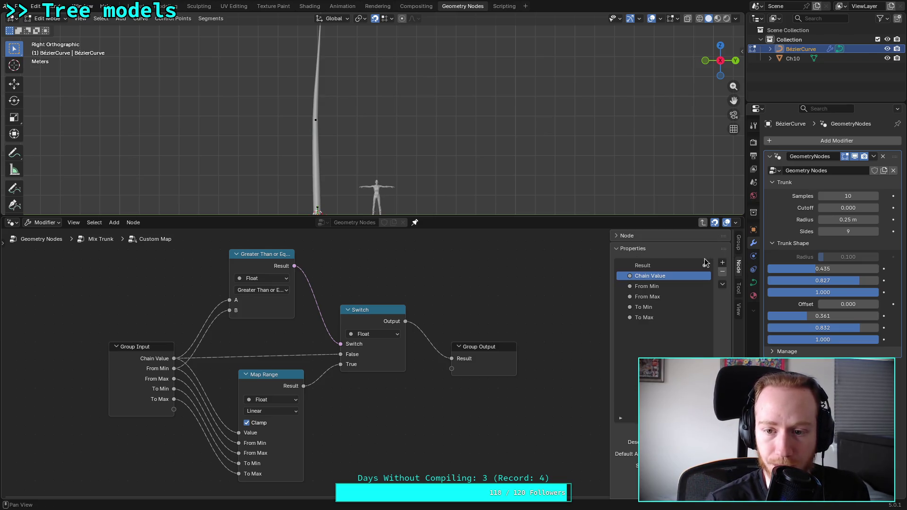
Confirm the Chain Value name and return to the Mix Trunk graph
{"action": "left_click", "coordinate": [722, 262]}
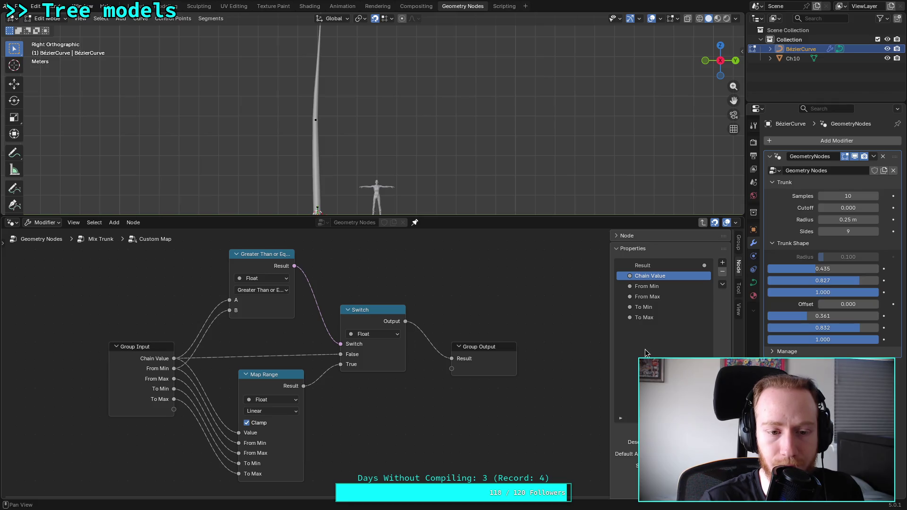
{"action": "double_click", "coordinate": [632, 276]}
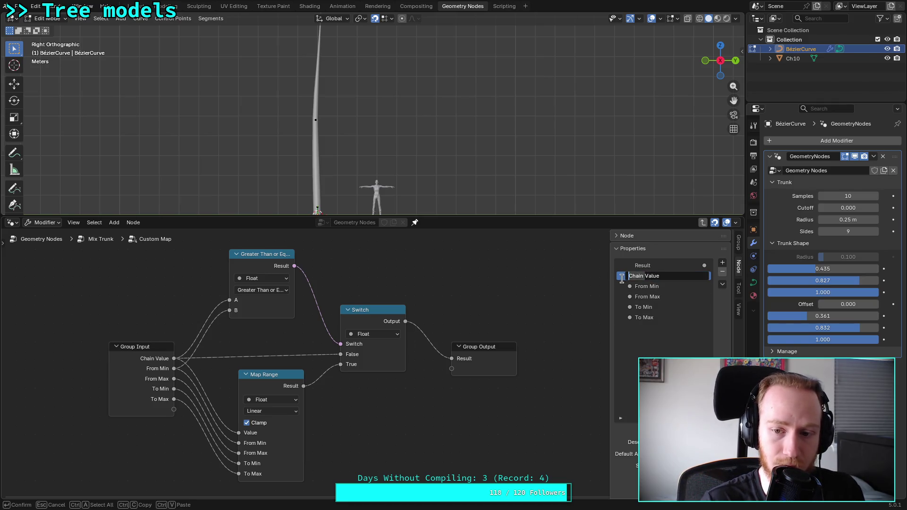
{"action": "key", "text": "Return"}
{"action": "left_click", "coordinate": [97, 239]}
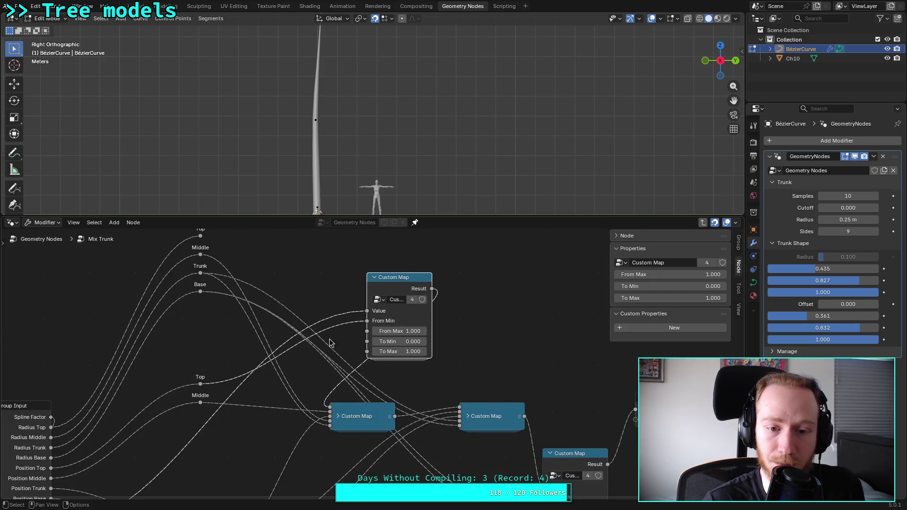
Link the Middle reroute to From Max and the Top reroutes to To Min and To Max
{"action": "scroll", "coordinate": [329, 343], "scroll_direction": "down", "scroll_amount": 1}
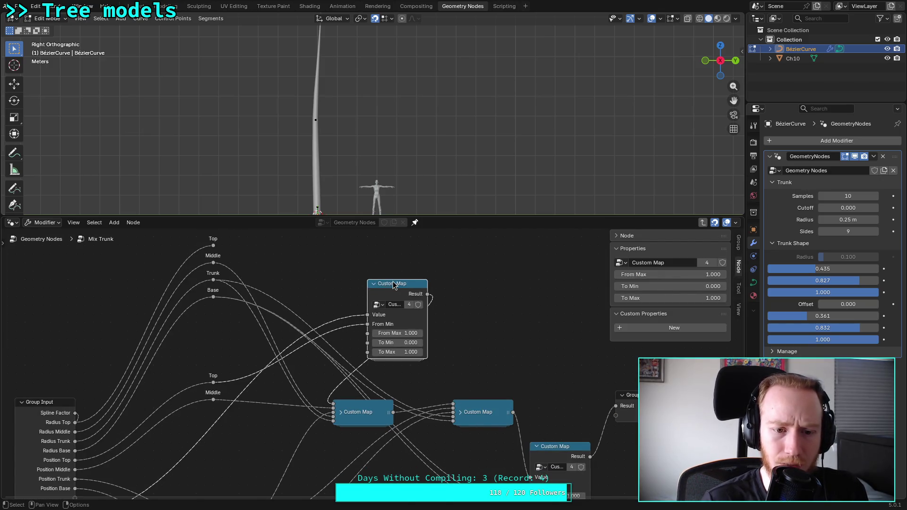
{"action": "left_click_drag", "start_coordinate": [393, 285], "coordinate": [368, 276]}
{"action": "scroll", "coordinate": [296, 269], "scroll_direction": "up", "scroll_amount": 2}
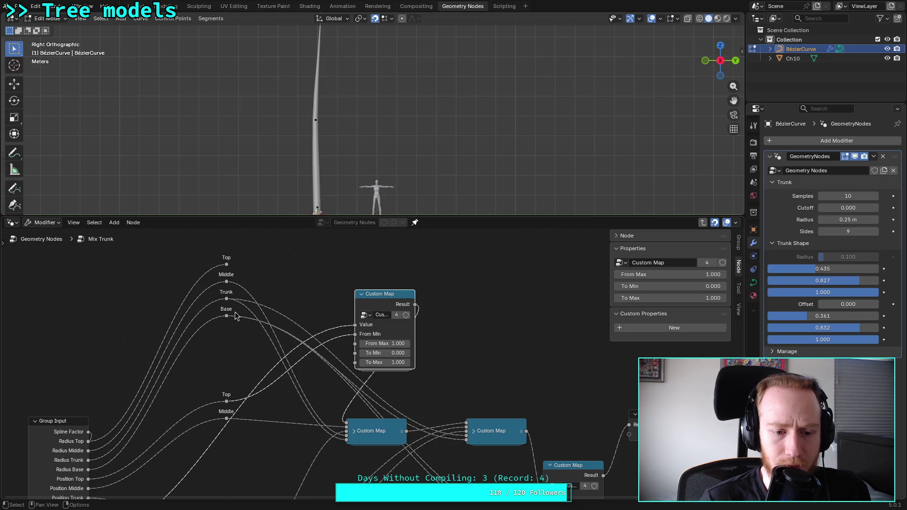
{"action": "mouse_move", "coordinate": [226, 419]}
{"action": "left_mouse_down"}
{"action": "mouse_move", "coordinate": [352, 326]}
{"action": "mouse_move", "coordinate": [368, 338]}
{"action": "mouse_move", "coordinate": [353, 345]}
{"action": "left_mouse_up"}
{"action": "left_click_drag", "start_coordinate": [226, 264], "coordinate": [358, 355]}
{"action": "left_click_drag", "start_coordinate": [226, 282], "coordinate": [354, 362]}
Arrange the four Custom Map nodes into a diagonal staircase chain
{"action": "left_click_drag", "start_coordinate": [394, 297], "coordinate": [369, 280]}
{"action": "middle_click_drag", "start_coordinate": [432, 360], "coordinate": [436, 296]}
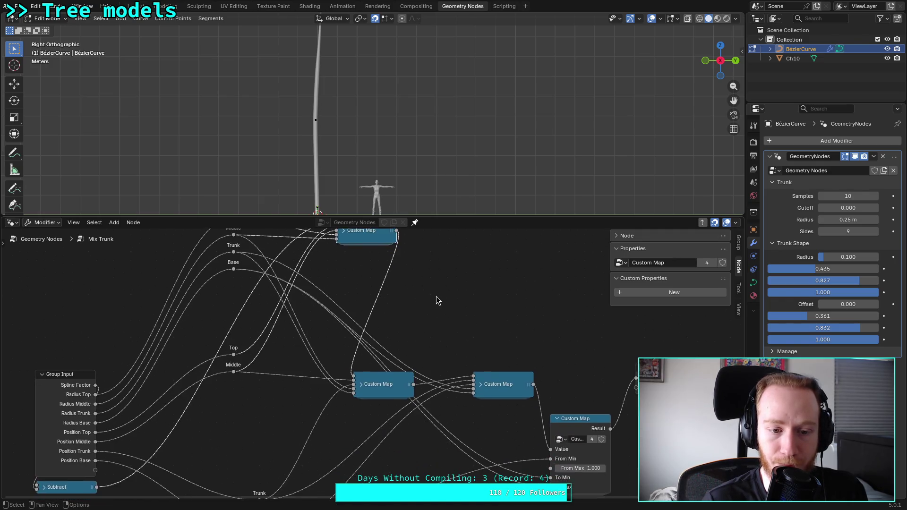
{"action": "scroll", "coordinate": [435, 296], "scroll_direction": "down", "scroll_amount": 2}
{"action": "mouse_move", "coordinate": [461, 395]}
{"action": "left_mouse_down"}
{"action": "mouse_move", "coordinate": [468, 390]}
{"action": "mouse_move", "coordinate": [416, 377]}
{"action": "mouse_move", "coordinate": [366, 349]}
{"action": "mouse_move", "coordinate": [367, 360]}
{"action": "mouse_move", "coordinate": [350, 358]}
{"action": "left_mouse_up"}
{"action": "left_click_drag", "start_coordinate": [311, 248], "coordinate": [276, 332]}
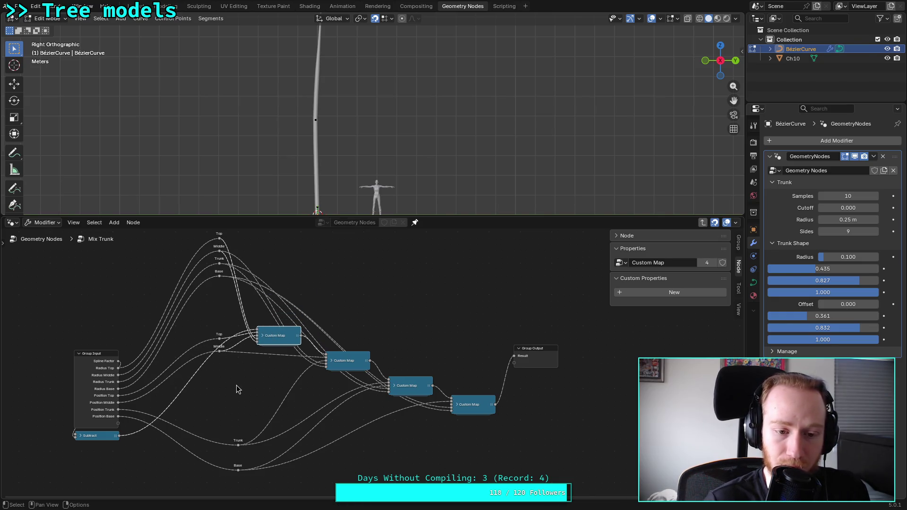
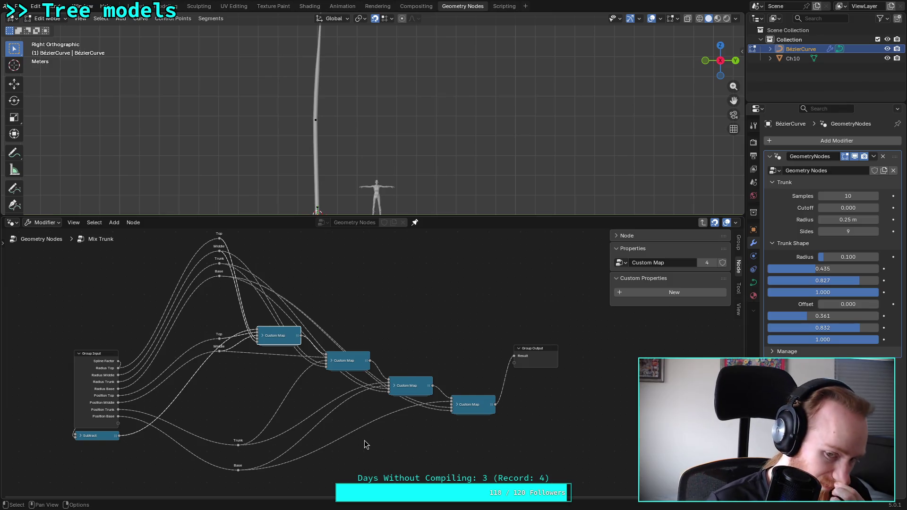
Move the second Custom Map node up and right, and shift the Base and Trunk reroutes down
{"action": "left_click_drag", "start_coordinate": [358, 360], "coordinate": [384, 310]}
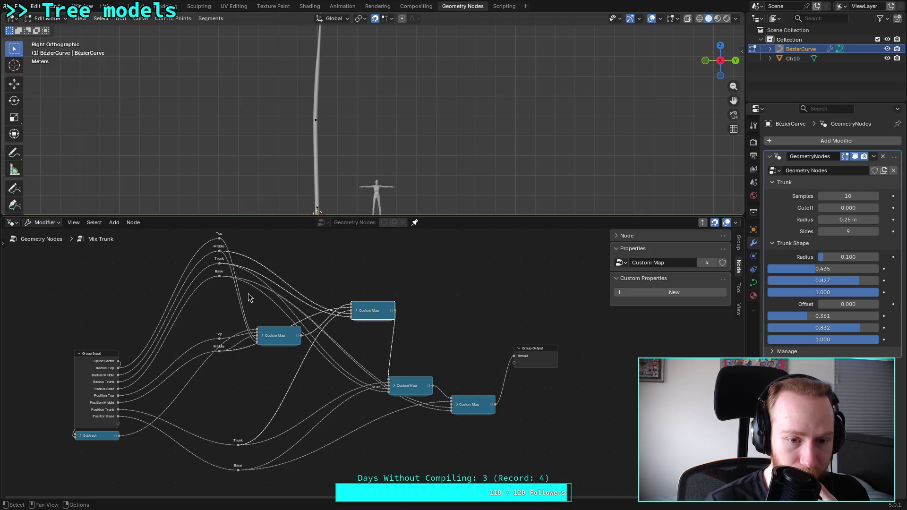
{"action": "left_click", "coordinate": [219, 277]}
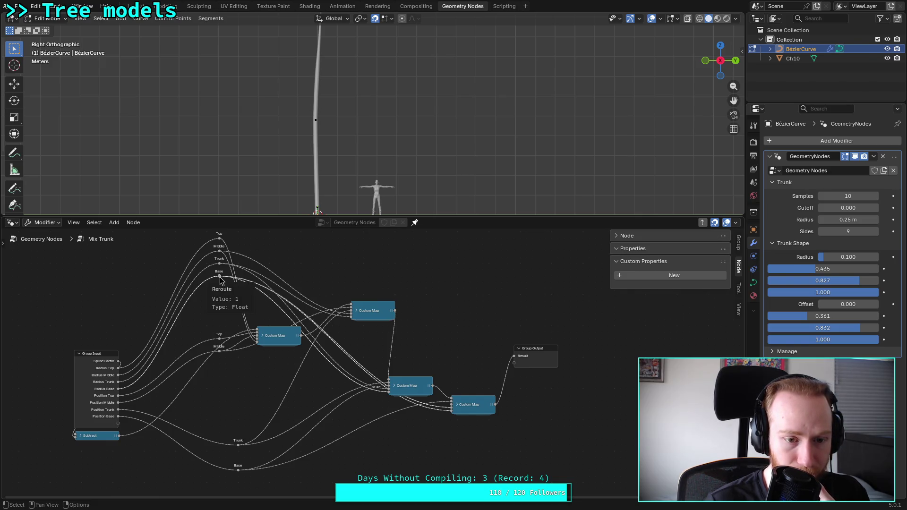
{"action": "key", "text": "g"}
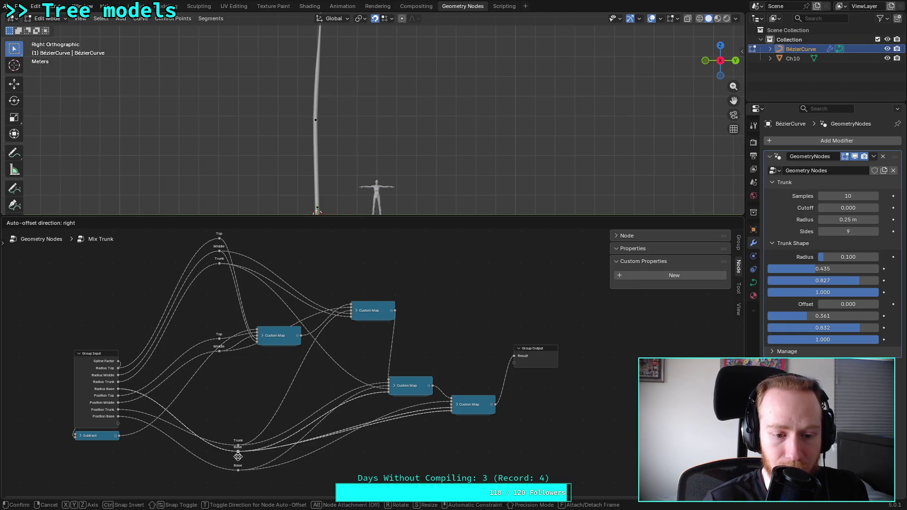
{"action": "left_click", "coordinate": [240, 464]}
{"action": "left_click", "coordinate": [238, 440]}
{"action": "key", "text": "g"}
{"action": "left_click", "coordinate": [238, 425]}
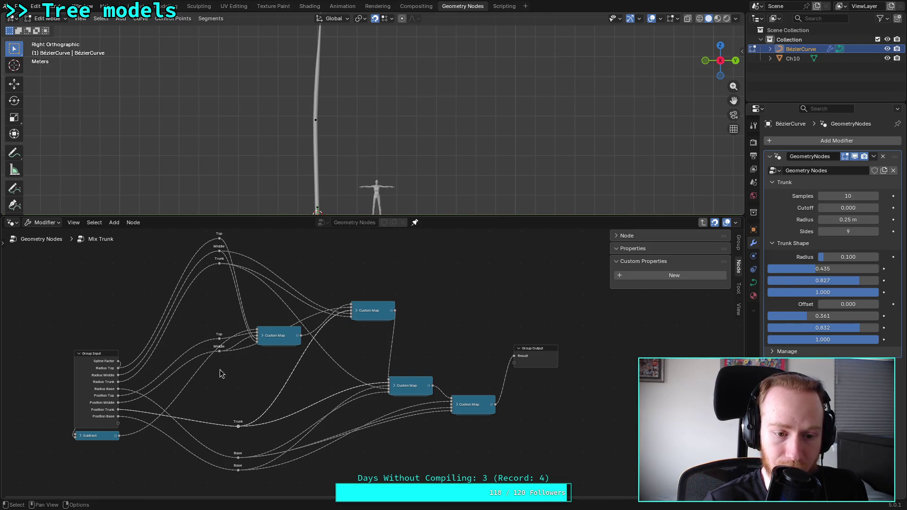
Stack the two Trunk reroutes and the two Base reroutes as pairs near Group Input
{"action": "left_click", "coordinate": [223, 265]}
{"action": "key", "text": "g"}
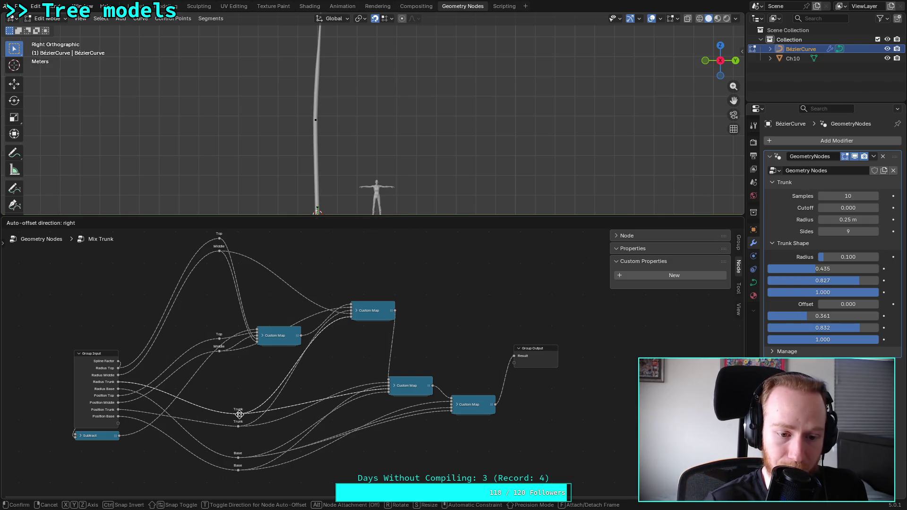
{"action": "left_click", "coordinate": [242, 415]}
{"action": "left_click", "coordinate": [238, 426], "text": "shift"}
{"action": "key", "text": "g"}
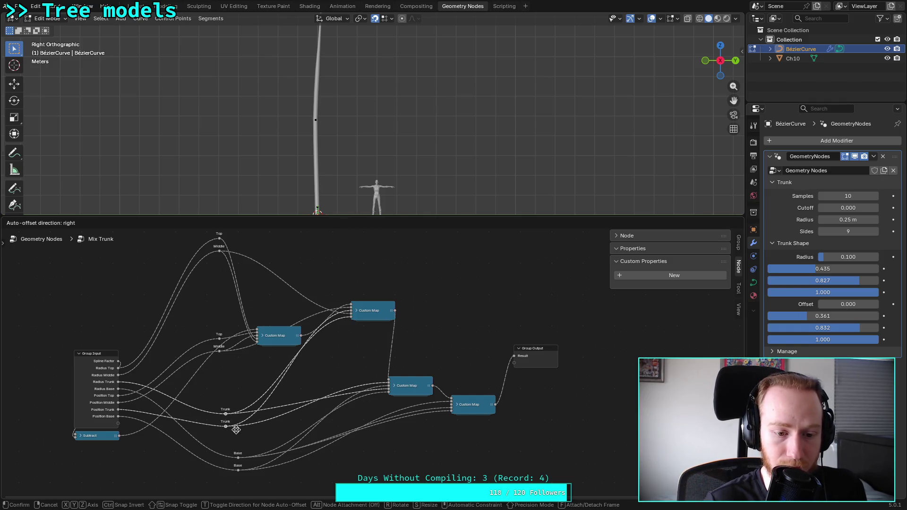
{"action": "left_click", "coordinate": [238, 415]}
{"action": "left_click_drag", "start_coordinate": [226, 442], "coordinate": [250, 478]}
{"action": "key", "text": "g"}
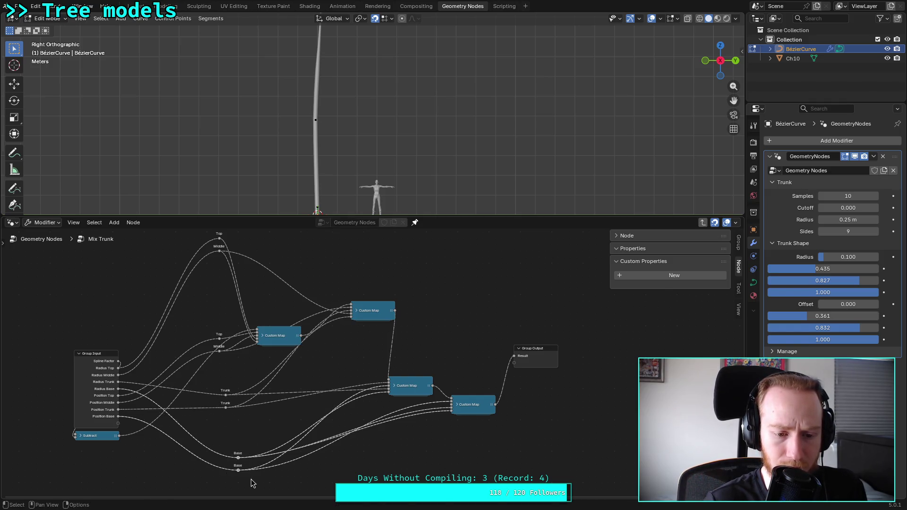
{"action": "left_click", "coordinate": [239, 459]}
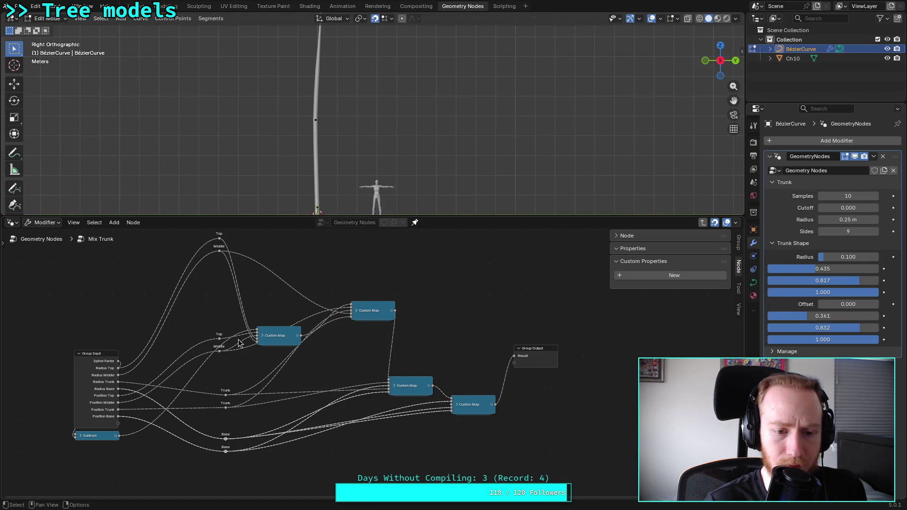
Lower the upper Custom Map node and Middle reroute, and link Radius Trunk to the Trunk reroute
{"action": "mouse_move", "coordinate": [378, 310]}
{"action": "left_mouse_down"}
{"action": "mouse_move", "coordinate": [342, 364]}
{"action": "mouse_move", "coordinate": [355, 370]}
{"action": "left_mouse_up"}
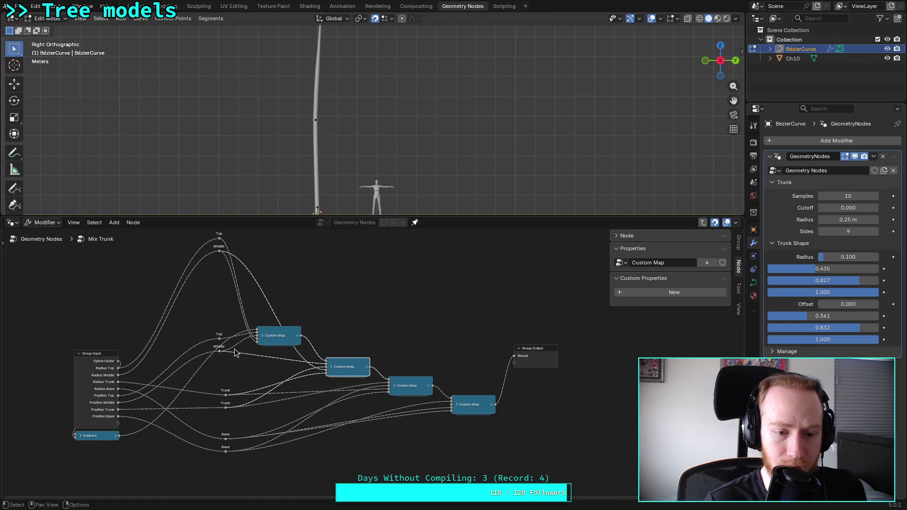
{"action": "mouse_move", "coordinate": [227, 350]}
{"action": "left_mouse_down"}
{"action": "mouse_move", "coordinate": [230, 371]}
{"action": "mouse_move", "coordinate": [235, 362]}
{"action": "left_mouse_up"}
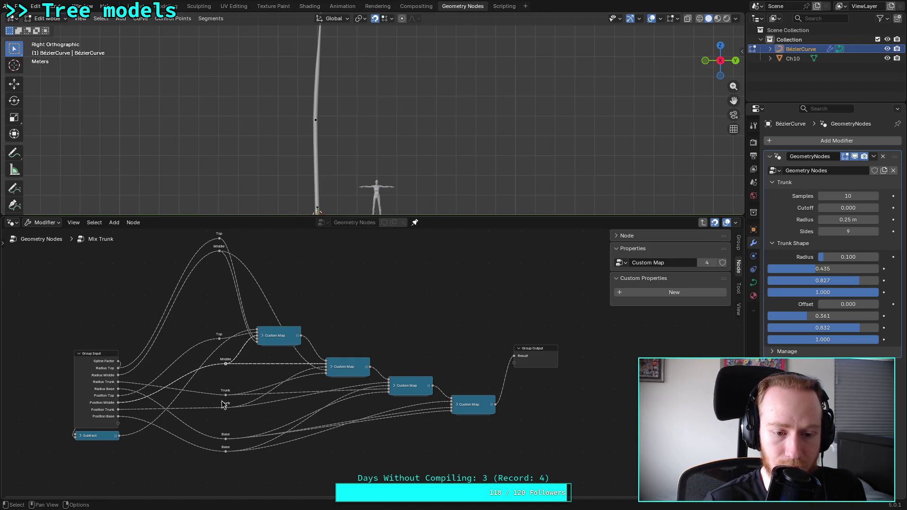
{"action": "left_click", "coordinate": [225, 395]}
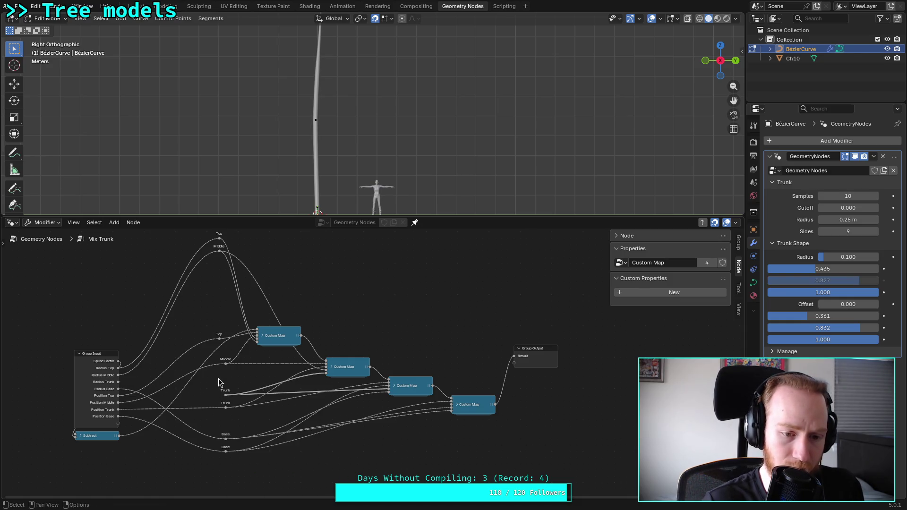
{"action": "mouse_move", "coordinate": [118, 382]}
{"action": "left_mouse_down"}
{"action": "mouse_move", "coordinate": [226, 396]}
{"action": "mouse_move", "coordinate": [224, 387]}
{"action": "mouse_move", "coordinate": [224, 401]}
{"action": "mouse_move", "coordinate": [226, 382]}
{"action": "left_mouse_up"}
{"action": "left_click", "coordinate": [226, 397]}
{"action": "left_click", "coordinate": [225, 412]}
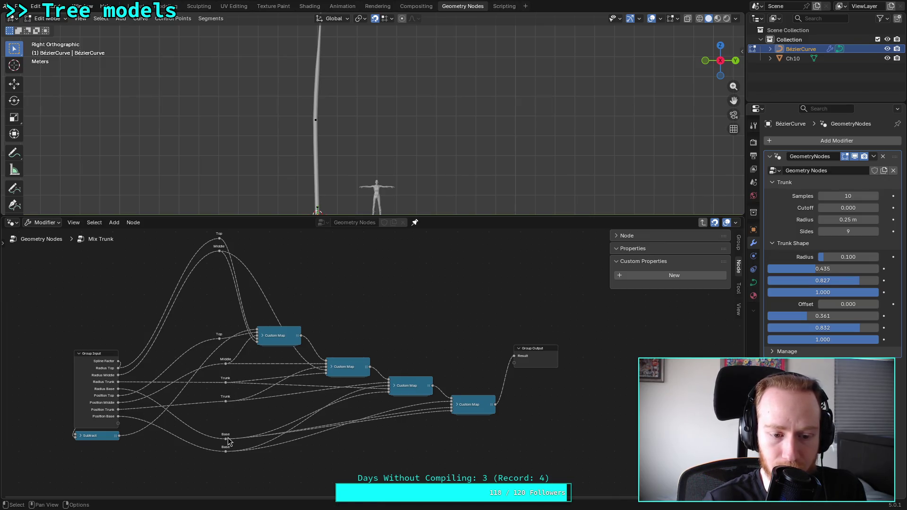
Move the last Custom Map node, Base reroutes and upper Trunk reroute down into a staircase
{"action": "left_click", "coordinate": [471, 402]}
{"action": "left_click_drag", "start_coordinate": [472, 402], "coordinate": [471, 434]}
{"action": "mouse_move", "coordinate": [225, 439]}
{"action": "left_mouse_down"}
{"action": "mouse_move", "coordinate": [225, 420]}
{"action": "mouse_move", "coordinate": [226, 448]}
{"action": "mouse_move", "coordinate": [226, 425]}
{"action": "mouse_move", "coordinate": [225, 438]}
{"action": "left_mouse_up"}
{"action": "mouse_move", "coordinate": [399, 387]}
{"action": "left_mouse_down"}
{"action": "mouse_move", "coordinate": [411, 402]}
{"action": "mouse_move", "coordinate": [411, 395]}
{"action": "left_mouse_up"}
{"action": "left_click", "coordinate": [226, 401]}
{"action": "left_click", "coordinate": [225, 383]}
{"action": "left_click_drag", "start_coordinate": [225, 383], "coordinate": [224, 409]}
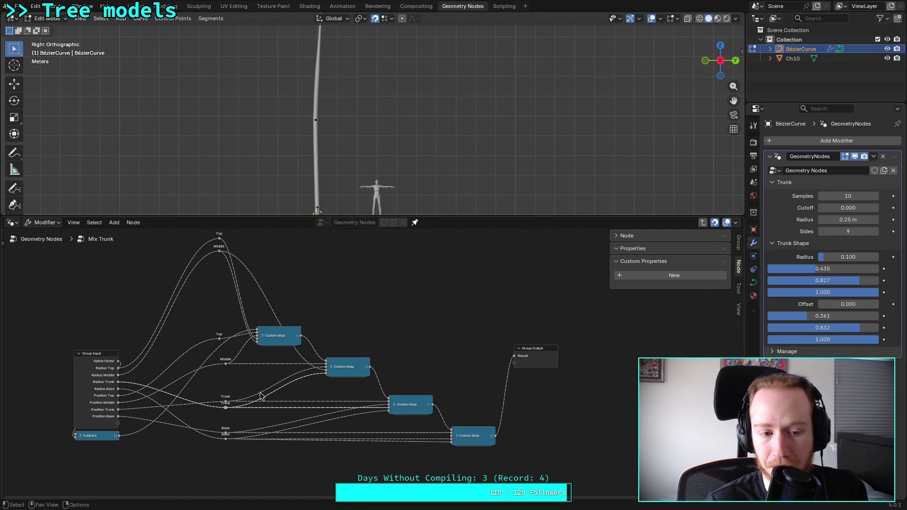
Nudge the second Custom Map node and the Middle reroute slightly down
{"action": "left_click", "coordinate": [228, 370]}
{"action": "left_click", "coordinate": [226, 365]}
{"action": "mouse_move", "coordinate": [227, 367]}
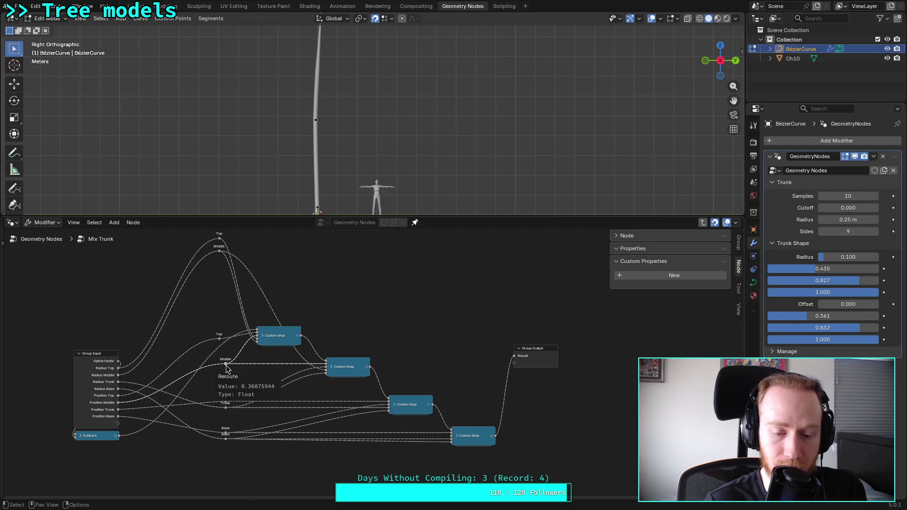
{"action": "left_click", "coordinate": [359, 366]}
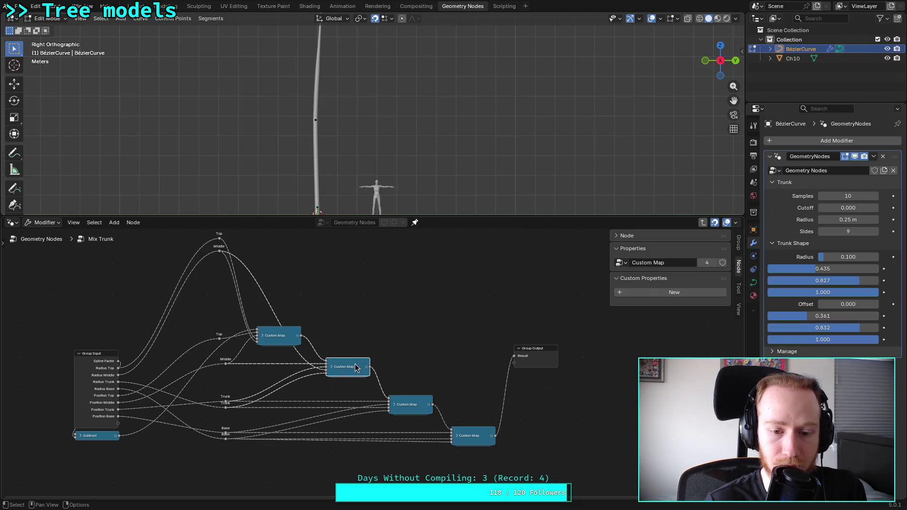
{"action": "left_click_drag", "start_coordinate": [352, 359], "coordinate": [352, 365]}
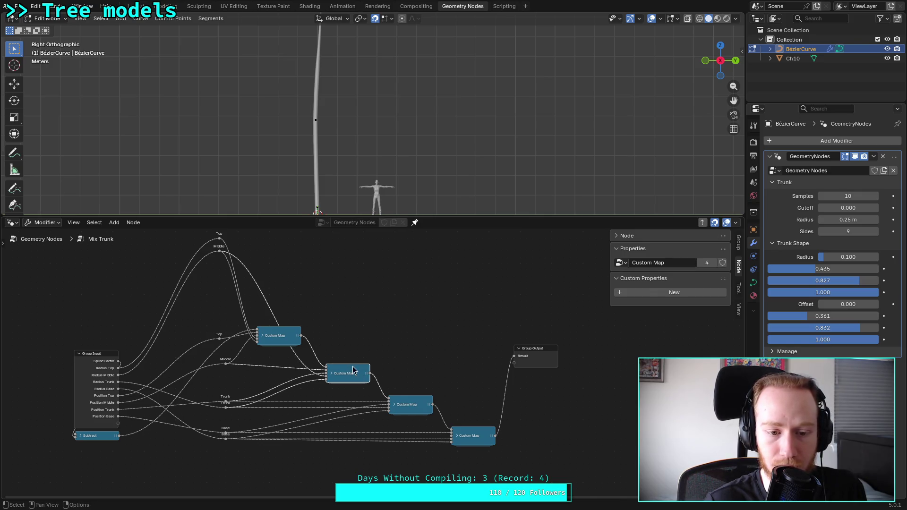
{"action": "left_click_drag", "start_coordinate": [224, 368], "coordinate": [226, 370]}
Align the Middle and Top reroutes as side-by-side pairs
{"action": "left_click", "coordinate": [218, 256]}
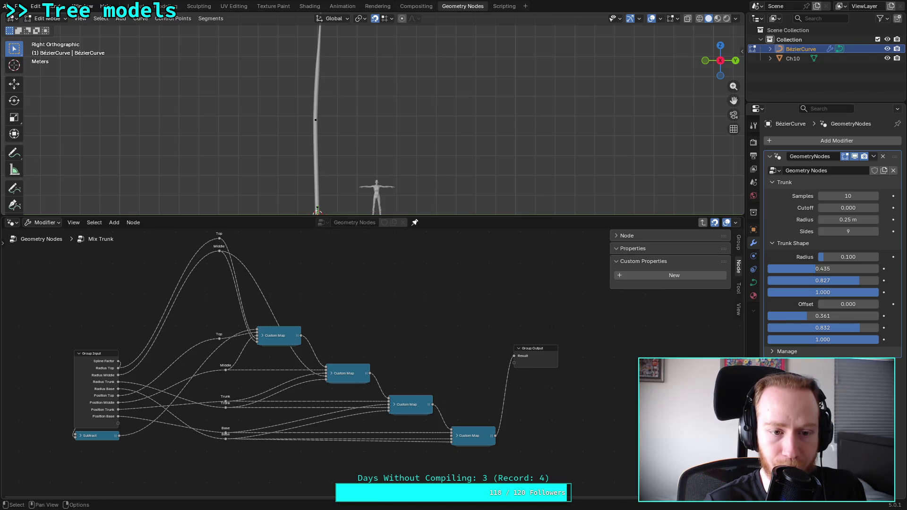
{"action": "left_click_drag", "start_coordinate": [219, 251], "coordinate": [227, 377]}
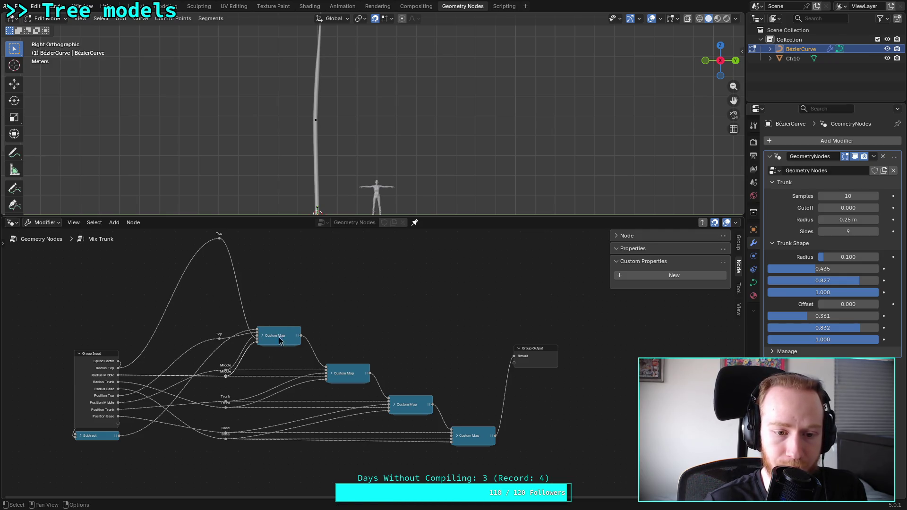
{"action": "left_click", "coordinate": [219, 339]}
{"action": "left_click_drag", "start_coordinate": [219, 339], "coordinate": [225, 332]}
{"action": "mouse_move", "coordinate": [219, 239]}
{"action": "left_mouse_down"}
{"action": "mouse_move", "coordinate": [212, 354]}
{"action": "mouse_move", "coordinate": [225, 338]}
{"action": "left_mouse_up"}
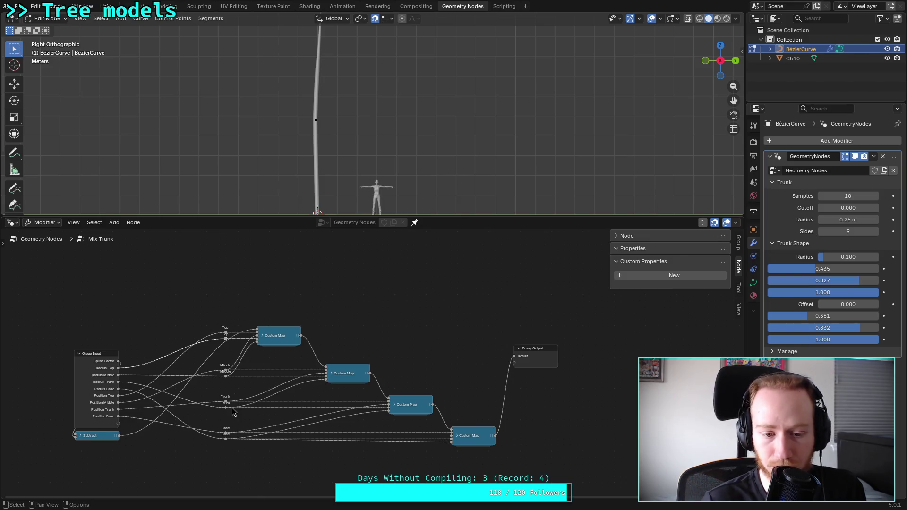
Move the Subtract node up and right beside the first Custom Map node
{"action": "scroll", "coordinate": [157, 384], "scroll_direction": "up", "scroll_amount": 2}
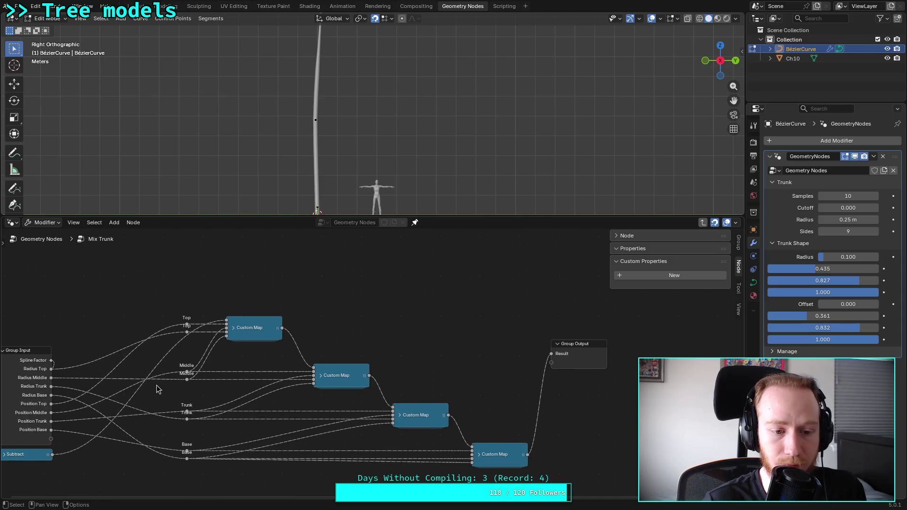
{"action": "scroll", "coordinate": [157, 384], "scroll_direction": "down", "scroll_amount": 1}
{"action": "mouse_move", "coordinate": [58, 344]}
{"action": "left_mouse_down"}
{"action": "mouse_move", "coordinate": [135, 468]}
{"action": "mouse_move", "coordinate": [128, 462]}
{"action": "left_mouse_up"}
{"action": "mouse_move", "coordinate": [74, 442]}
{"action": "left_mouse_down"}
{"action": "mouse_move", "coordinate": [141, 438]}
{"action": "mouse_move", "coordinate": [165, 327]}
{"action": "left_mouse_up"}
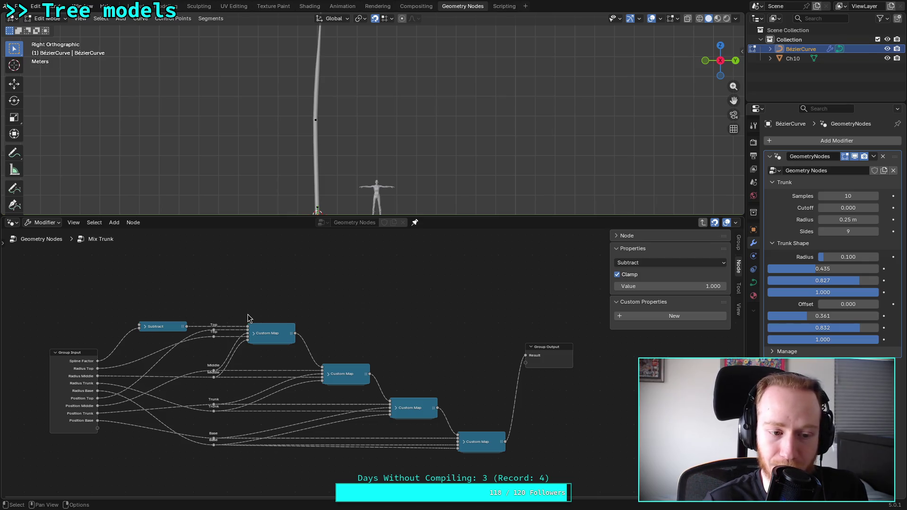
{"action": "left_click", "coordinate": [77, 354]}
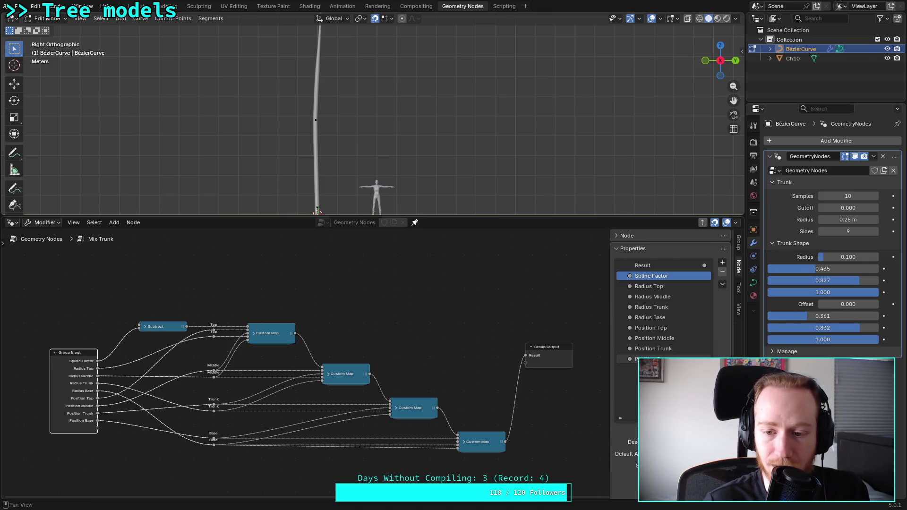
Save the file and move Radius Top below Radius Middle in the group inputs
{"action": "left_click", "coordinate": [426, 329]}
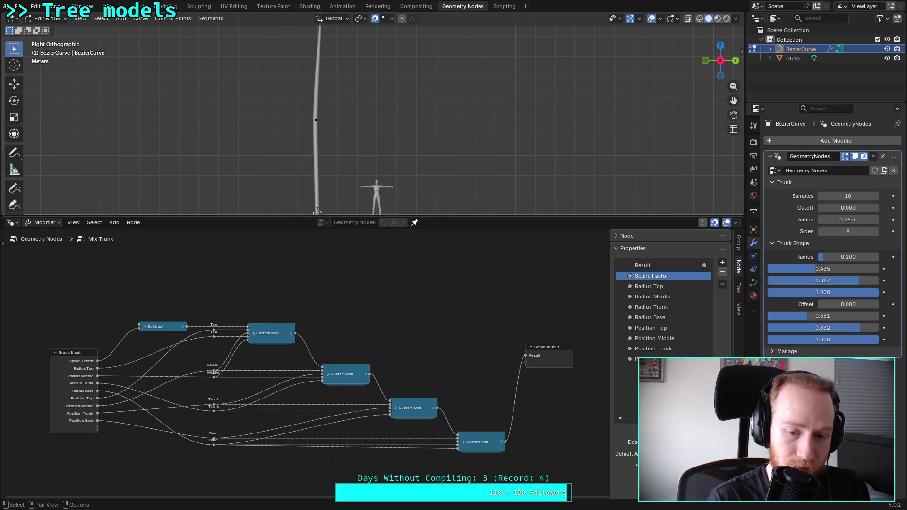
{"action": "key", "text": "ctrl+s"}
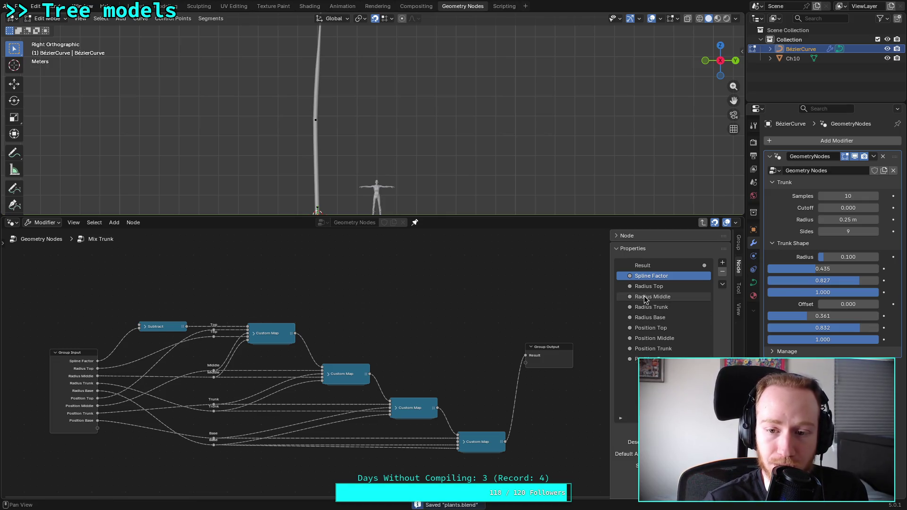
{"action": "left_click_drag", "start_coordinate": [645, 287], "coordinate": [645, 297]}
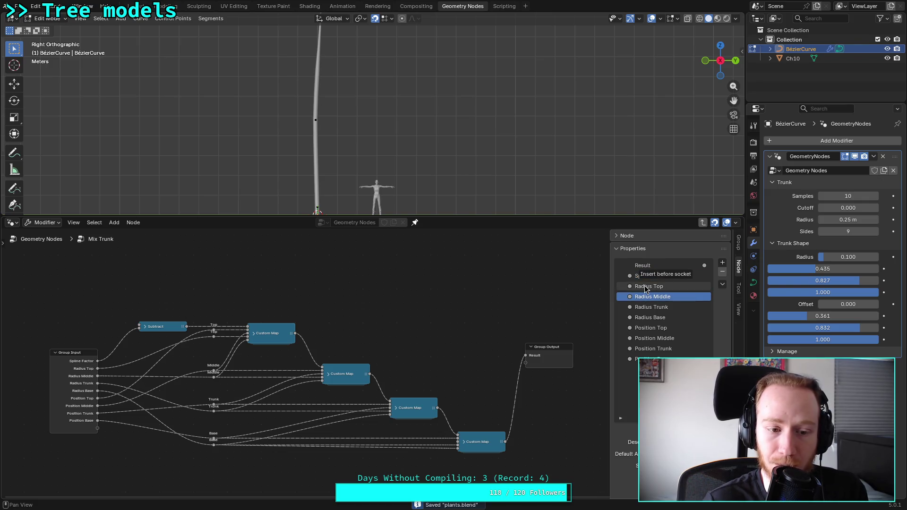
Place the Mix Trunk node beside Group Input in the main tree, then re-enter the group
{"action": "left_click", "coordinate": [37, 239]}
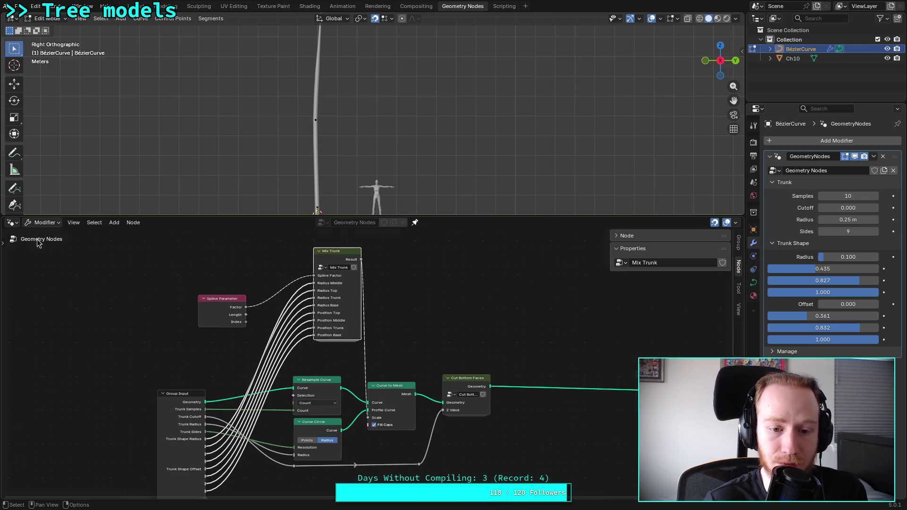
{"action": "mouse_move", "coordinate": [337, 255]}
{"action": "left_mouse_down"}
{"action": "mouse_move", "coordinate": [364, 303]}
{"action": "mouse_move", "coordinate": [277, 410]}
{"action": "mouse_move", "coordinate": [325, 262]}
{"action": "mouse_move", "coordinate": [315, 280]}
{"action": "left_mouse_up"}
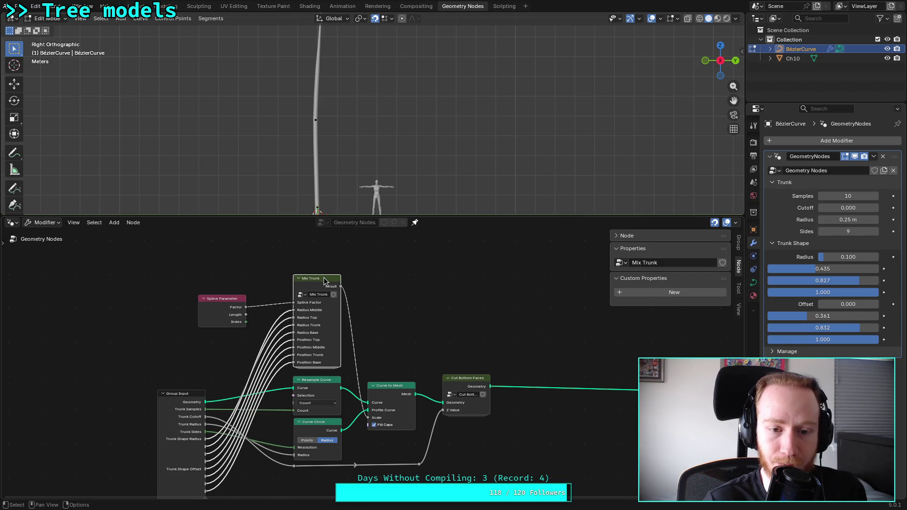
{"action": "key", "text": "Tab"}
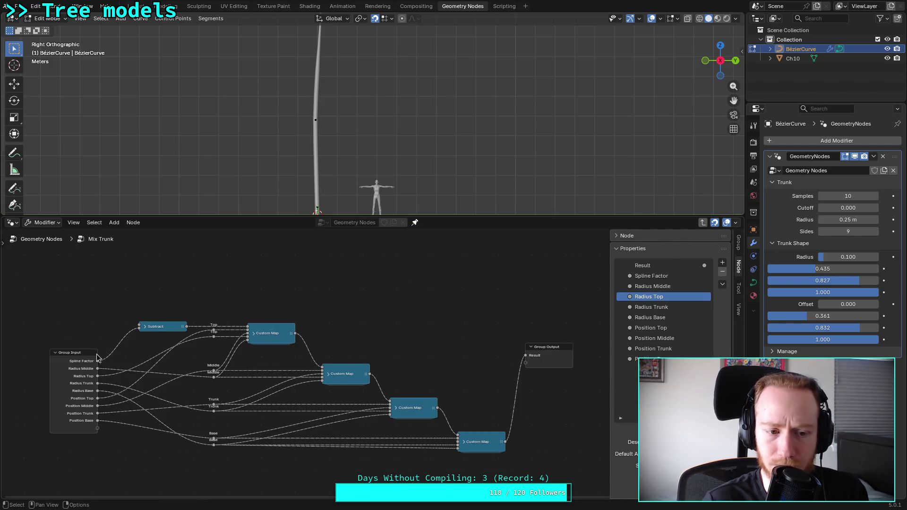
Move Position Top, Middle, Trunk and Base inputs above the Radius inputs
{"action": "left_click", "coordinate": [74, 358]}
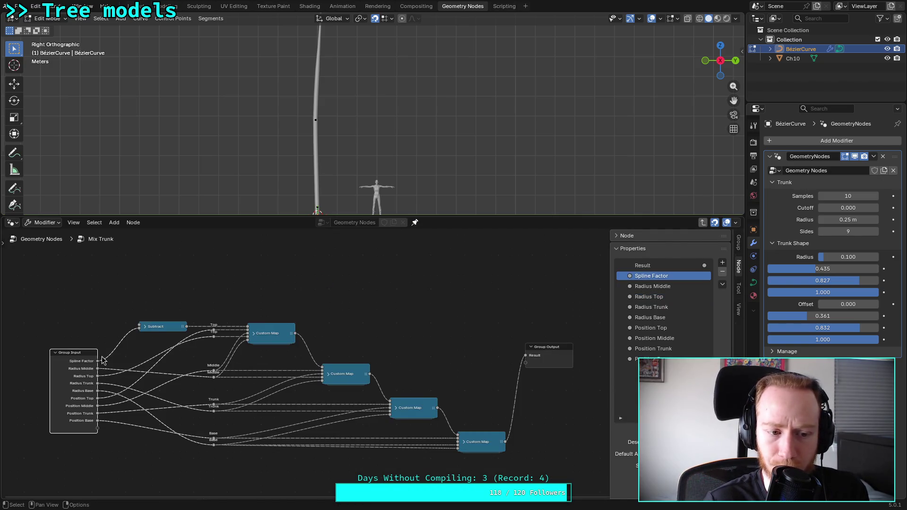
{"action": "left_click", "coordinate": [645, 329]}
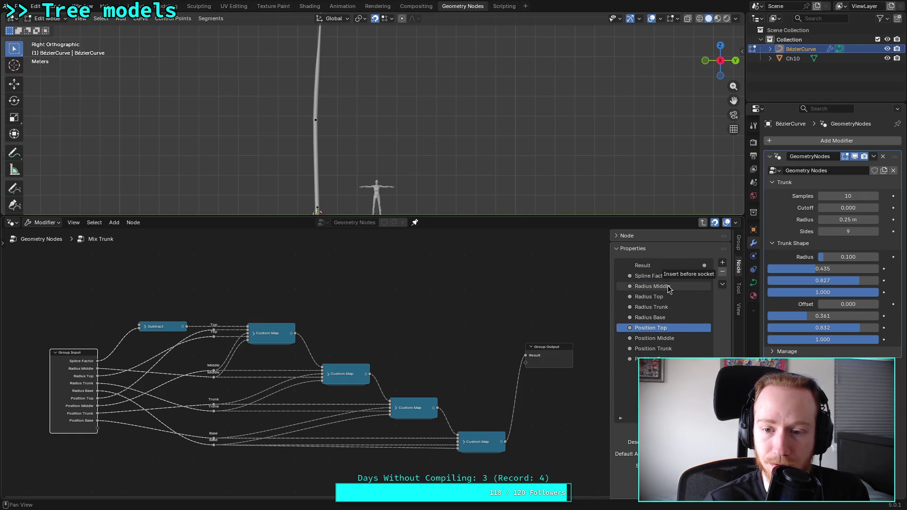
{"action": "left_click_drag", "start_coordinate": [668, 289], "coordinate": [668, 288]}
{"action": "left_click_drag", "start_coordinate": [646, 343], "coordinate": [652, 304]}
{"action": "mouse_move", "coordinate": [655, 351]}
{"action": "left_mouse_down"}
{"action": "mouse_move", "coordinate": [661, 306]}
{"action": "mouse_move", "coordinate": [663, 316]}
{"action": "left_mouse_up"}
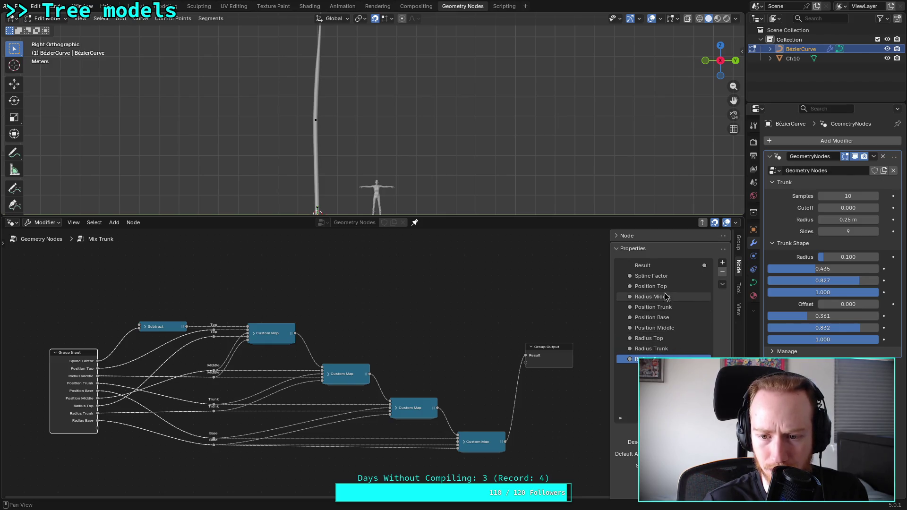
{"action": "left_click_drag", "start_coordinate": [661, 299], "coordinate": [661, 338]}
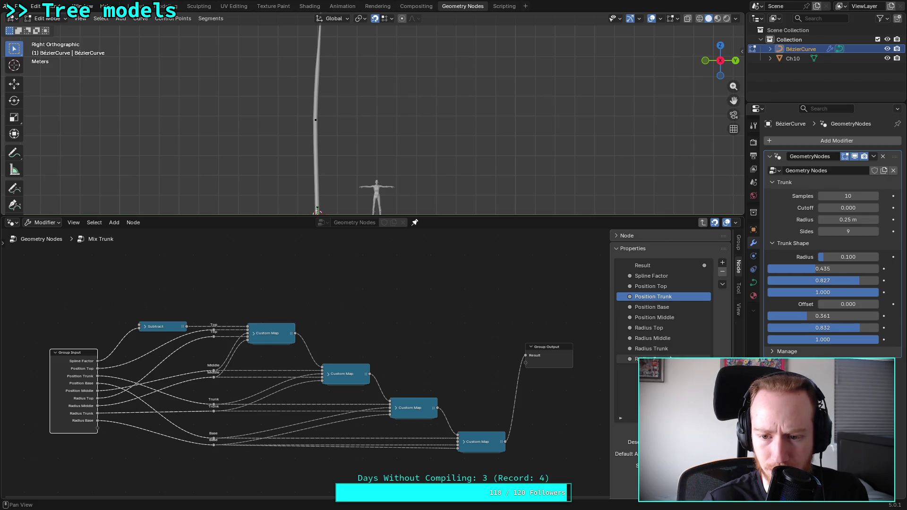
{"action": "scroll", "coordinate": [139, 357], "scroll_direction": "up", "scroll_amount": 2}
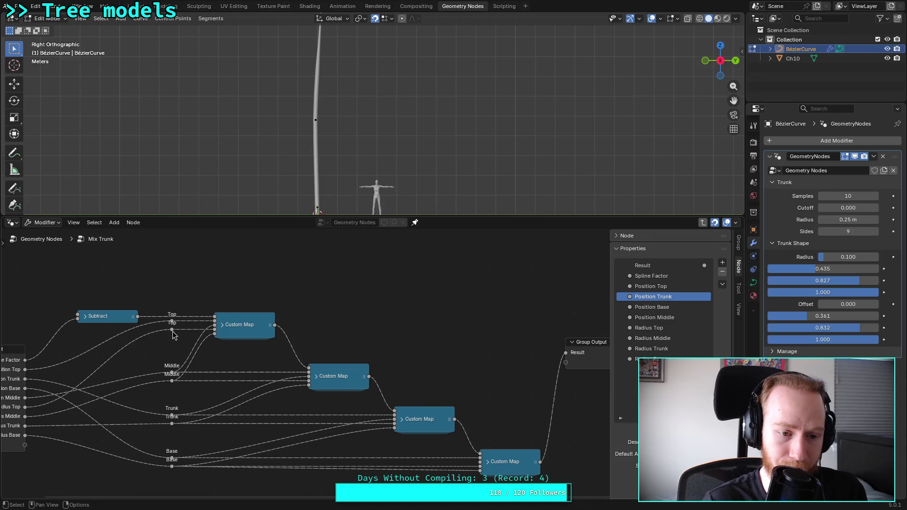
Realign the Top, Middle, Trunk and Base reroute points and save the file
{"action": "left_click", "coordinate": [172, 331]}
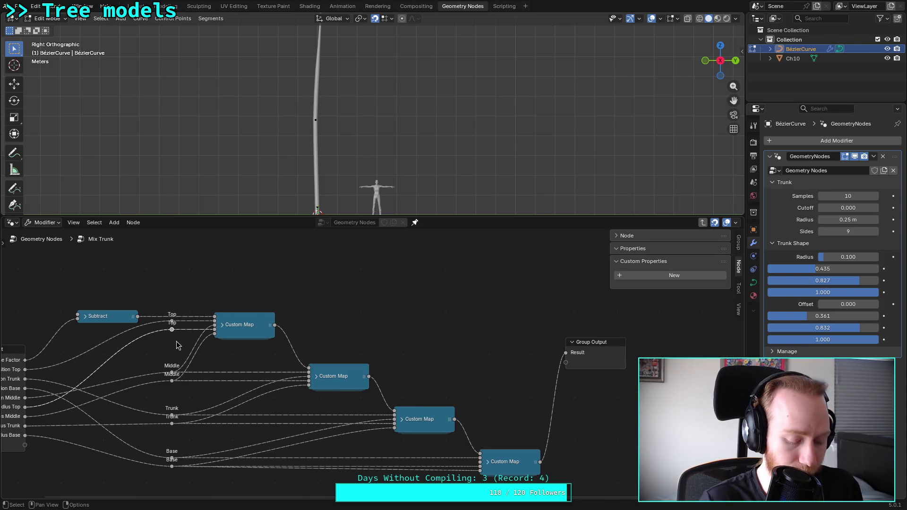
{"action": "left_click_drag", "start_coordinate": [174, 333], "coordinate": [172, 321]}
{"action": "left_click", "coordinate": [173, 338]}
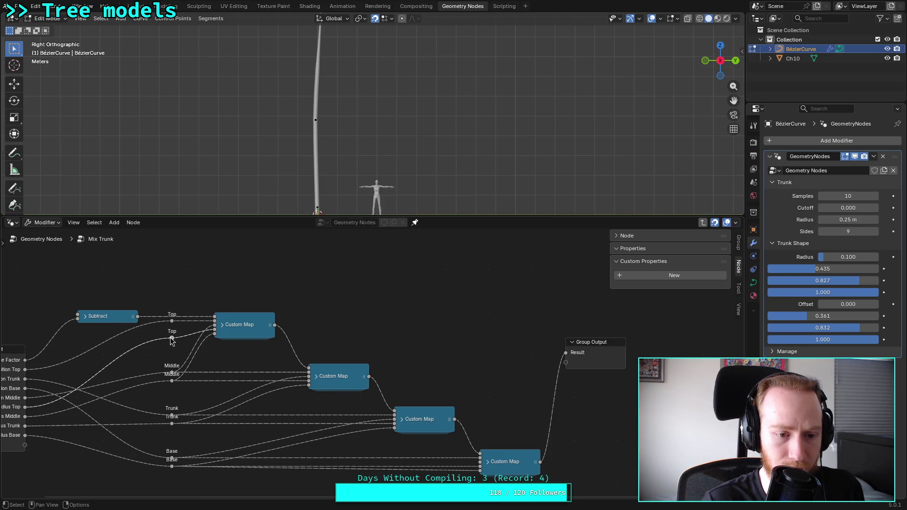
{"action": "left_click", "coordinate": [172, 381]}
{"action": "left_click_drag", "start_coordinate": [172, 380], "coordinate": [172, 390]}
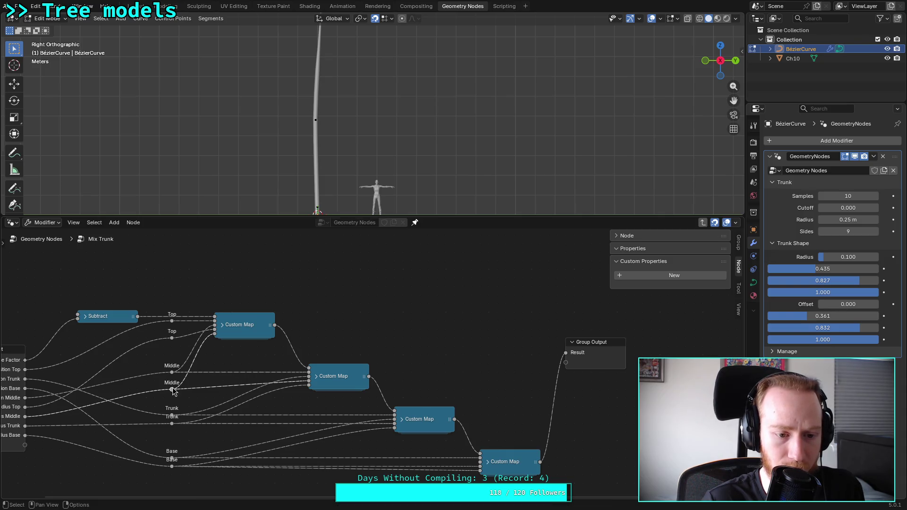
{"action": "left_click", "coordinate": [172, 423]}
{"action": "left_click_drag", "start_coordinate": [172, 423], "coordinate": [171, 432]}
{"action": "left_click_drag", "start_coordinate": [172, 466], "coordinate": [172, 473]}
{"action": "left_click", "coordinate": [202, 446]}
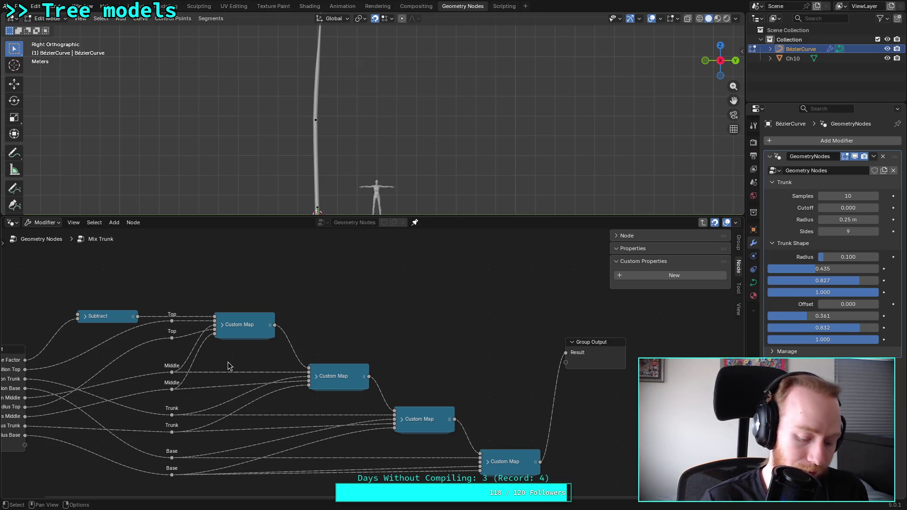
{"action": "key", "text": "ctrl+s"}
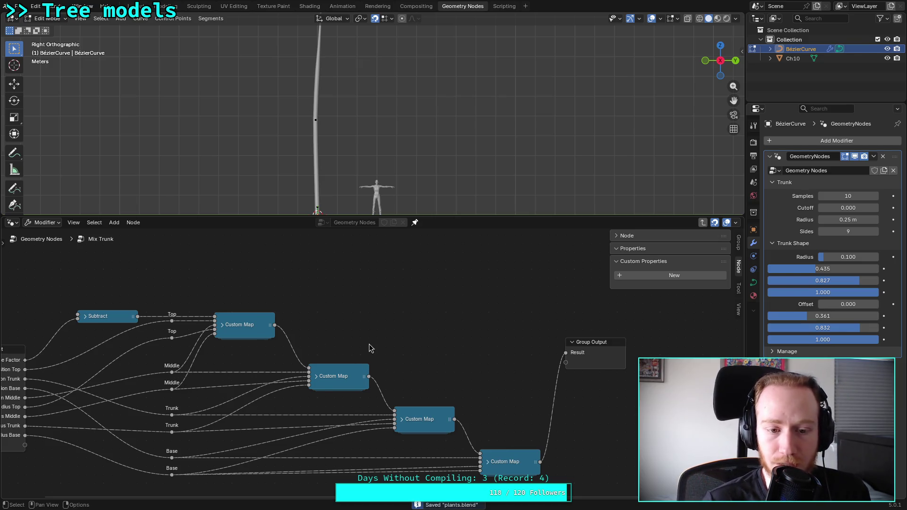
Lower Group Output, then rearrange Group Input, Mix Trunk and Spline Parameter in the main tree
{"action": "scroll", "coordinate": [557, 355], "scroll_direction": "down", "scroll_amount": 1}
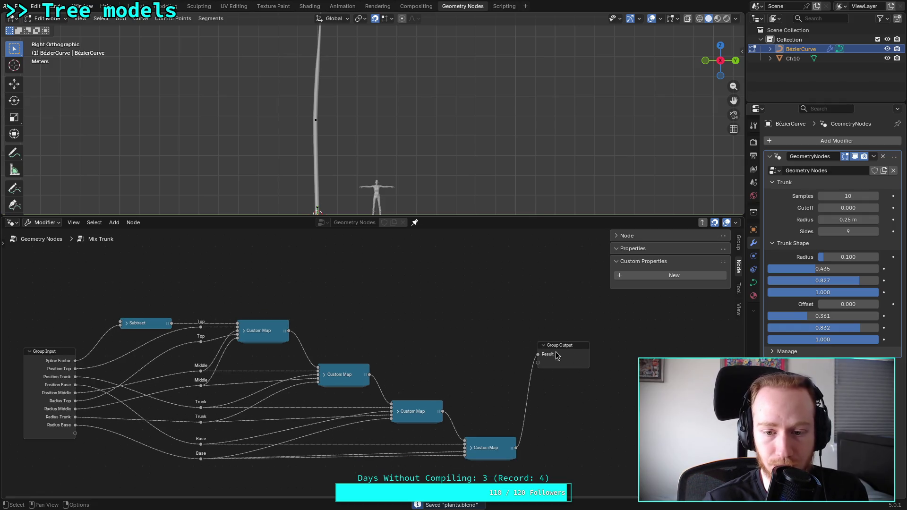
{"action": "left_click_drag", "start_coordinate": [569, 351], "coordinate": [569, 446]}
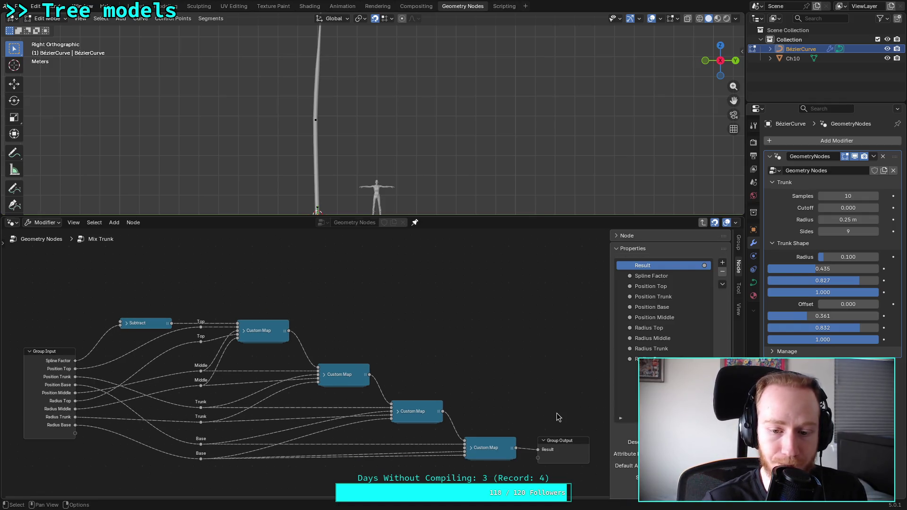
{"action": "key", "text": "n"}
{"action": "key", "text": "ctrl+s"}
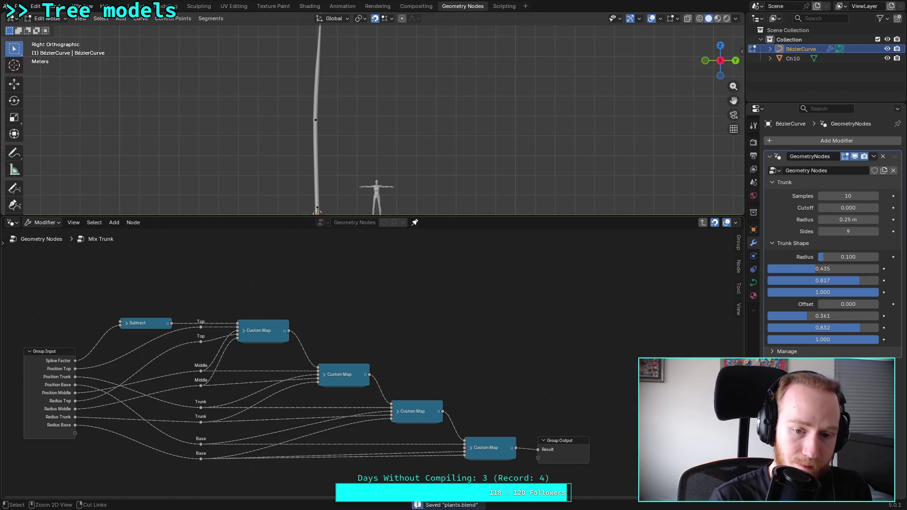
{"action": "left_click", "coordinate": [48, 242]}
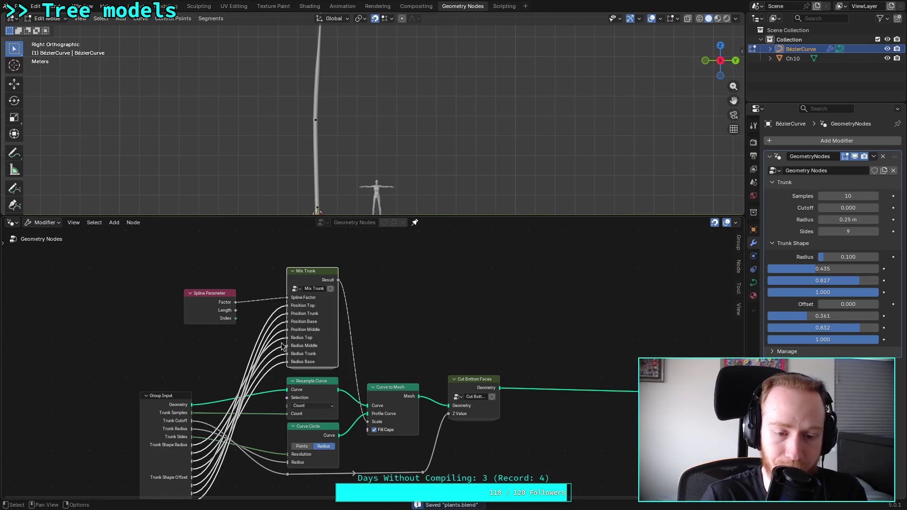
{"action": "mouse_move", "coordinate": [208, 393]}
{"action": "left_mouse_down"}
{"action": "mouse_move", "coordinate": [186, 358]}
{"action": "mouse_move", "coordinate": [243, 359]}
{"action": "mouse_move", "coordinate": [243, 347]}
{"action": "left_mouse_up"}
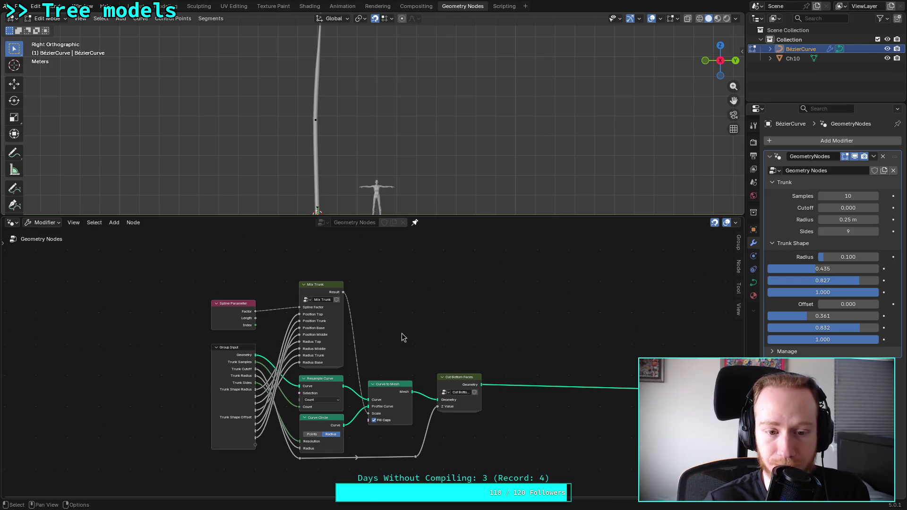
{"action": "left_click_drag", "start_coordinate": [321, 285], "coordinate": [322, 472]}
{"action": "mouse_move", "coordinate": [233, 303]}
{"action": "left_mouse_down"}
{"action": "mouse_move", "coordinate": [221, 477]}
{"action": "mouse_move", "coordinate": [235, 481]}
{"action": "mouse_move", "coordinate": [234, 462]}
{"action": "left_mouse_up"}
{"action": "mouse_move", "coordinate": [407, 472]}
{"action": "middle_mouse_down"}
{"action": "mouse_move", "coordinate": [358, 384]}
{"action": "mouse_move", "coordinate": [383, 386]}
{"action": "mouse_move", "coordinate": [409, 415]}
{"action": "middle_mouse_up"}
{"action": "key", "text": "ctrl+s"}
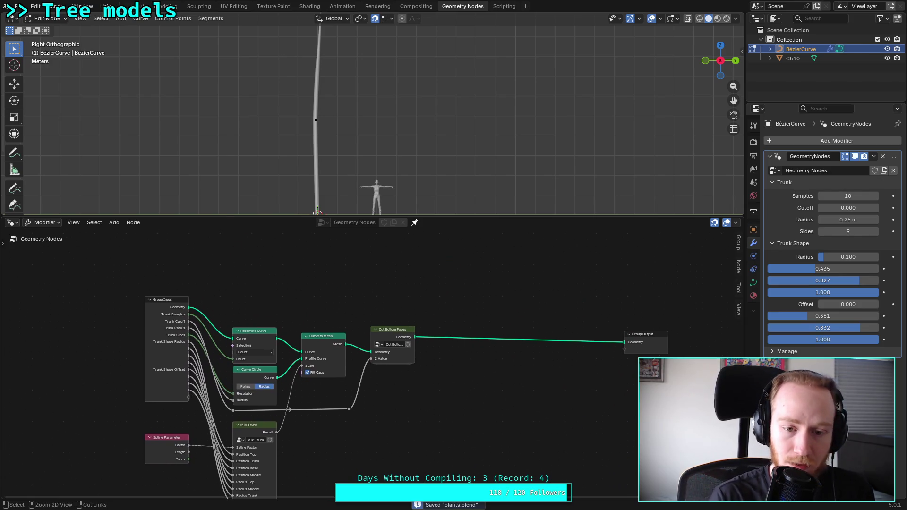
Set the Trunk Shape Offset in the modifier to 0.292
{"action": "mouse_move", "coordinate": [387, 218]}
{"action": "left_mouse_down"}
{"action": "mouse_move", "coordinate": [388, 428]}
{"action": "mouse_move", "coordinate": [387, 418]}
{"action": "left_mouse_up"}
{"action": "scroll", "coordinate": [268, 255], "scroll_direction": "up", "scroll_amount": 4}
{"action": "scroll", "coordinate": [268, 255], "scroll_direction": "down", "scroll_amount": 2}
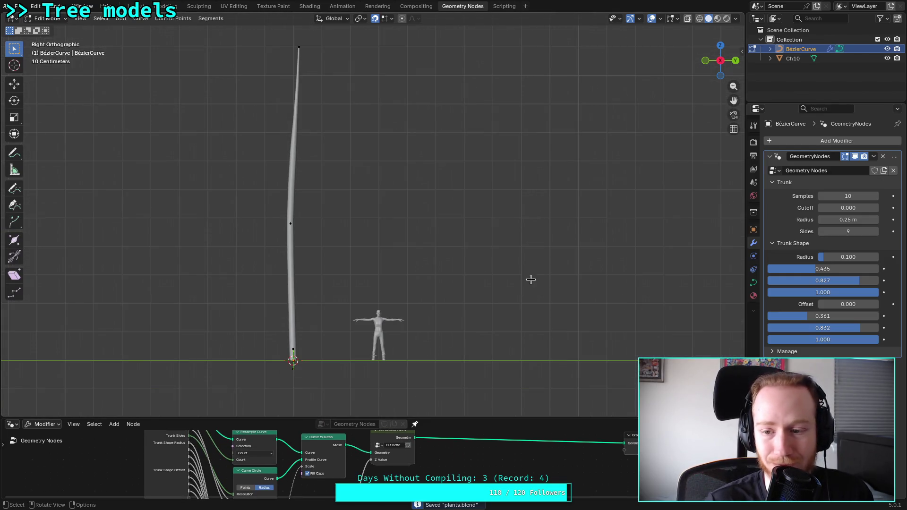
{"action": "mouse_move", "coordinate": [836, 304]}
{"action": "left_mouse_down"}
{"action": "mouse_move", "coordinate": [857, 304]}
{"action": "mouse_move", "coordinate": [848, 304]}
{"action": "left_mouse_up"}
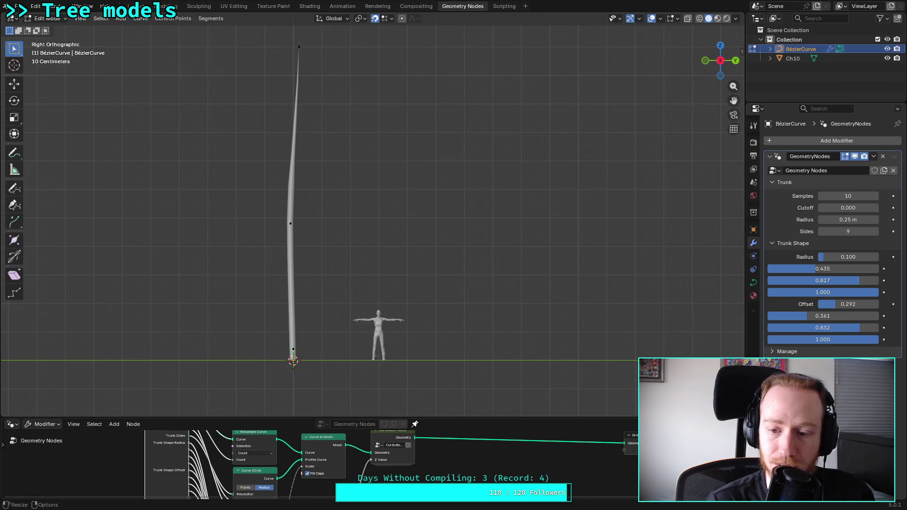
{"action": "left_click_drag", "start_coordinate": [292, 418], "coordinate": [293, 325]}
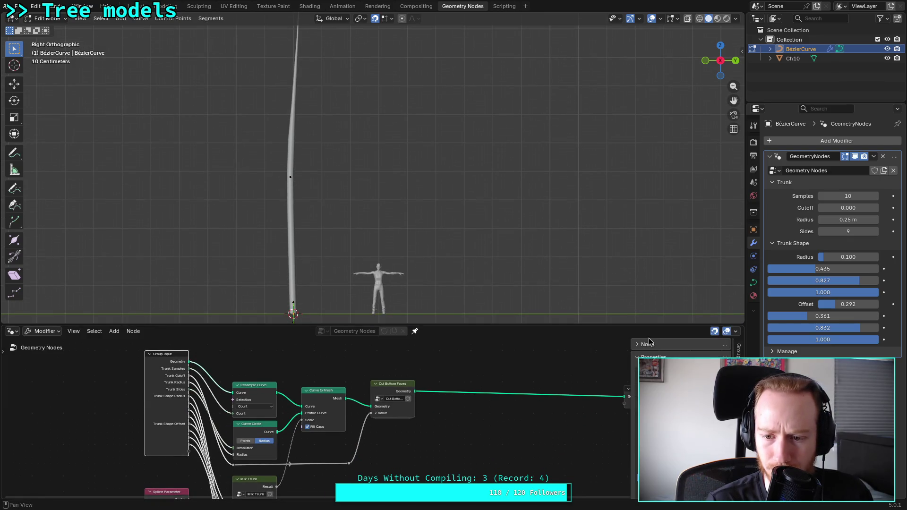
Widen the node editor and sidebar, then clear the Trunk Shape Radius and Offset labels
{"action": "left_click_drag", "start_coordinate": [638, 326], "coordinate": [638, 267]}
{"action": "left_click_drag", "start_coordinate": [631, 352], "coordinate": [473, 352]}
{"action": "double_click", "coordinate": [539, 400]}
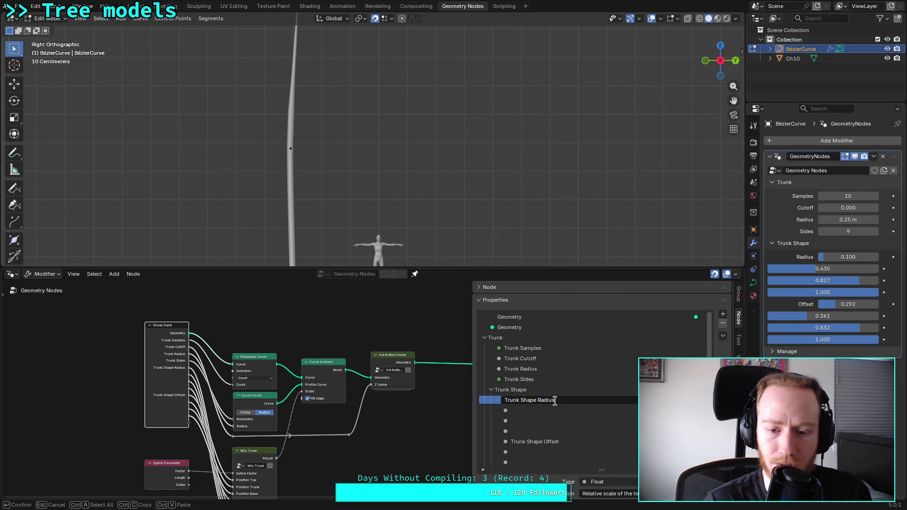
{"action": "key", "text": "BackSpace"}
{"action": "key", "text": "Return"}
{"action": "double_click", "coordinate": [556, 442]}
{"action": "key", "text": "BackSpace"}
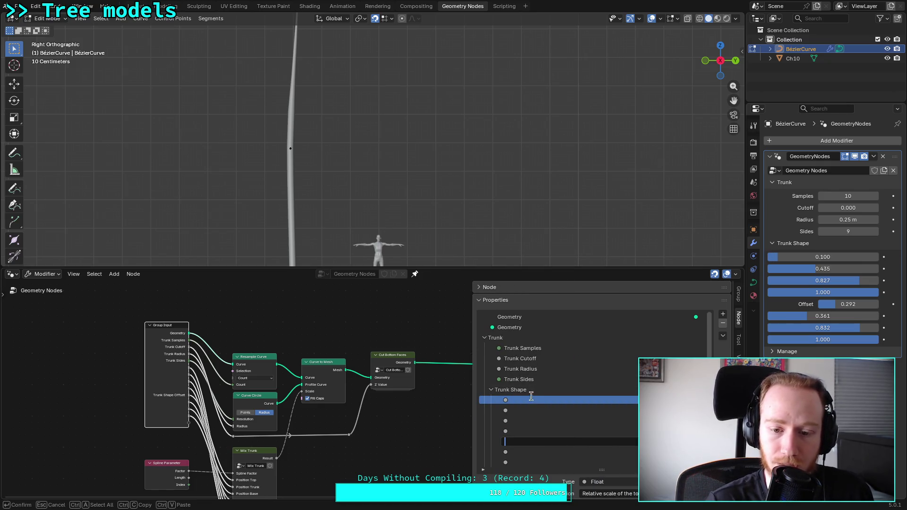
{"action": "key", "text": "Return"}
Add a new panel inside Trunk Shape and move the 0.435 and 0.827 inputs into it
{"action": "left_click", "coordinate": [535, 388]}
{"action": "left_click", "coordinate": [723, 314]}
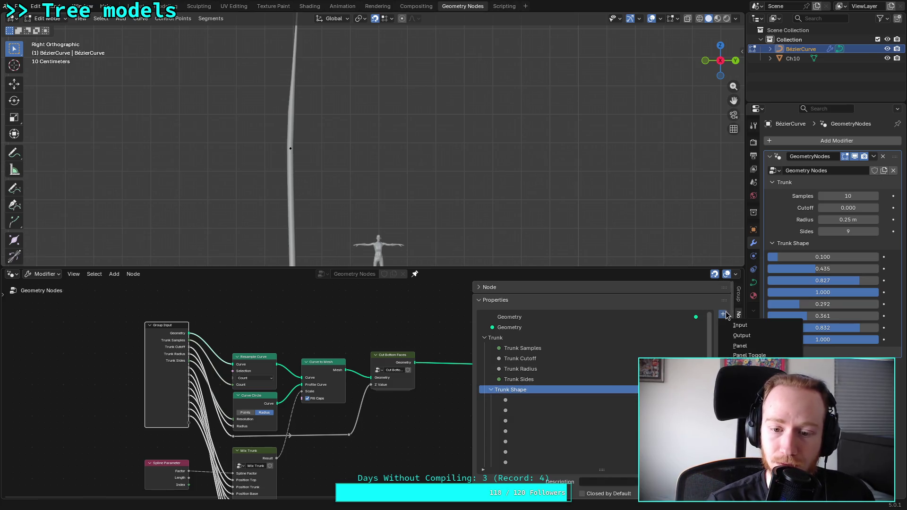
{"action": "left_click", "coordinate": [739, 345]}
{"action": "mouse_move", "coordinate": [500, 467]}
{"action": "left_mouse_down"}
{"action": "mouse_move", "coordinate": [510, 383]}
{"action": "mouse_move", "coordinate": [507, 466]}
{"action": "mouse_move", "coordinate": [506, 380]}
{"action": "mouse_move", "coordinate": [508, 464]}
{"action": "left_mouse_up"}
{"action": "left_click_drag", "start_coordinate": [518, 409], "coordinate": [520, 463]}
{"action": "left_click", "coordinate": [507, 381]}
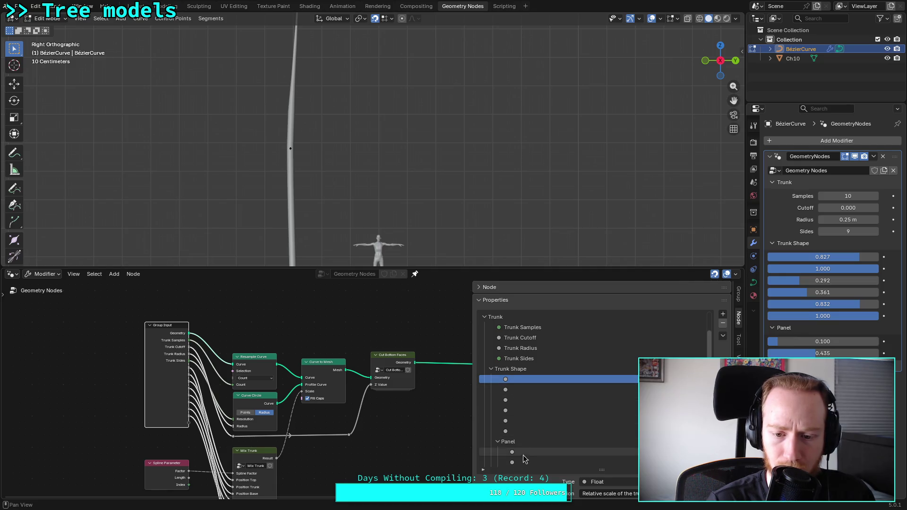
{"action": "mouse_move", "coordinate": [513, 380]}
{"action": "left_mouse_down"}
{"action": "mouse_move", "coordinate": [510, 432]}
{"action": "mouse_move", "coordinate": [528, 465]}
{"action": "left_mouse_up"}
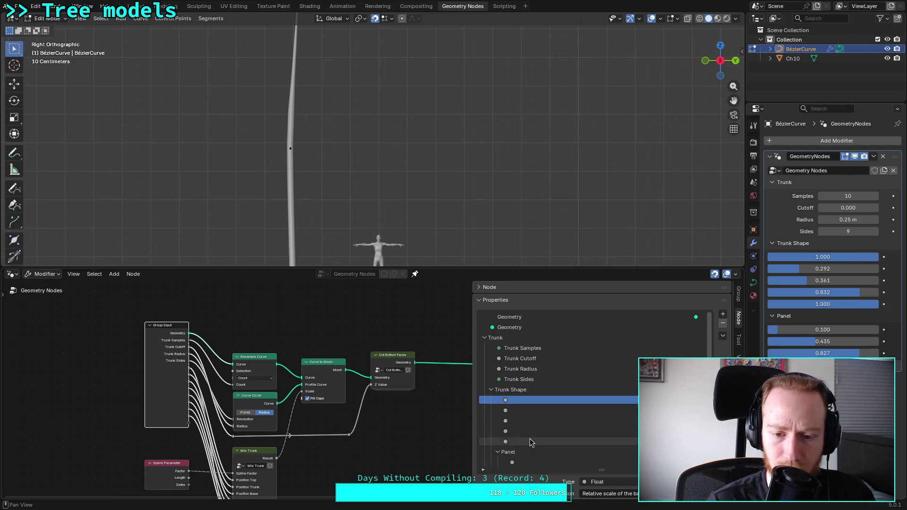
{"action": "left_click_drag", "start_coordinate": [516, 378], "coordinate": [528, 464]}
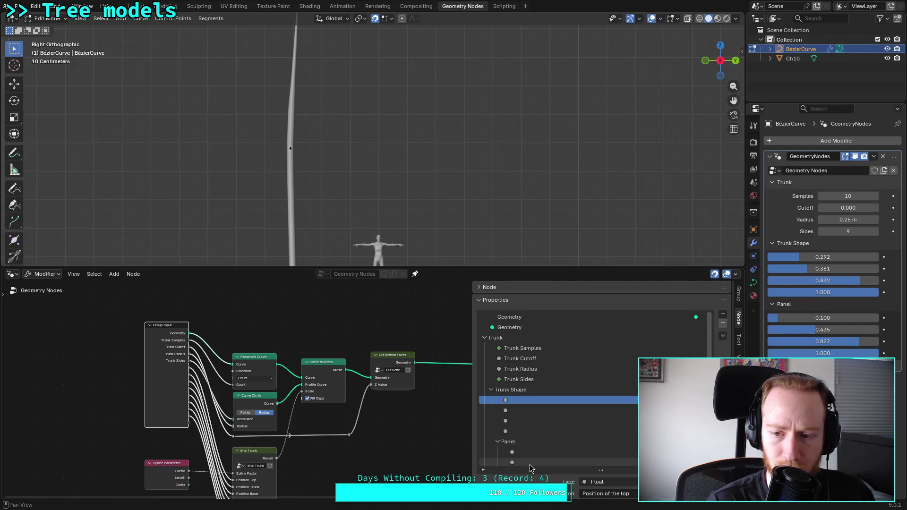
{"action": "scroll", "coordinate": [541, 411], "scroll_direction": "down", "scroll_amount": 1}
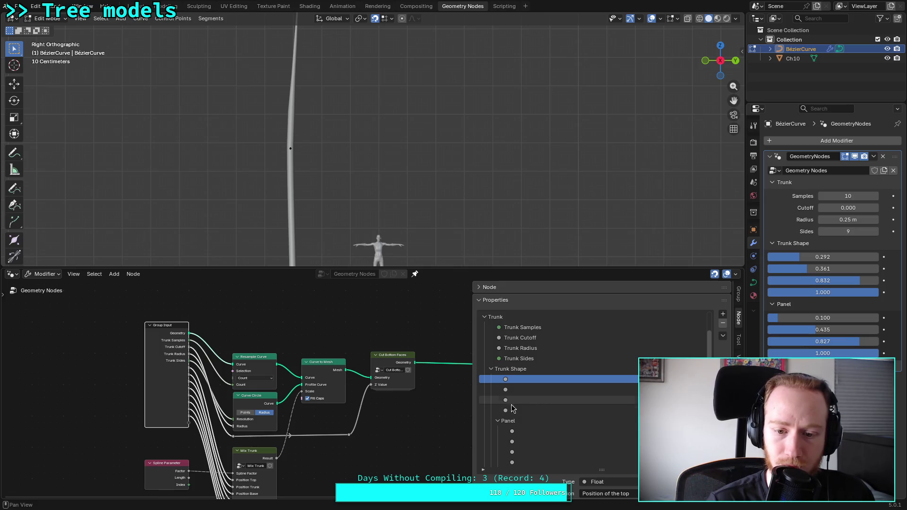
Name the new panel Position and check which inputs it holds
{"action": "double_click", "coordinate": [517, 420]}
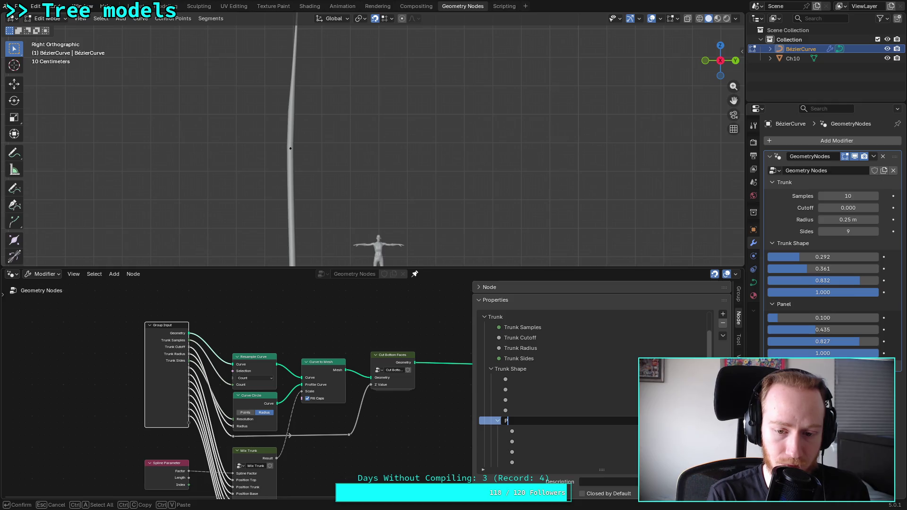
{"action": "type", "text": "osition"}
{"action": "key", "text": "Return"}
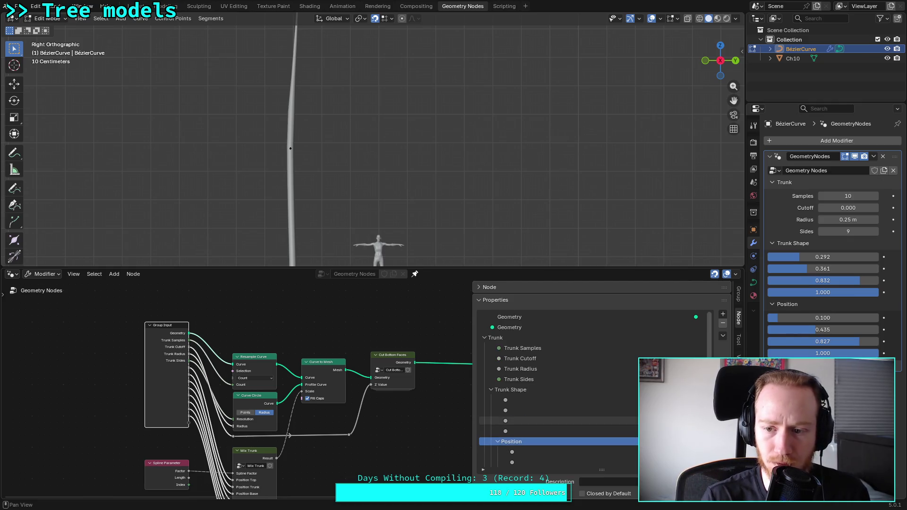
{"action": "scroll", "coordinate": [519, 395], "scroll_direction": "down", "scroll_amount": 2}
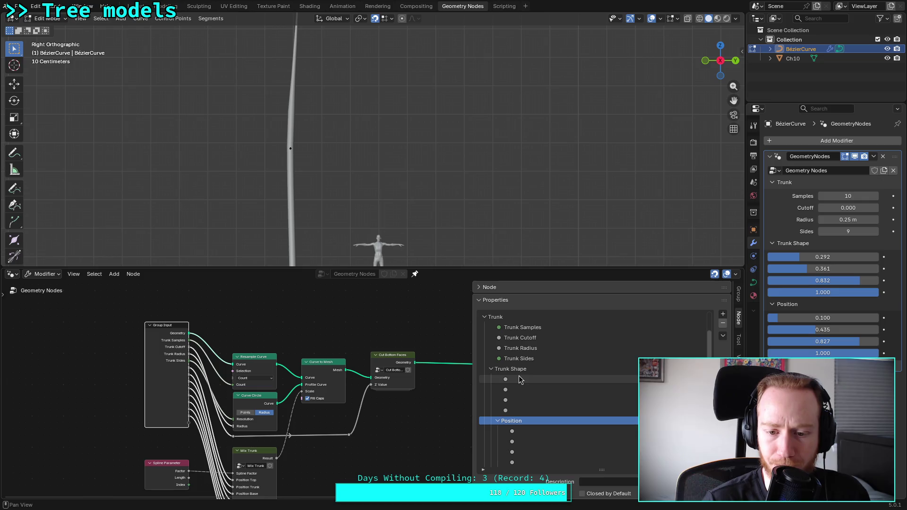
{"action": "left_click", "coordinate": [522, 431]}
{"action": "left_click", "coordinate": [542, 442]}
{"action": "left_click", "coordinate": [532, 453]}
{"action": "left_click", "coordinate": [529, 463]}
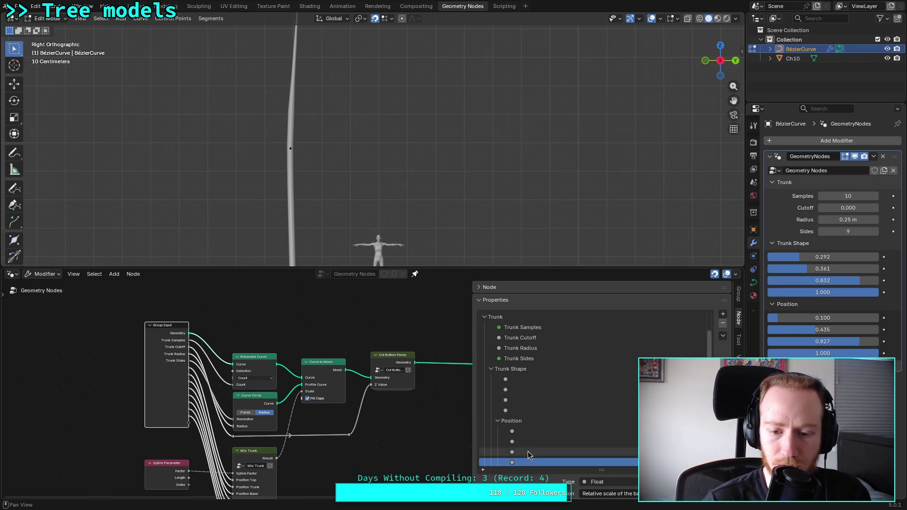
{"action": "left_click", "coordinate": [520, 409]}
{"action": "left_click", "coordinate": [521, 390]}
{"action": "left_click", "coordinate": [519, 380]}
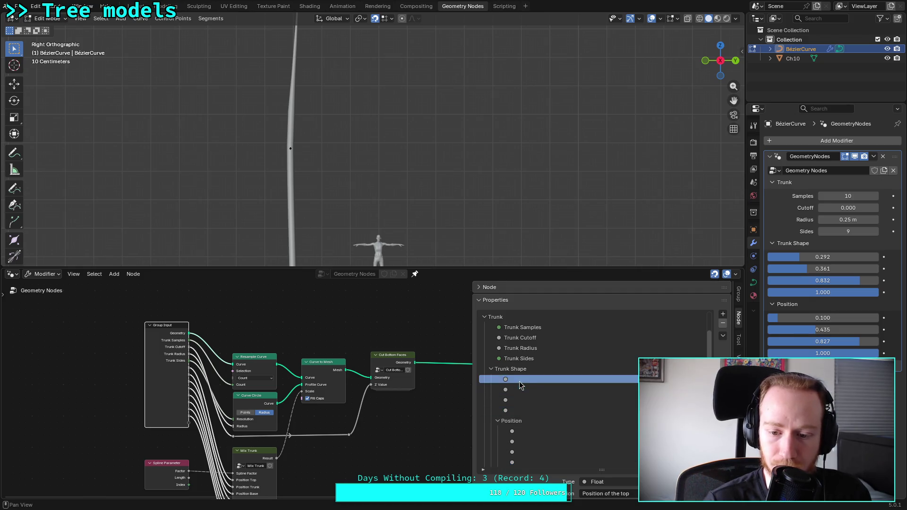
Rename the Position panel to Scale
{"action": "left_click", "coordinate": [529, 421]}
{"action": "left_click", "coordinate": [580, 463]}
{"action": "left_click", "coordinate": [538, 420]}
{"action": "double_click", "coordinate": [540, 421]}
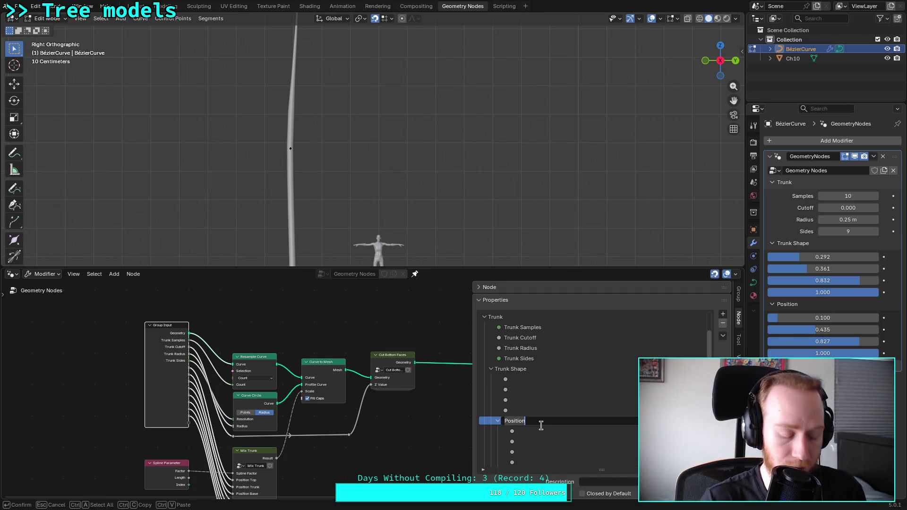
{"action": "type", "text": "Scal"}
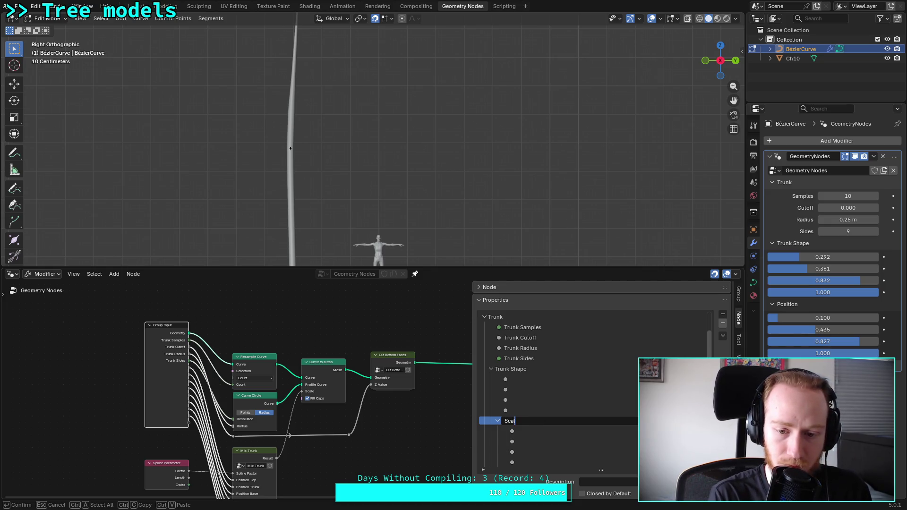
{"action": "type", "text": "e"}
{"action": "key", "text": "Return"}
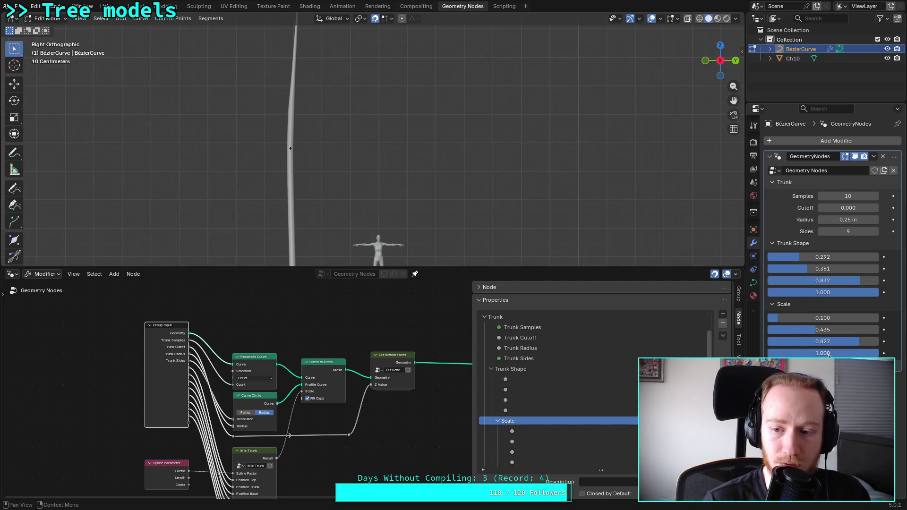
Set the second and third Scale values to 0.500 and 0.900
{"action": "mouse_move", "coordinate": [821, 335]}
{"action": "left_mouse_down"}
{"action": "mouse_move", "coordinate": [873, 335]}
{"action": "mouse_move", "coordinate": [808, 335]}
{"action": "mouse_move", "coordinate": [844, 334]}
{"action": "left_mouse_up"}
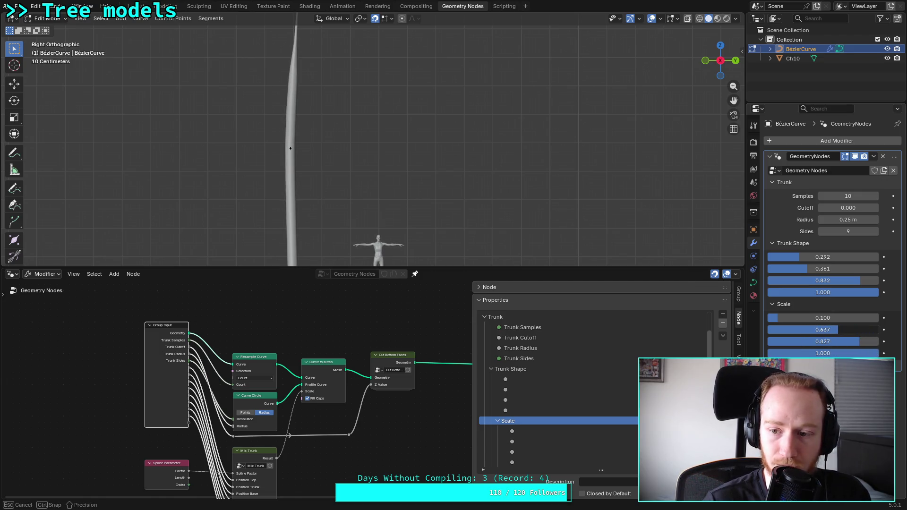
{"action": "left_click", "coordinate": [842, 330]}
{"action": "type", "text": "0.5"}
{"action": "key", "text": "Return"}
{"action": "left_click", "coordinate": [832, 343]}
{"action": "type", "text": "0.9"}
{"action": "key", "text": "Return"}
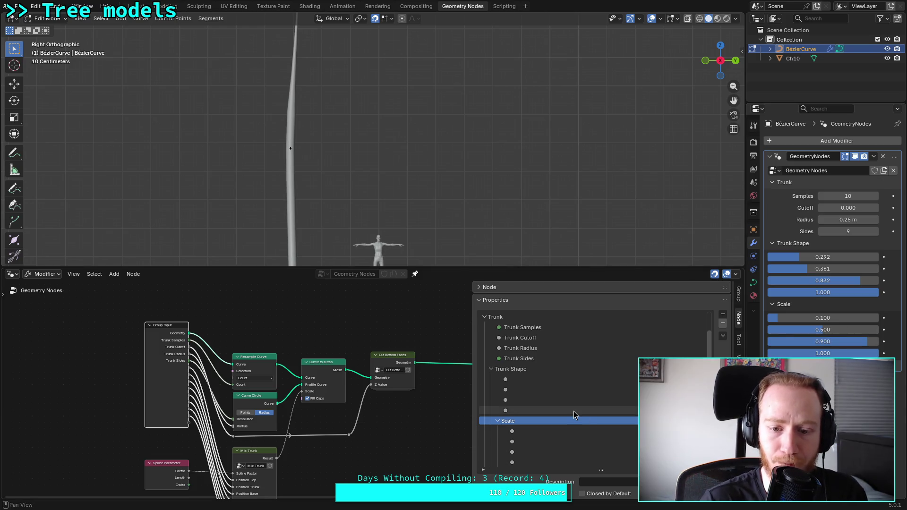
{"action": "left_click", "coordinate": [574, 368]}
{"action": "left_click", "coordinate": [723, 314]}
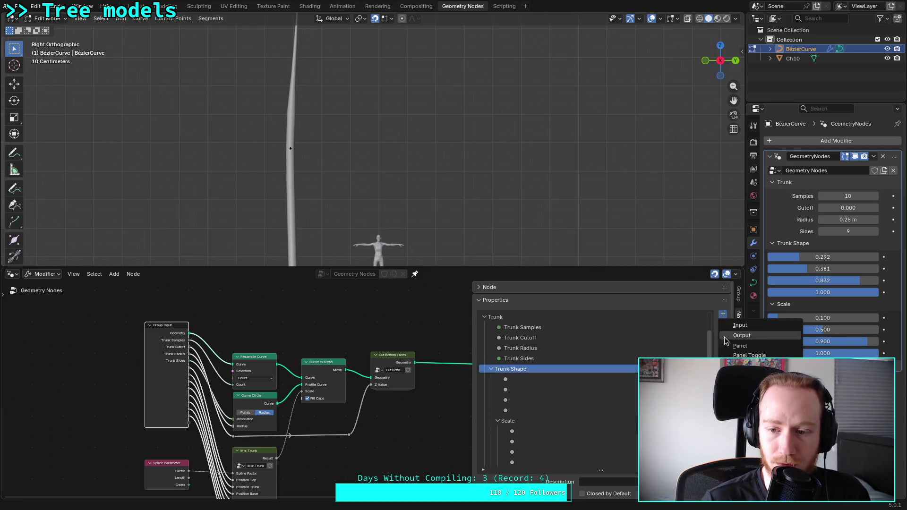
Add a new panel named Position and nest it inside Trunk Shape
{"action": "left_click", "coordinate": [737, 345]}
{"action": "double_click", "coordinate": [505, 463]}
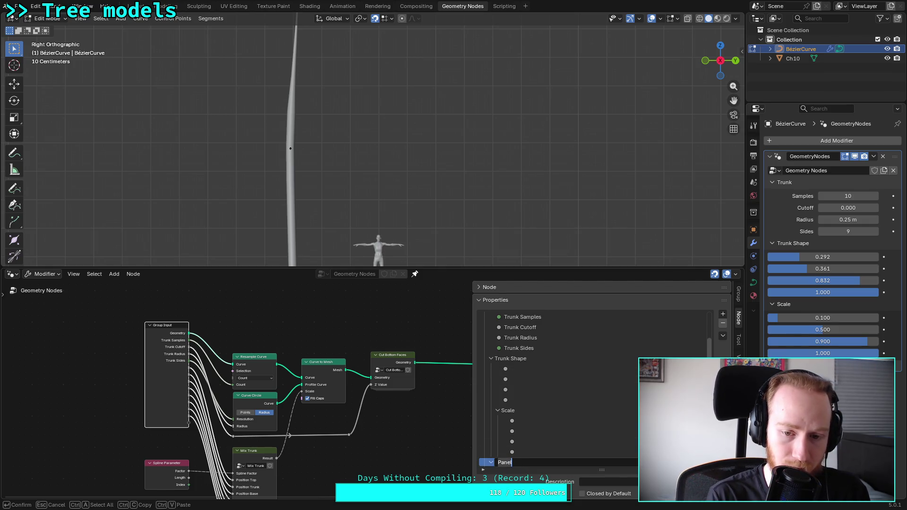
{"action": "type", "text": "osition"}
{"action": "key", "text": "Return"}
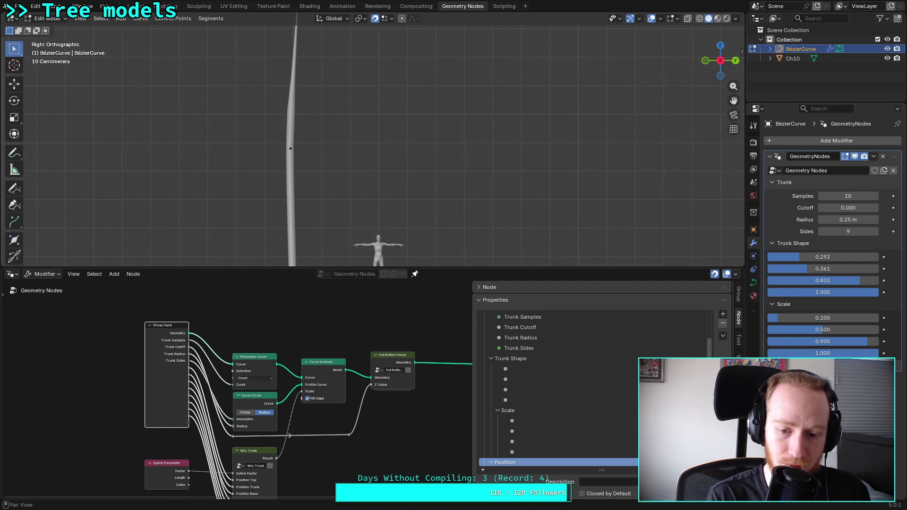
{"action": "mouse_move", "coordinate": [506, 462]}
{"action": "left_mouse_down"}
{"action": "mouse_move", "coordinate": [515, 361]}
{"action": "mouse_move", "coordinate": [525, 404]}
{"action": "mouse_move", "coordinate": [509, 425]}
{"action": "mouse_move", "coordinate": [511, 409]}
{"action": "left_mouse_up"}
Move the trunk position inputs out of Trunk Shape into the Position panel
{"action": "left_click", "coordinate": [512, 421]}
{"action": "left_click", "coordinate": [512, 372]}
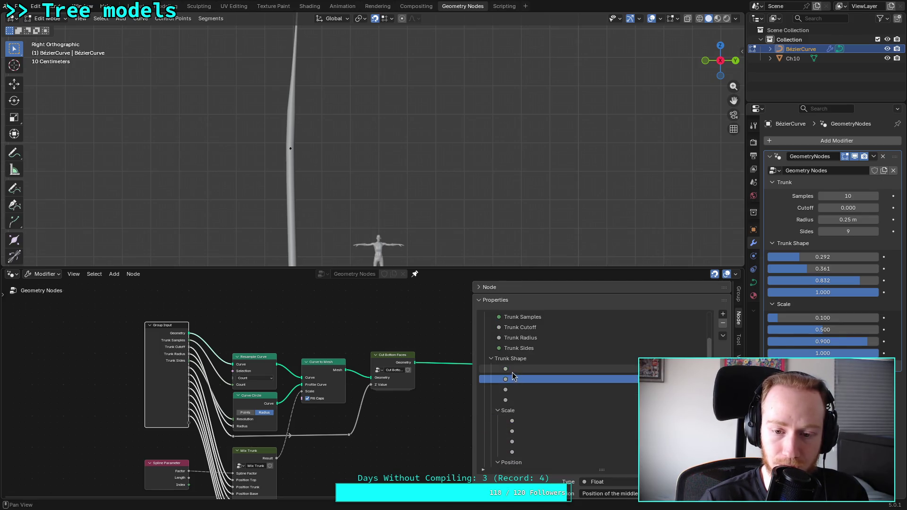
{"action": "left_click_drag", "start_coordinate": [513, 368], "coordinate": [513, 465]}
{"action": "left_click_drag", "start_coordinate": [515, 400], "coordinate": [525, 458]}
{"action": "left_click", "coordinate": [509, 369]}
{"action": "mouse_move", "coordinate": [510, 372]}
{"action": "left_mouse_down"}
{"action": "mouse_move", "coordinate": [512, 441]}
{"action": "mouse_move", "coordinate": [511, 376]}
{"action": "mouse_move", "coordinate": [531, 467]}
{"action": "left_mouse_up"}
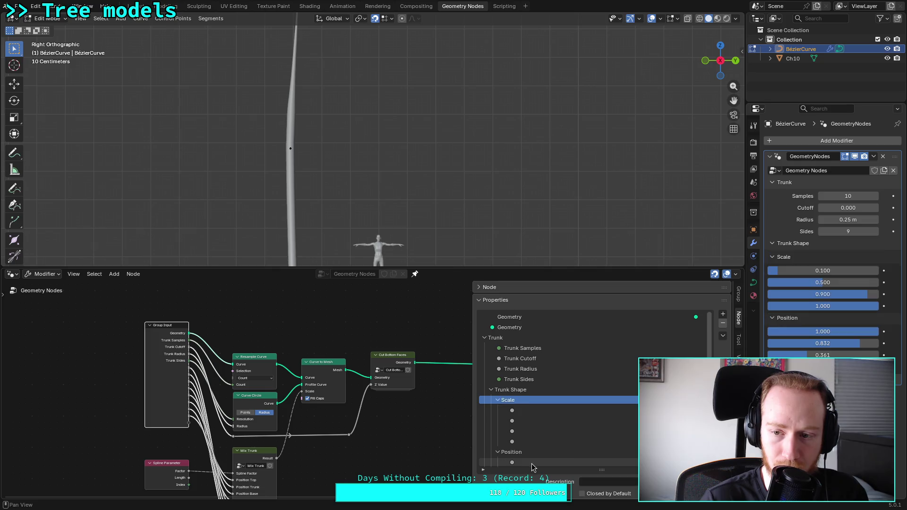
{"action": "scroll", "coordinate": [532, 463], "scroll_direction": "down", "scroll_amount": 3}
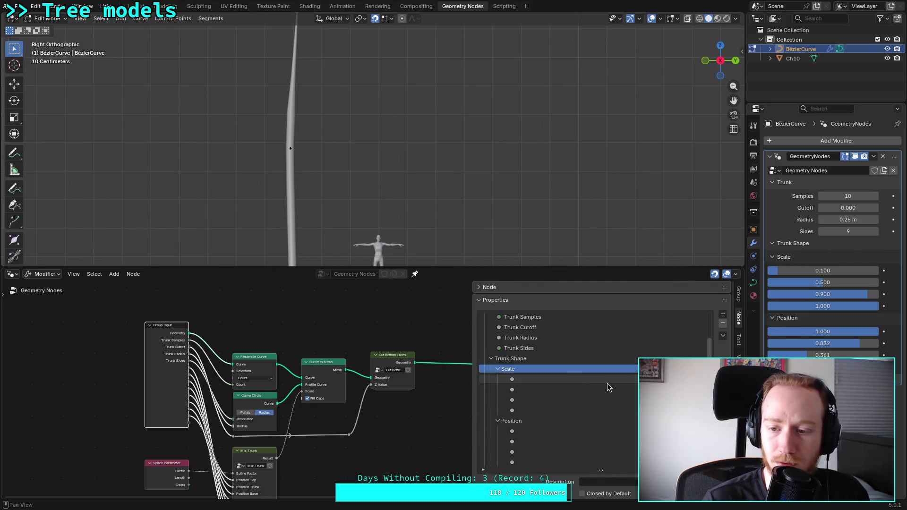
Reorder the Position inputs, moving the top input to the front and the middle one up
{"action": "left_click", "coordinate": [530, 432]}
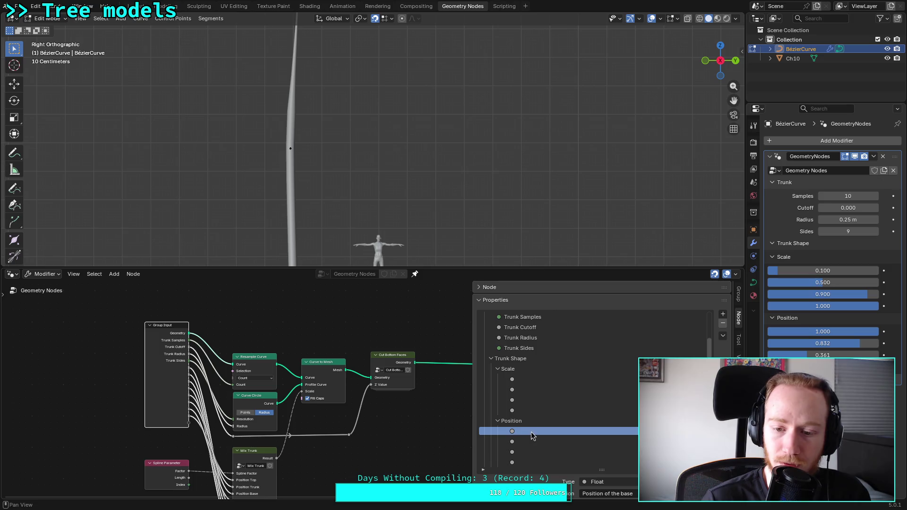
{"action": "left_click", "coordinate": [523, 462]}
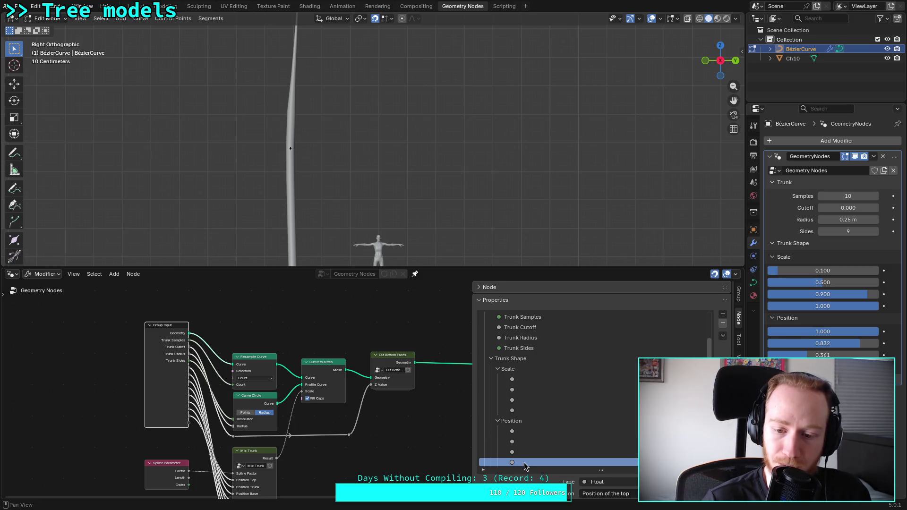
{"action": "left_click_drag", "start_coordinate": [521, 434], "coordinate": [520, 433]}
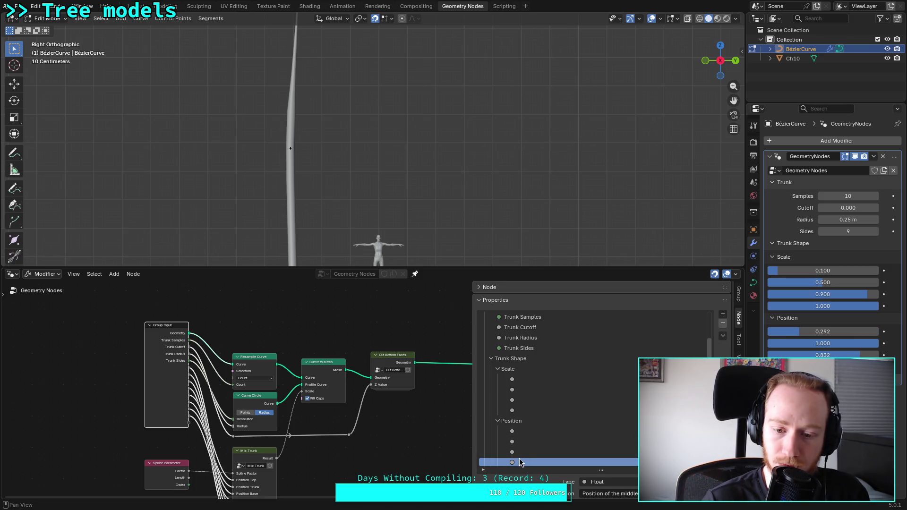
{"action": "left_click", "coordinate": [521, 454]}
{"action": "mouse_move", "coordinate": [517, 462]}
{"action": "left_mouse_down"}
{"action": "mouse_move", "coordinate": [520, 440]}
{"action": "mouse_move", "coordinate": [522, 460]}
{"action": "left_mouse_up"}
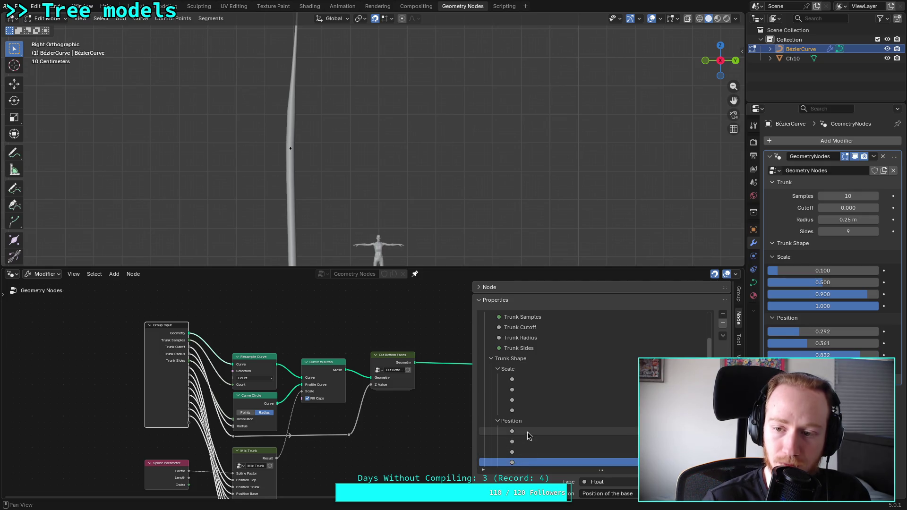
Review the Scale inputs' descriptions and edit the panel's description
{"action": "left_click", "coordinate": [528, 410]}
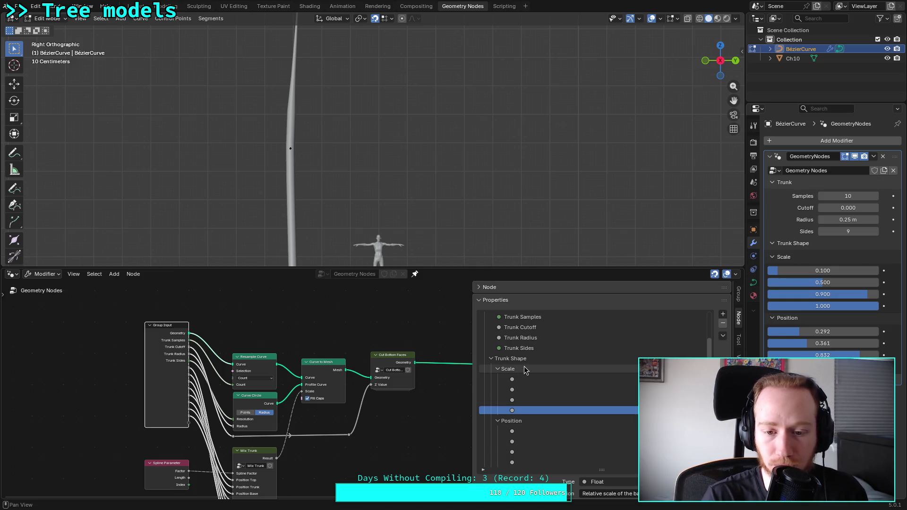
{"action": "mouse_move", "coordinate": [302, 442]}
{"action": "middle_mouse_down"}
{"action": "mouse_move", "coordinate": [354, 416]}
{"action": "mouse_move", "coordinate": [365, 395]}
{"action": "mouse_move", "coordinate": [360, 429]}
{"action": "mouse_move", "coordinate": [360, 415]}
{"action": "middle_mouse_up"}
{"action": "scroll", "coordinate": [361, 436], "scroll_direction": "up", "scroll_amount": 2}
{"action": "left_click", "coordinate": [510, 370]}
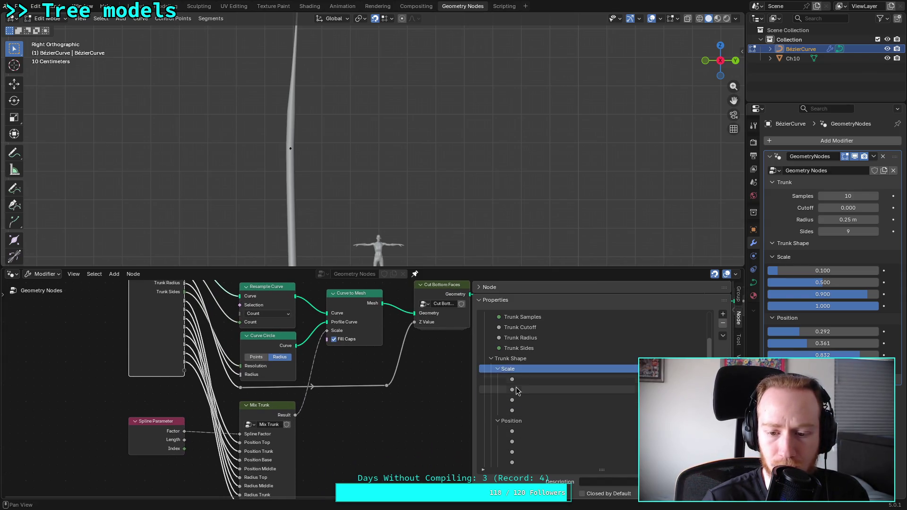
{"action": "scroll", "coordinate": [524, 467], "scroll_direction": "down", "scroll_amount": 2}
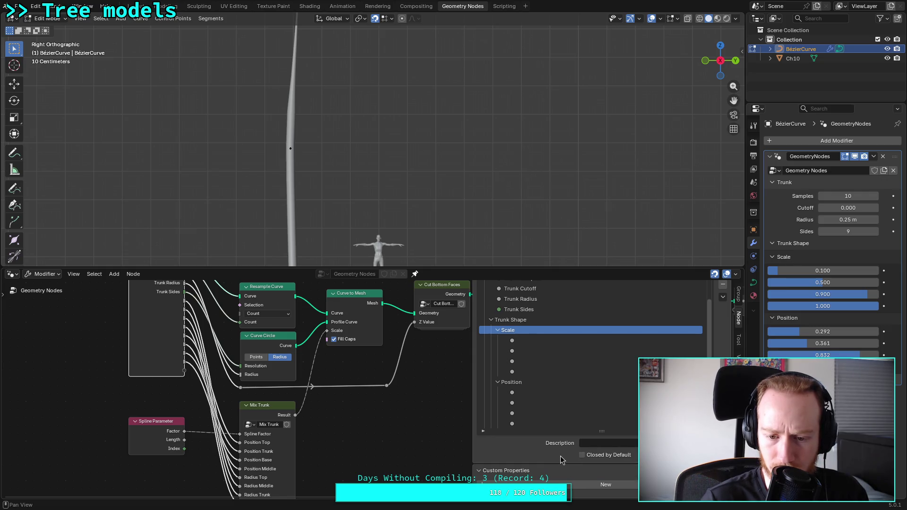
{"action": "scroll", "coordinate": [562, 459], "scroll_direction": "up", "scroll_amount": 2}
{"action": "left_click", "coordinate": [600, 482]}
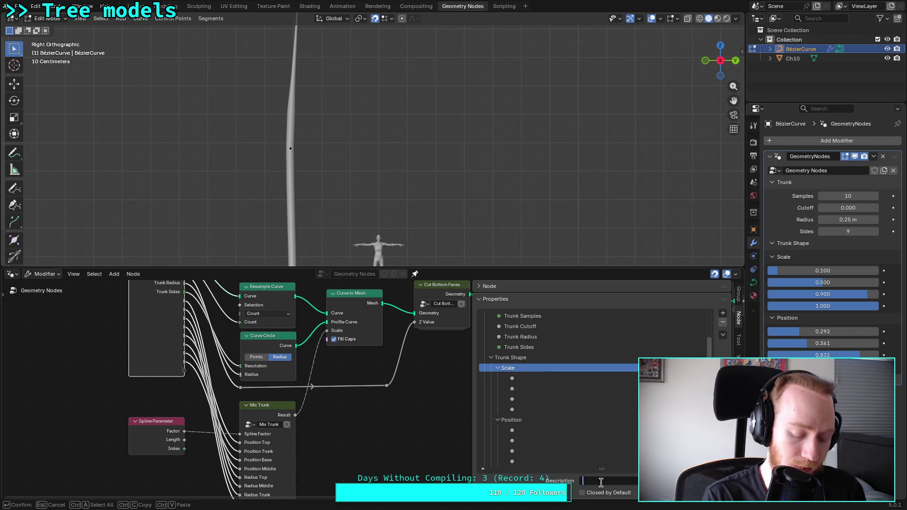
{"action": "left_click", "coordinate": [537, 349]}
{"action": "scroll", "coordinate": [520, 368], "scroll_direction": "up", "scroll_amount": 2}
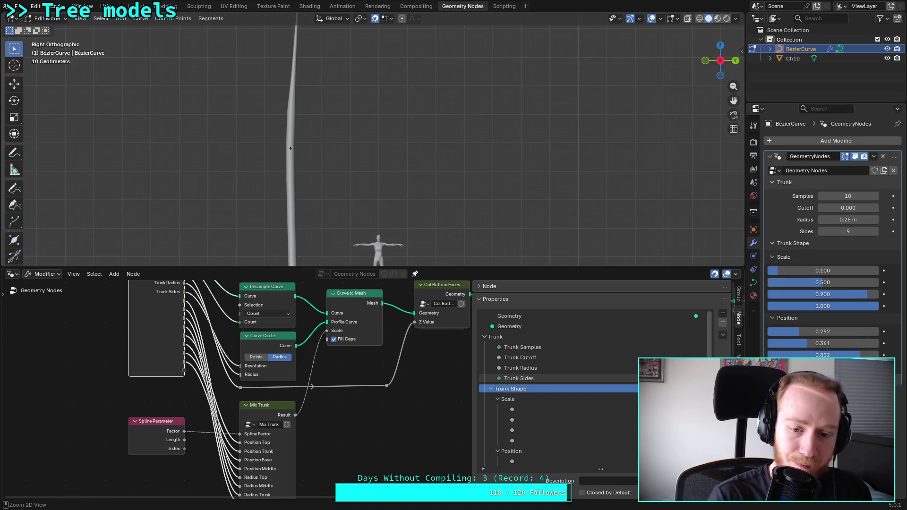
Save plants.blend and hide the node editor sidebar, panning the graph into view
{"action": "key", "text": "ctrl+s"}
{"action": "key", "text": "n"}
{"action": "mouse_move", "coordinate": [472, 361]}
{"action": "middle_mouse_down"}
{"action": "mouse_move", "coordinate": [472, 387]}
{"action": "mouse_move", "coordinate": [416, 406]}
{"action": "middle_mouse_up"}
{"action": "middle_click_drag", "start_coordinate": [490, 413], "coordinate": [458, 409]}
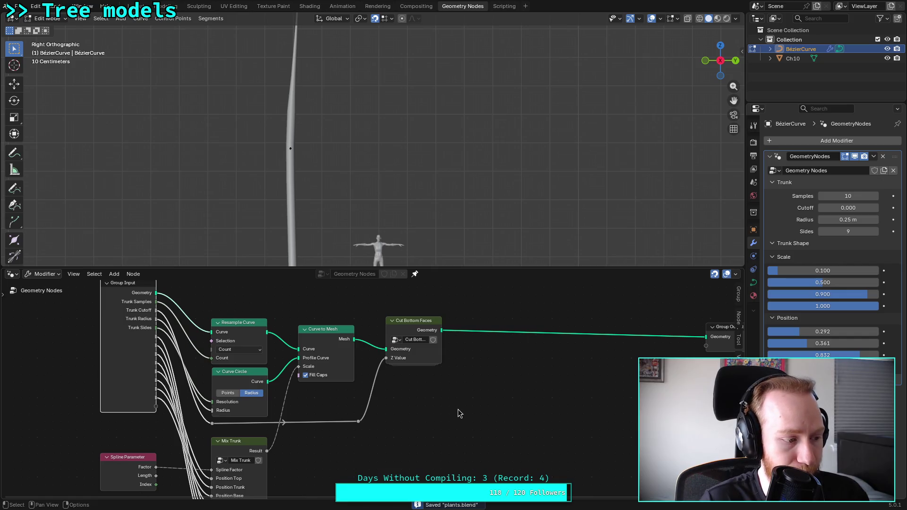
{"action": "mouse_move", "coordinate": [464, 407]}
{"action": "middle_mouse_down"}
{"action": "mouse_move", "coordinate": [429, 431]}
{"action": "mouse_move", "coordinate": [414, 422]}
{"action": "middle_mouse_up"}
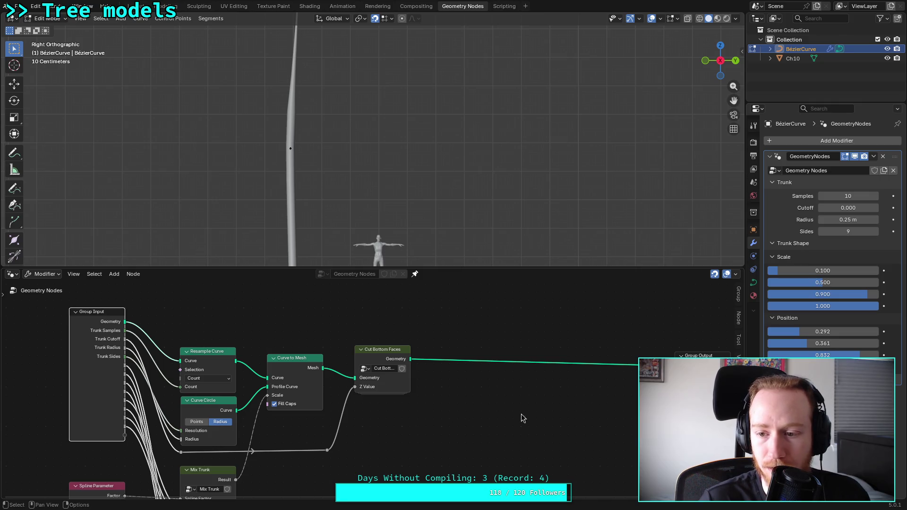
Lower the first Position value to reshape the trunk's taper, checking from the side view
{"action": "mouse_move", "coordinate": [812, 332]}
{"action": "left_mouse_down"}
{"action": "mouse_move", "coordinate": [767, 334]}
{"action": "mouse_move", "coordinate": [802, 334]}
{"action": "left_mouse_up"}
{"action": "scroll", "coordinate": [427, 202], "scroll_direction": "down", "scroll_amount": 3}
{"action": "mouse_move", "coordinate": [343, 111]}
{"action": "middle_mouse_down"}
{"action": "mouse_move", "coordinate": [354, 76]}
{"action": "mouse_move", "coordinate": [364, 148]}
{"action": "mouse_move", "coordinate": [638, 119]}
{"action": "middle_mouse_up"}
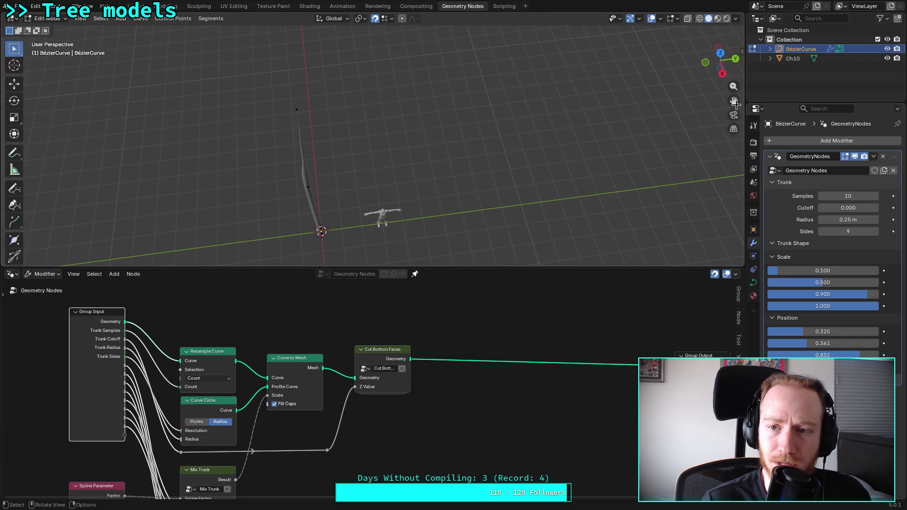
{"action": "left_click", "coordinate": [721, 73]}
{"action": "right_click", "coordinate": [395, 116]}
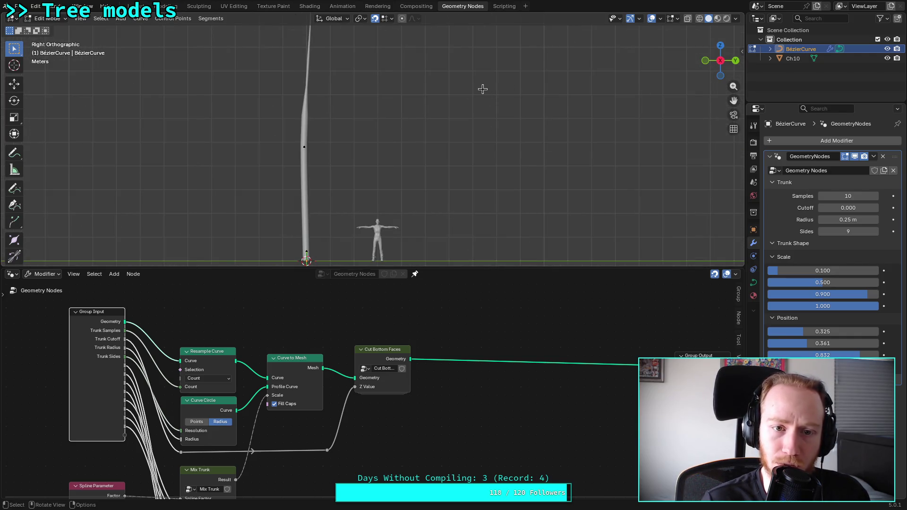
{"action": "scroll", "coordinate": [332, 76], "scroll_direction": "up", "scroll_amount": 5}
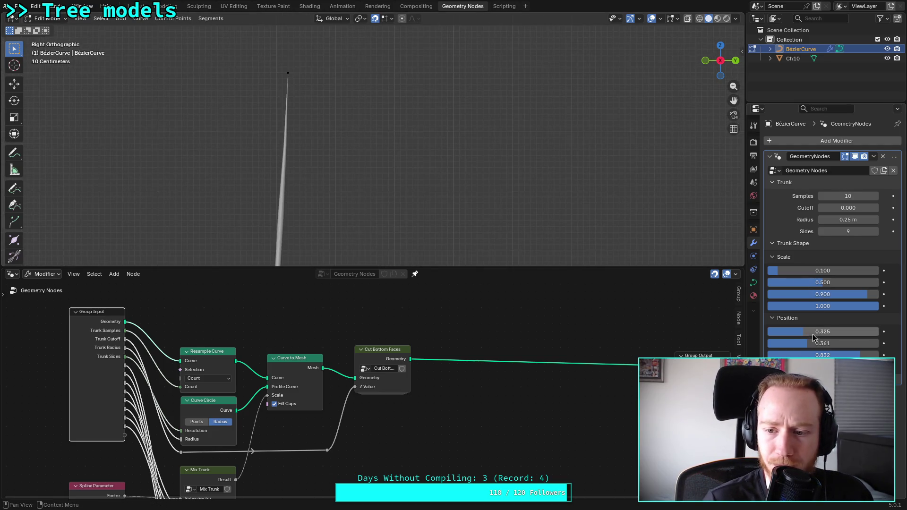
{"action": "left_click_drag", "start_coordinate": [822, 331], "coordinate": [819, 331]}
Settle the first Position at 0.274, enter Mix Trunk, and expand then collapse the first Custom Map
{"action": "left_click", "coordinate": [215, 471]}
{"action": "key", "text": "Tab"}
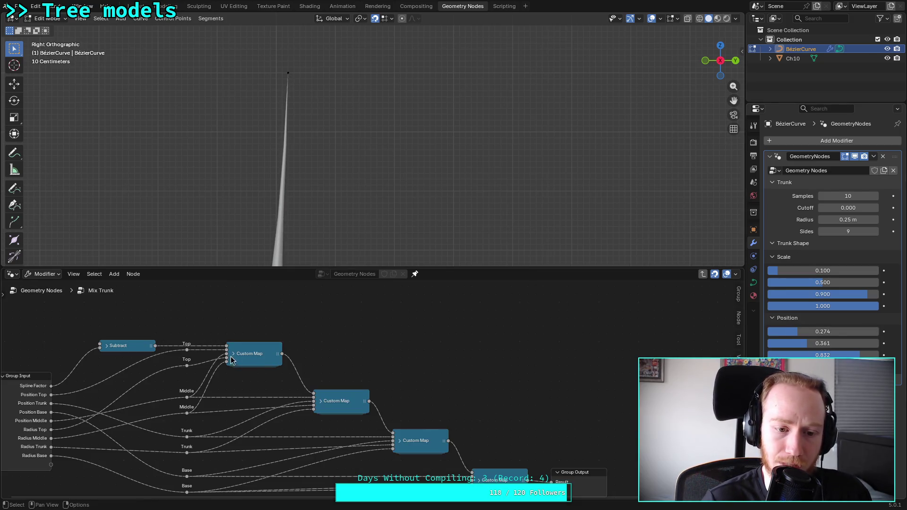
{"action": "left_click", "coordinate": [232, 355]}
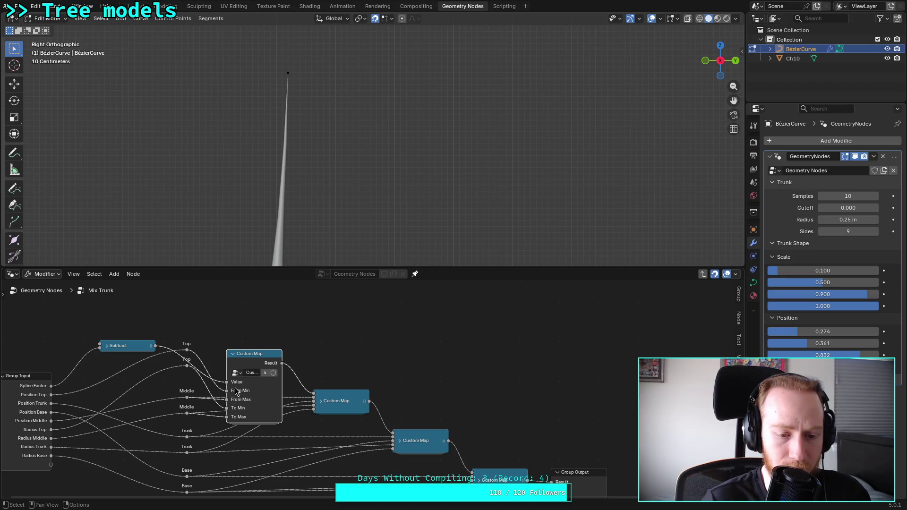
{"action": "left_click", "coordinate": [235, 353]}
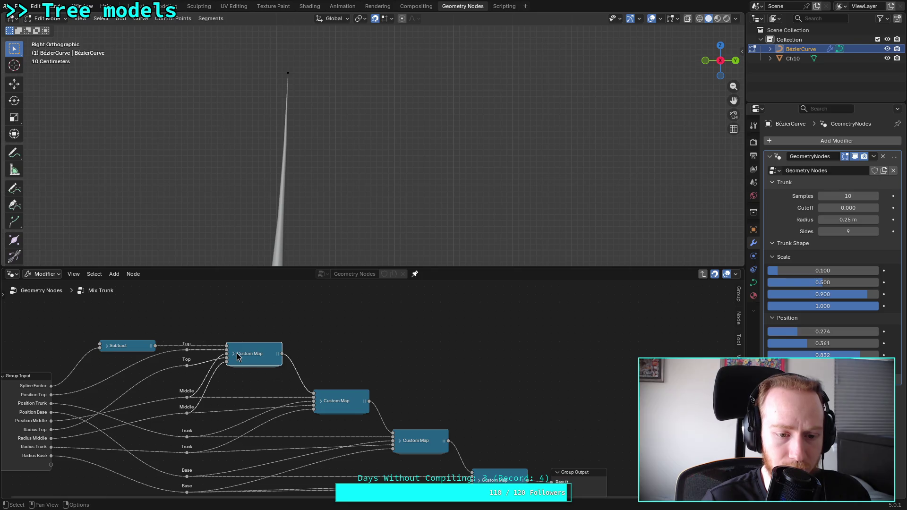
Look inside the Custom Map group, then return to Mix Trunk and frame all nodes
{"action": "right_click", "coordinate": [269, 352]}
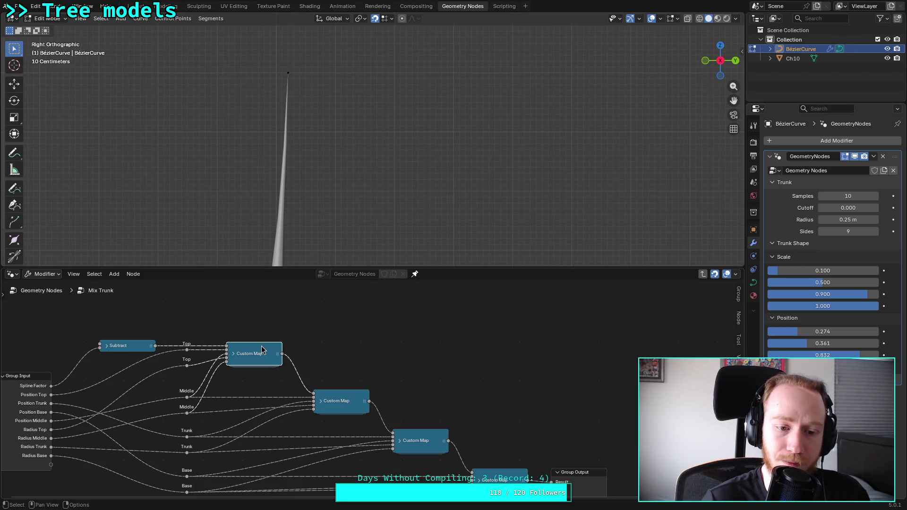
{"action": "key", "text": "Tab"}
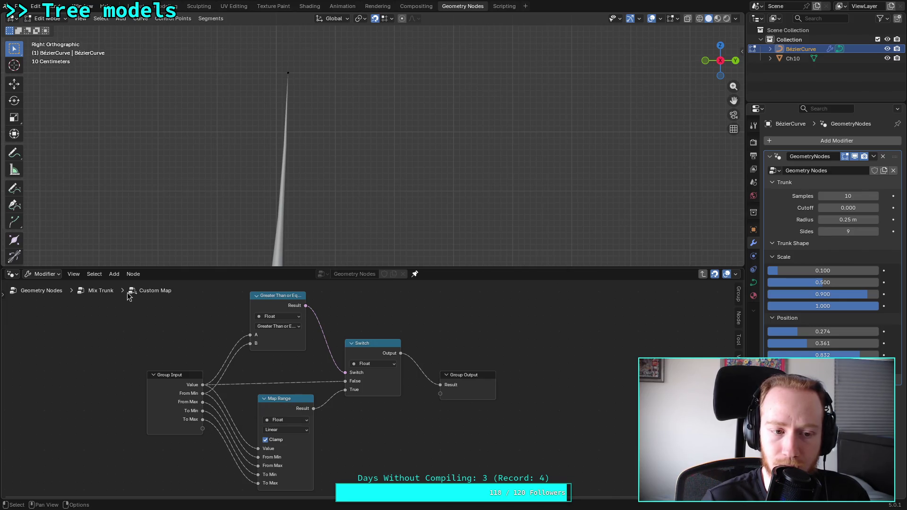
{"action": "key", "text": "Tab"}
{"action": "key", "text": "Home"}
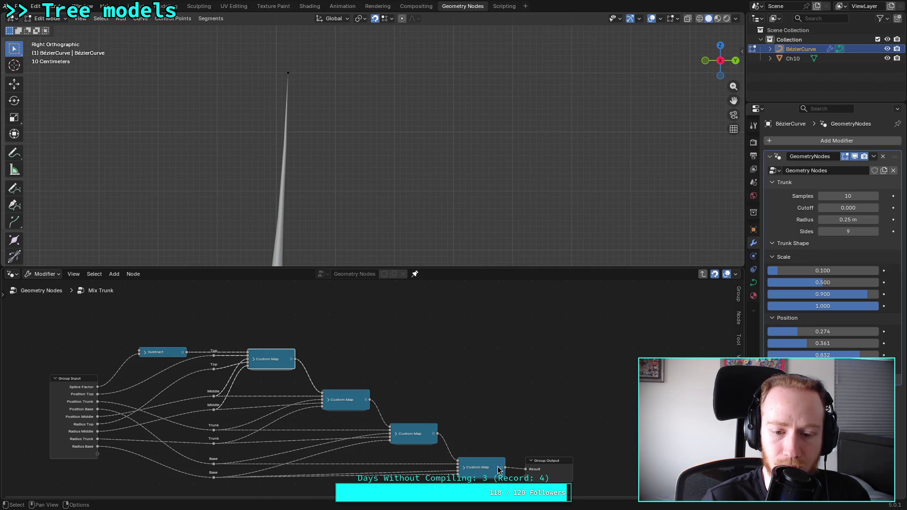
Expand and re-collapse the last Custom Map node, then centre the Custom Map chain
{"action": "left_click", "coordinate": [464, 468]}
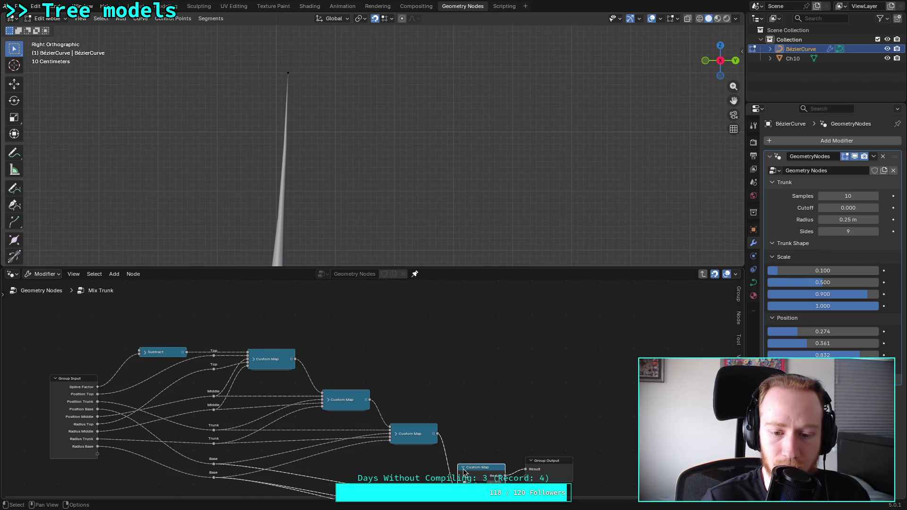
{"action": "scroll", "coordinate": [468, 467], "scroll_direction": "down", "scroll_amount": 2}
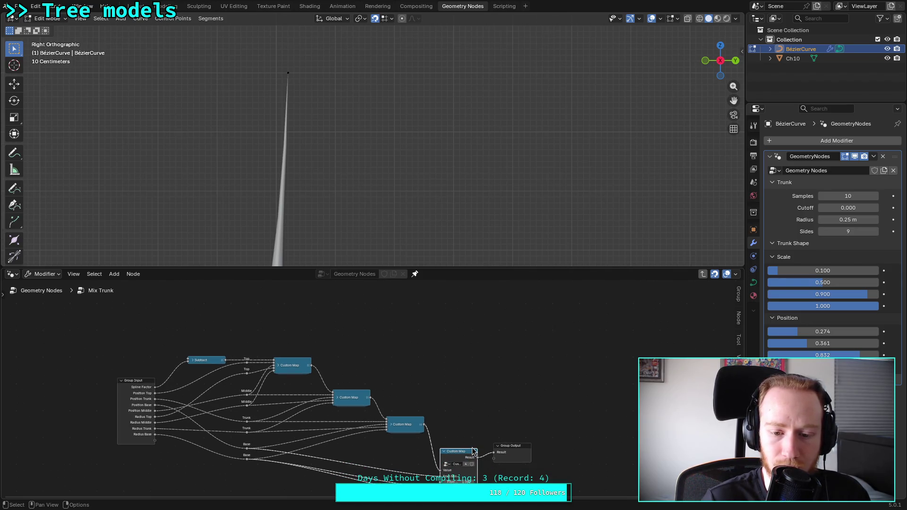
{"action": "left_click", "coordinate": [450, 456]}
{"action": "scroll", "coordinate": [262, 365], "scroll_direction": "up", "scroll_amount": 2}
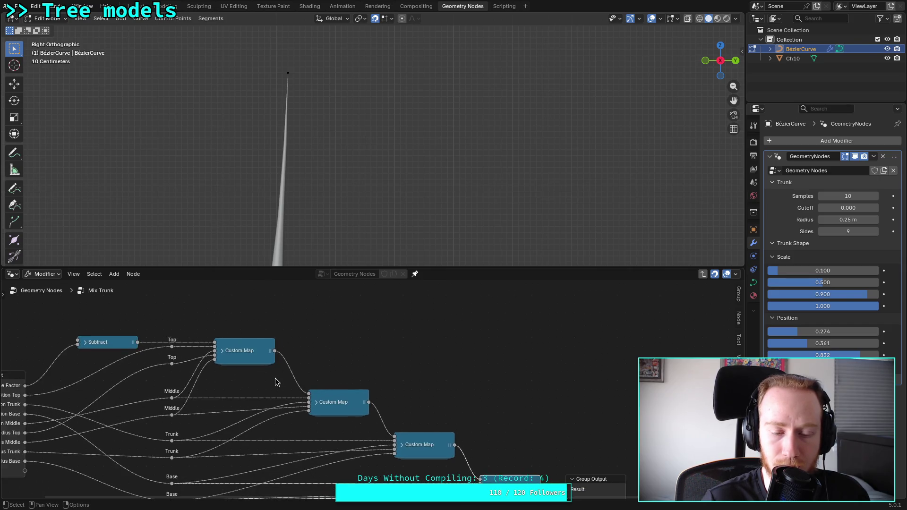
{"action": "middle_click_drag", "start_coordinate": [232, 380], "coordinate": [309, 377]}
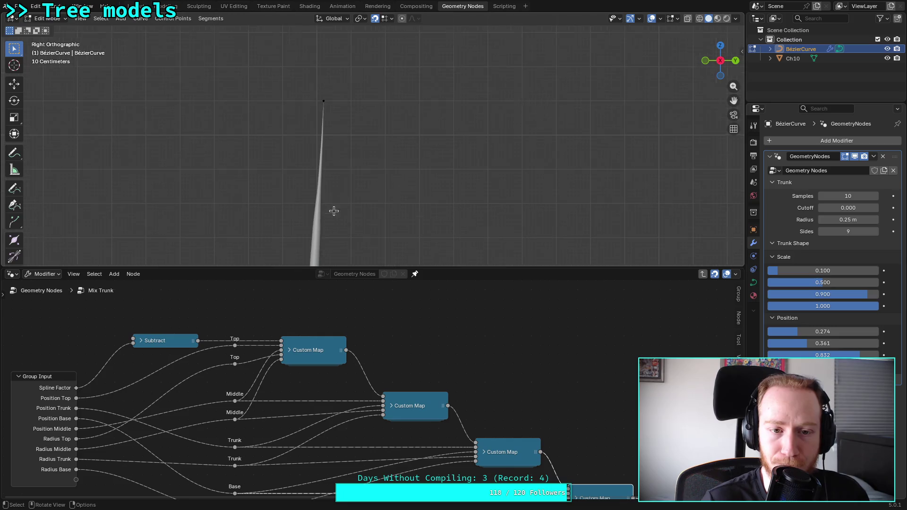
Orbit around the trunk in perspective and snap back to the side view
{"action": "mouse_move", "coordinate": [372, 229]}
{"action": "middle_mouse_down"}
{"action": "mouse_move", "coordinate": [378, 124]}
{"action": "mouse_move", "coordinate": [678, 117]}
{"action": "middle_mouse_up"}
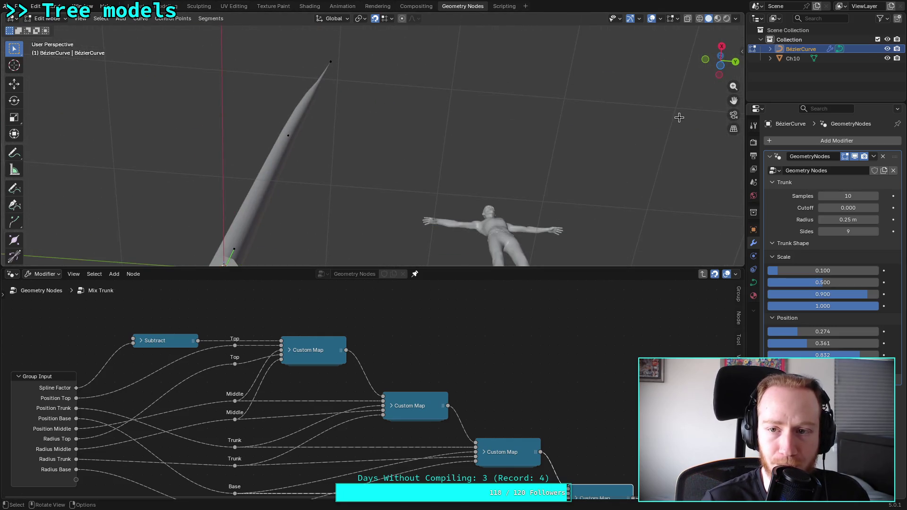
{"action": "left_click", "coordinate": [721, 46]}
{"action": "right_click", "coordinate": [393, 227]}
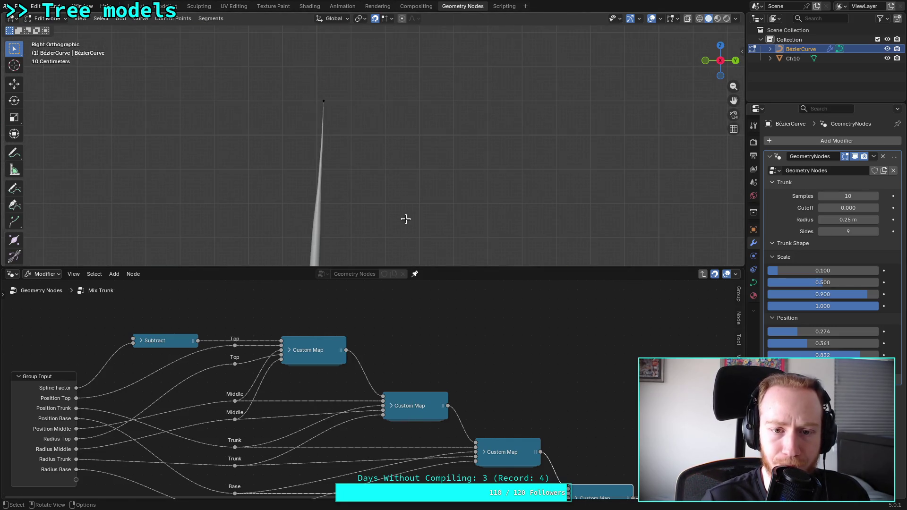
{"action": "mouse_move", "coordinate": [383, 222]}
{"action": "middle_mouse_down"}
{"action": "mouse_move", "coordinate": [370, 133]}
{"action": "mouse_move", "coordinate": [684, 82]}
{"action": "middle_mouse_up"}
{"action": "left_click", "coordinate": [720, 46]}
{"action": "scroll", "coordinate": [409, 178], "scroll_direction": "up", "scroll_amount": 3}
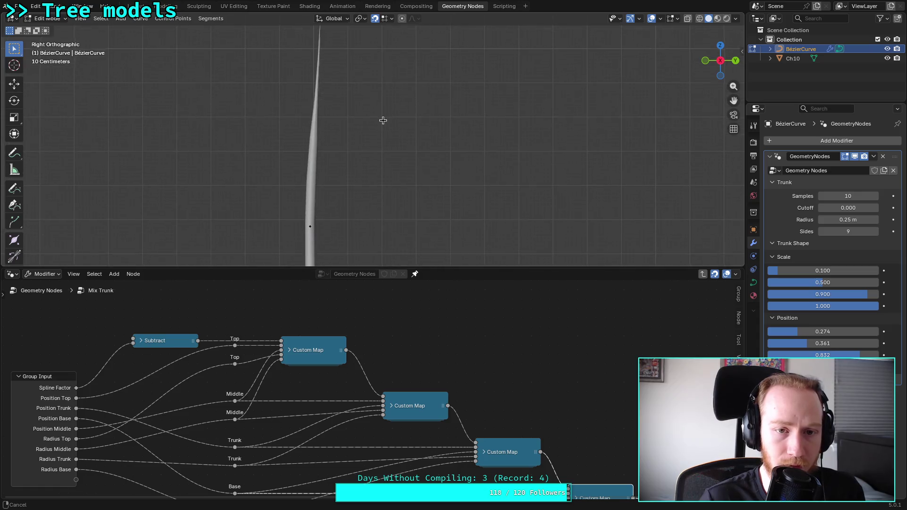
Expand the first Custom Map to show Value and From/To Min/Max inputs, framing the trunk
{"action": "left_click", "coordinate": [290, 350]}
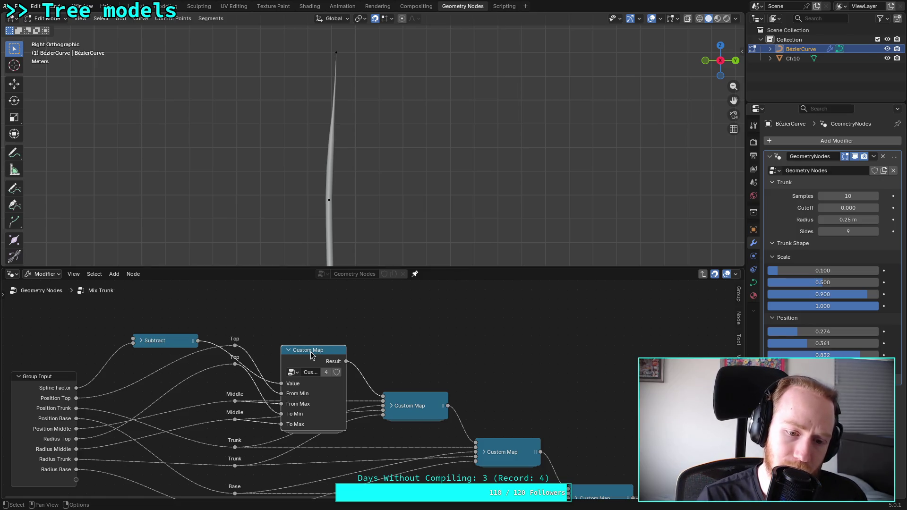
{"action": "scroll", "coordinate": [316, 77], "scroll_direction": "up", "scroll_amount": 3}
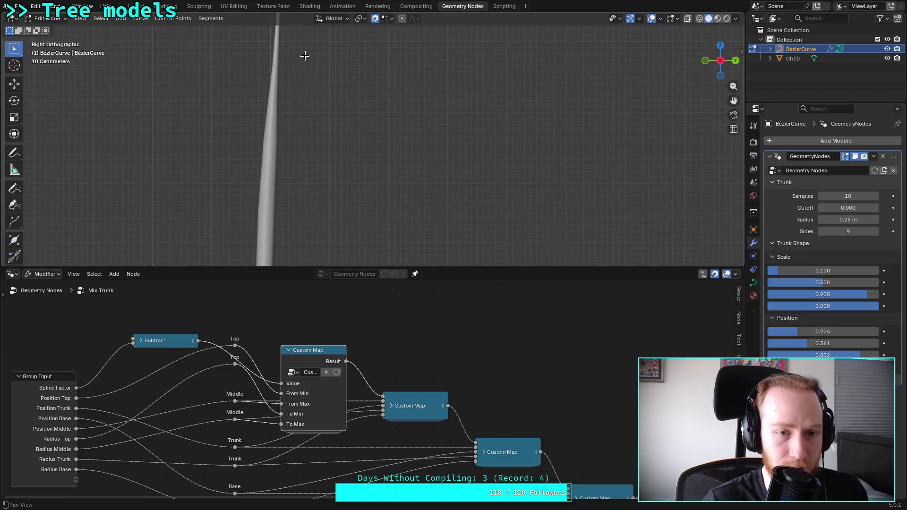
{"action": "scroll", "coordinate": [334, 182], "scroll_direction": "up", "scroll_amount": 2}
{"action": "middle_click_drag", "start_coordinate": [334, 182], "coordinate": [338, 187], "text": "shift"}
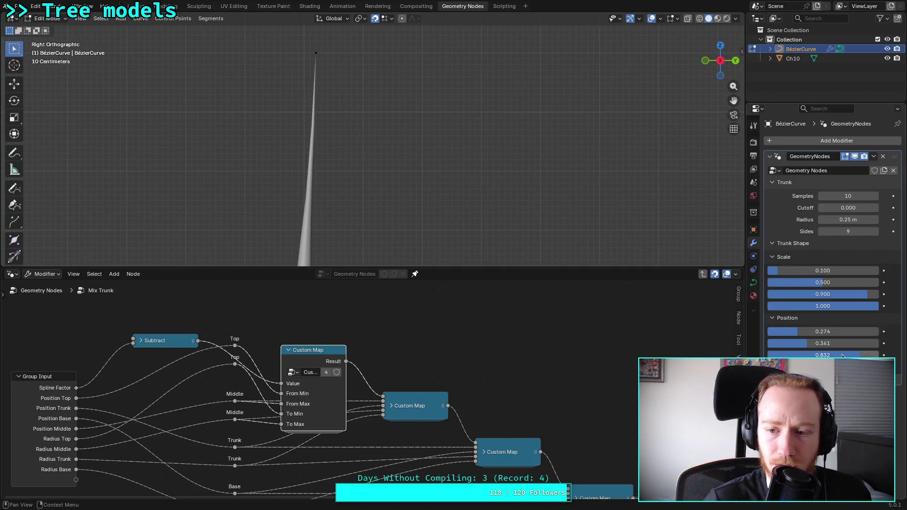
Set the first Scale to 0.362 and the first two Position values to 0.173 and 0.715
{"action": "left_click_drag", "start_coordinate": [796, 331], "coordinate": [799, 332]}
{"action": "left_click_drag", "start_coordinate": [807, 344], "coordinate": [846, 343]}
{"action": "left_click_drag", "start_coordinate": [803, 332], "coordinate": [824, 331]}
{"action": "mouse_move", "coordinate": [798, 271]}
{"action": "left_mouse_down"}
{"action": "mouse_move", "coordinate": [819, 271]}
{"action": "mouse_move", "coordinate": [808, 271]}
{"action": "left_mouse_up"}
{"action": "mouse_move", "coordinate": [812, 331]}
{"action": "left_mouse_down"}
{"action": "mouse_move", "coordinate": [767, 332]}
{"action": "mouse_move", "coordinate": [793, 331]}
{"action": "left_mouse_up"}
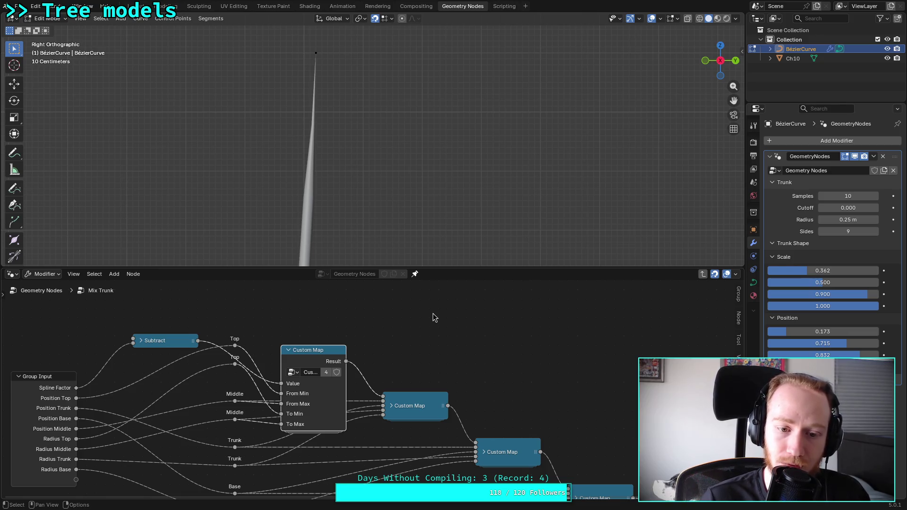
{"action": "right_click", "coordinate": [316, 356]}
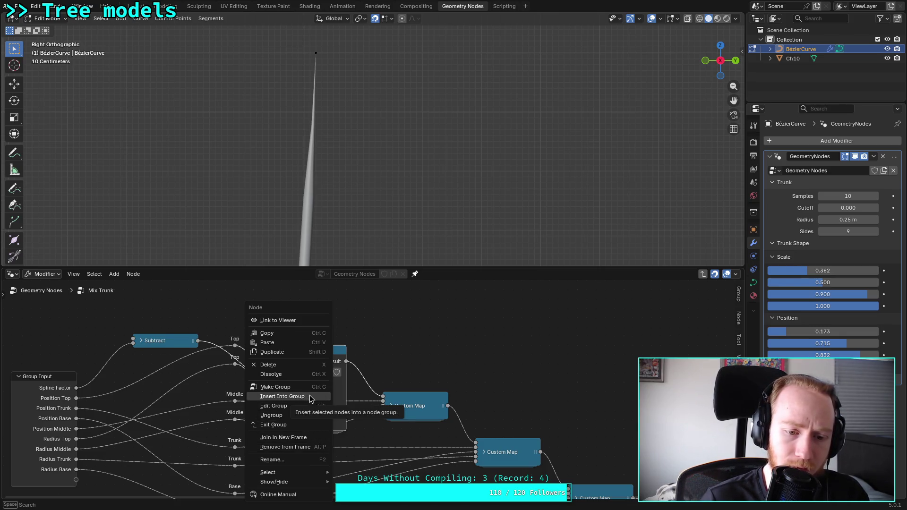
Ungroup the first Custom Map and inspect its inner nodes, including the comparison operation
{"action": "left_click", "coordinate": [279, 415]}
{"action": "key", "text": "Home"}
{"action": "mouse_move", "coordinate": [343, 338]}
{"action": "left_mouse_down"}
{"action": "mouse_move", "coordinate": [419, 289]}
{"action": "mouse_move", "coordinate": [433, 312]}
{"action": "left_mouse_up"}
{"action": "left_click", "coordinate": [472, 376]}
{"action": "mouse_move", "coordinate": [472, 372]}
{"action": "middle_mouse_down"}
{"action": "mouse_move", "coordinate": [450, 380]}
{"action": "mouse_move", "coordinate": [444, 403]}
{"action": "middle_mouse_up"}
{"action": "scroll", "coordinate": [315, 363], "scroll_direction": "up", "scroll_amount": 1}
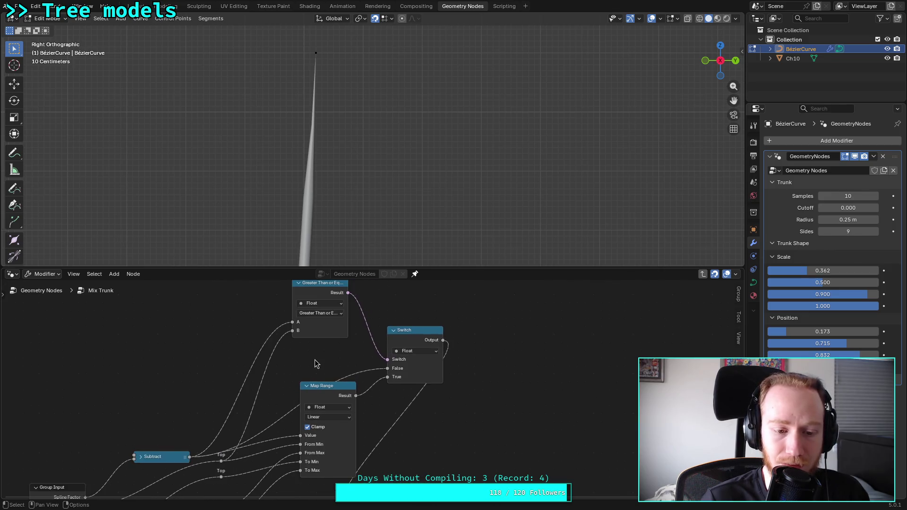
{"action": "left_click", "coordinate": [334, 313]}
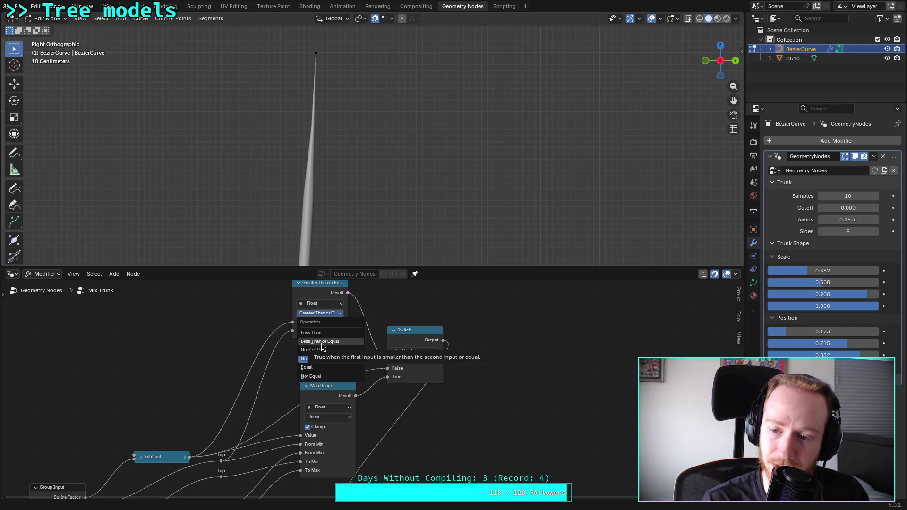
{"action": "left_click", "coordinate": [221, 318]}
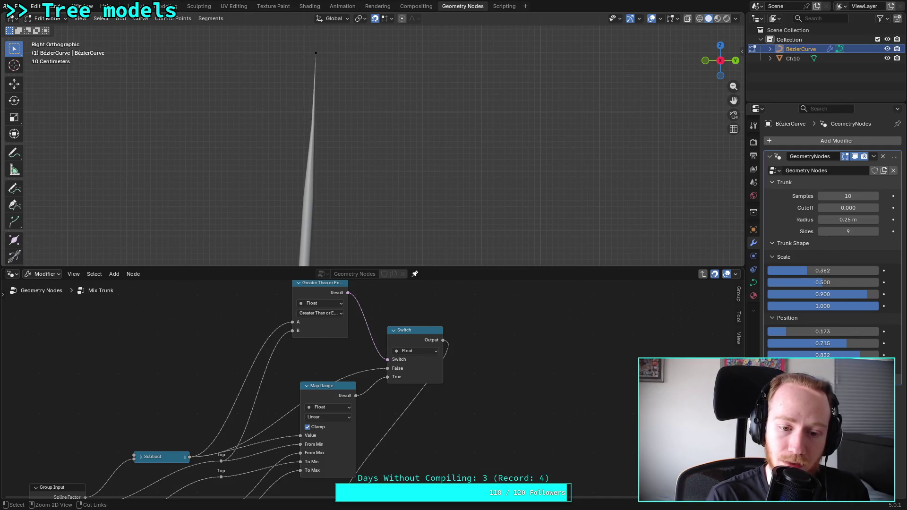
Delete the ungrouped Greater Than and Map Range nodes and select the Switch node
{"action": "left_click", "coordinate": [321, 323]}
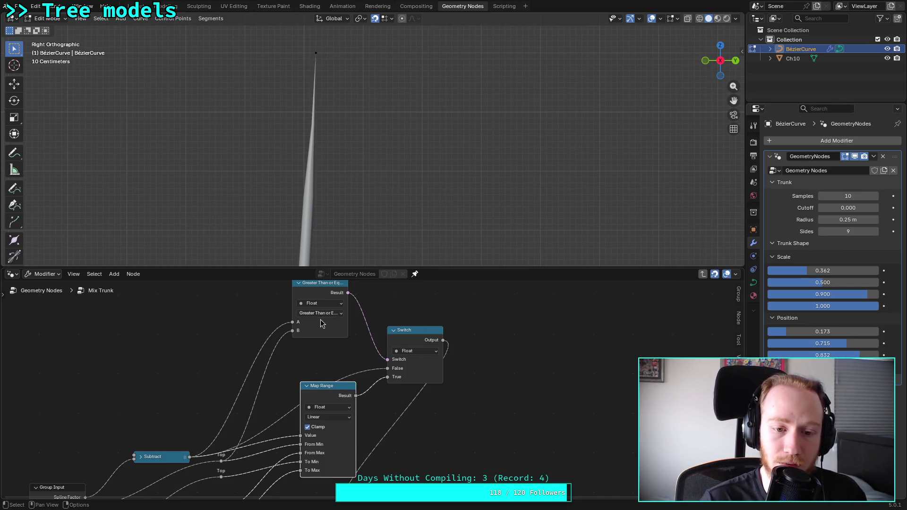
{"action": "left_click", "coordinate": [331, 392]}
{"action": "key", "text": "x"}
{"action": "left_click", "coordinate": [321, 302]}
{"action": "key", "text": "x"}
{"action": "left_click", "coordinate": [404, 330]}
Delete the Switch node, duplicate a Custom Map, and link Subtract through it into the chain
{"action": "key", "text": "x"}
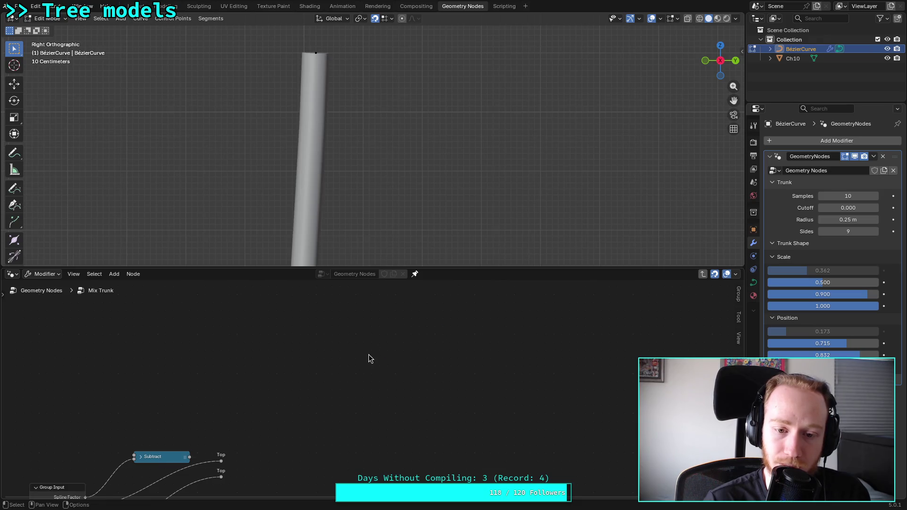
{"action": "scroll", "coordinate": [378, 444], "scroll_direction": "down", "scroll_amount": 2}
{"action": "left_click", "coordinate": [379, 479]}
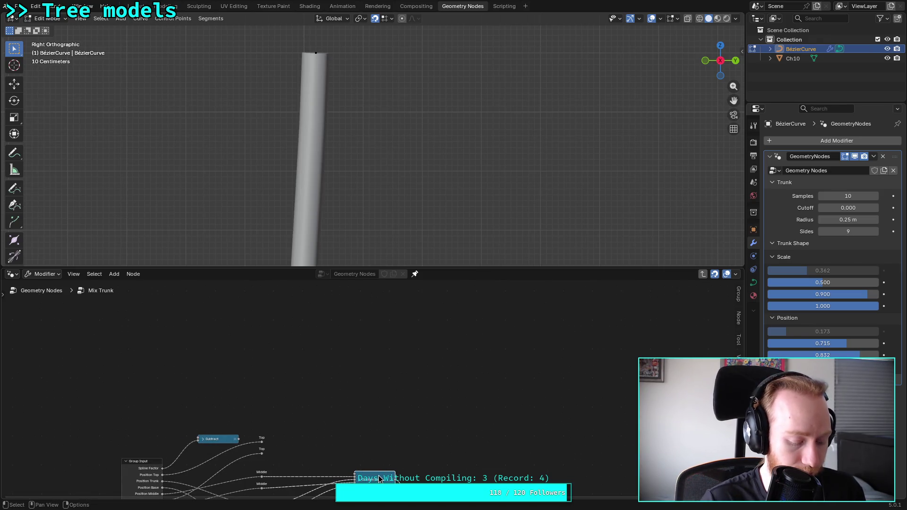
{"action": "key", "text": "shift+d"}
{"action": "left_click", "coordinate": [323, 409]}
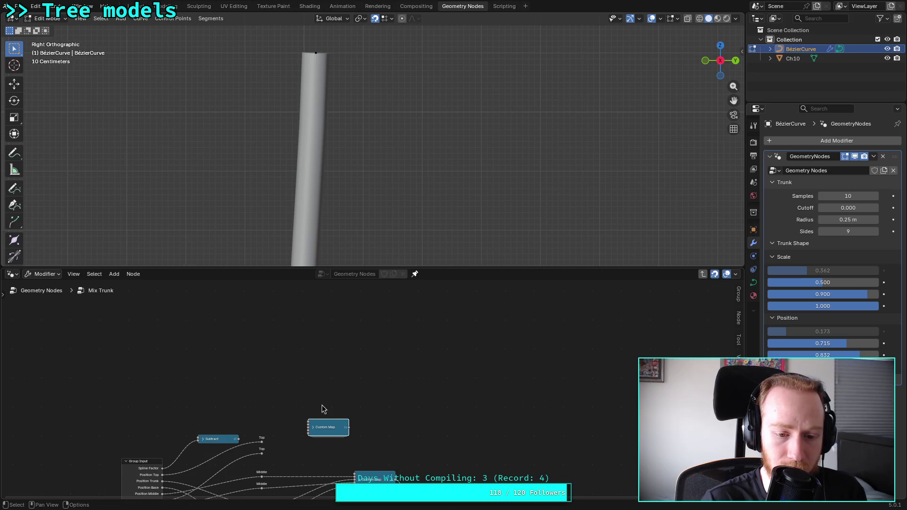
{"action": "mouse_move", "coordinate": [238, 440]}
{"action": "left_mouse_down"}
{"action": "mouse_move", "coordinate": [318, 428]}
{"action": "mouse_move", "coordinate": [355, 475]}
{"action": "left_mouse_up"}
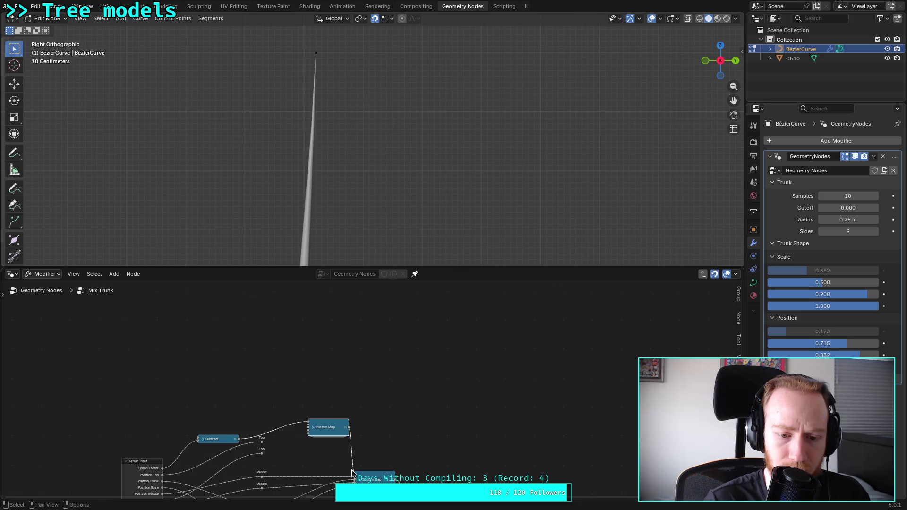
{"action": "scroll", "coordinate": [330, 453], "scroll_direction": "up", "scroll_amount": 1}
{"action": "middle_click_drag", "start_coordinate": [304, 469], "coordinate": [319, 406]}
Wire the Top reroutes to From Min/To Min and Middle reroutes to From Max/To Max
{"action": "scroll", "coordinate": [320, 406], "scroll_direction": "up", "scroll_amount": 1}
{"action": "key", "text": "h"}
{"action": "left_click_drag", "start_coordinate": [326, 353], "coordinate": [326, 317]}
{"action": "left_click_drag", "start_coordinate": [233, 373], "coordinate": [276, 374]}
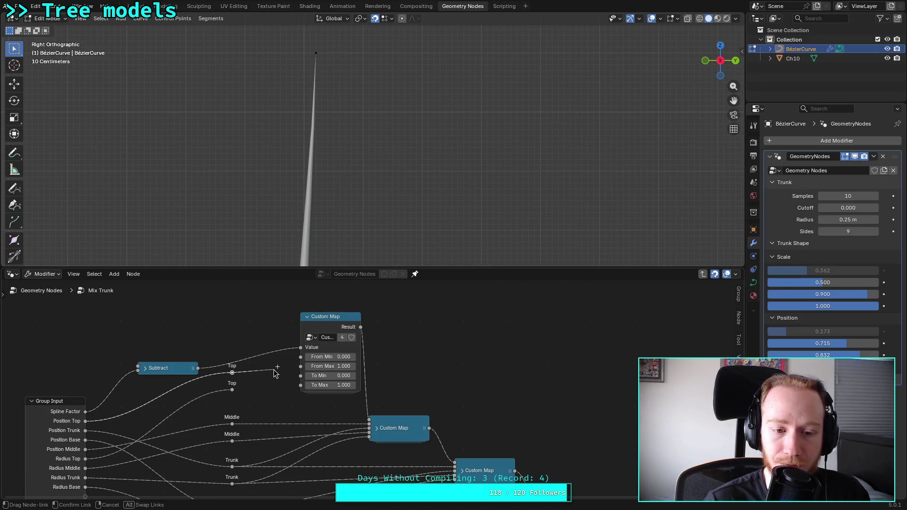
{"action": "left_click_drag", "start_coordinate": [275, 373], "coordinate": [304, 360]}
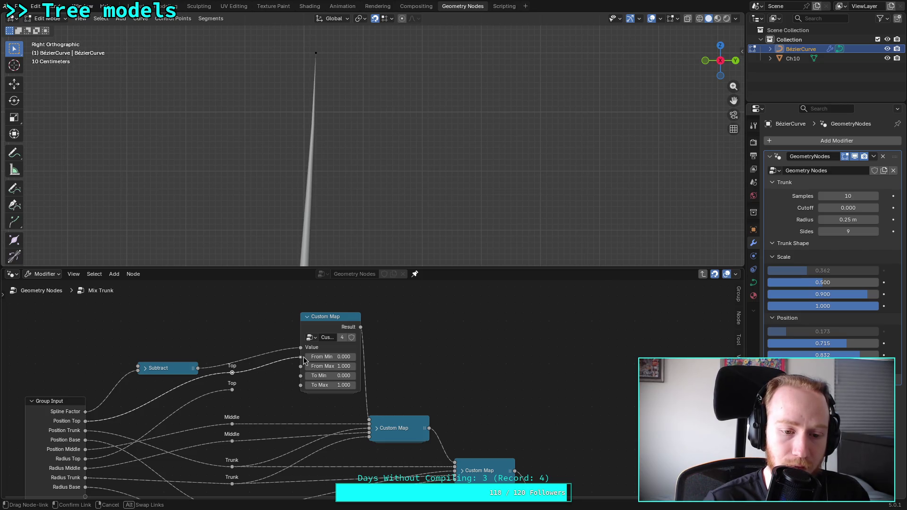
{"action": "left_click_drag", "start_coordinate": [305, 360], "coordinate": [294, 364]}
{"action": "left_click_drag", "start_coordinate": [233, 391], "coordinate": [300, 376]}
{"action": "left_click_drag", "start_coordinate": [232, 423], "coordinate": [301, 366]}
{"action": "mouse_move", "coordinate": [232, 441]}
{"action": "left_mouse_down"}
{"action": "mouse_move", "coordinate": [296, 398]}
{"action": "mouse_move", "coordinate": [294, 387]}
{"action": "left_mouse_up"}
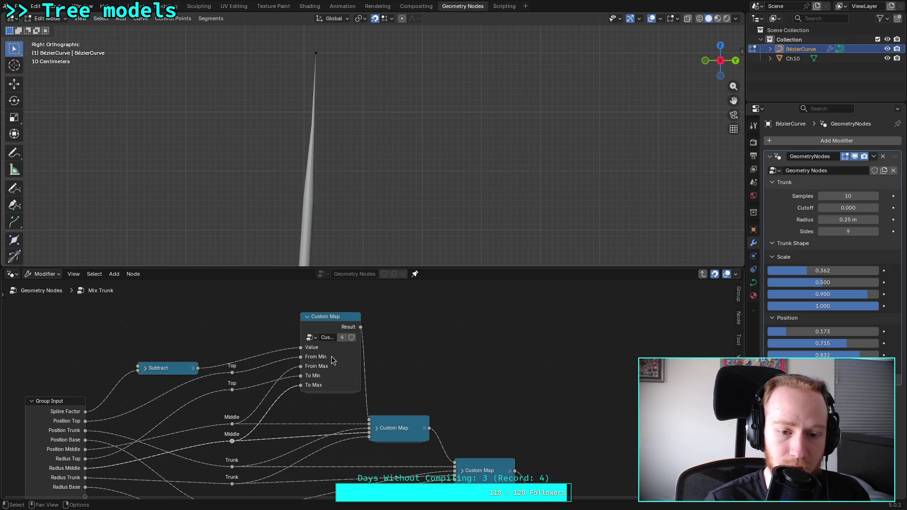
{"action": "left_click", "coordinate": [309, 317]}
{"action": "mouse_move", "coordinate": [330, 317]}
{"action": "left_mouse_down"}
{"action": "mouse_move", "coordinate": [314, 371]}
{"action": "mouse_move", "coordinate": [294, 371]}
{"action": "mouse_move", "coordinate": [304, 372]}
{"action": "left_mouse_up"}
Try a second duplicated Custom Map, delete it, and connect Subtract to the top Custom Map's input
{"action": "scroll", "coordinate": [392, 363], "scroll_direction": "down", "scroll_amount": 2}
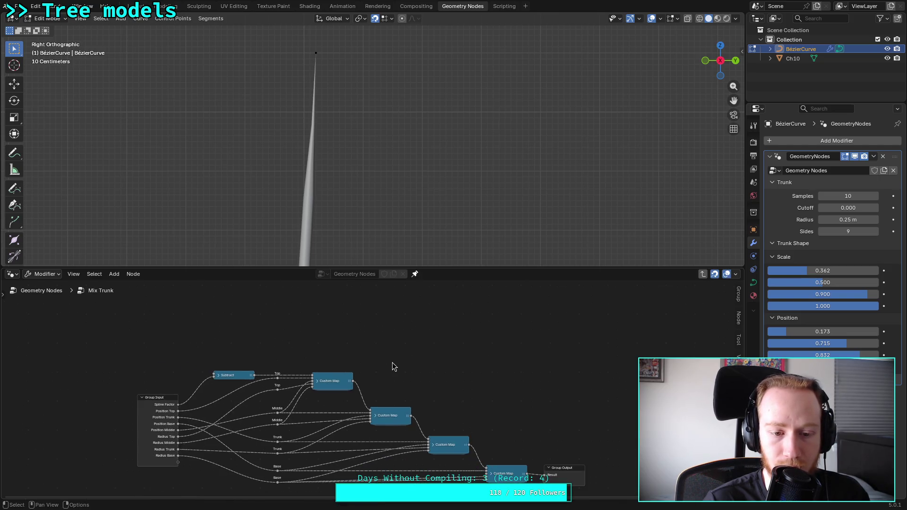
{"action": "scroll", "coordinate": [383, 369], "scroll_direction": "up", "scroll_amount": 3}
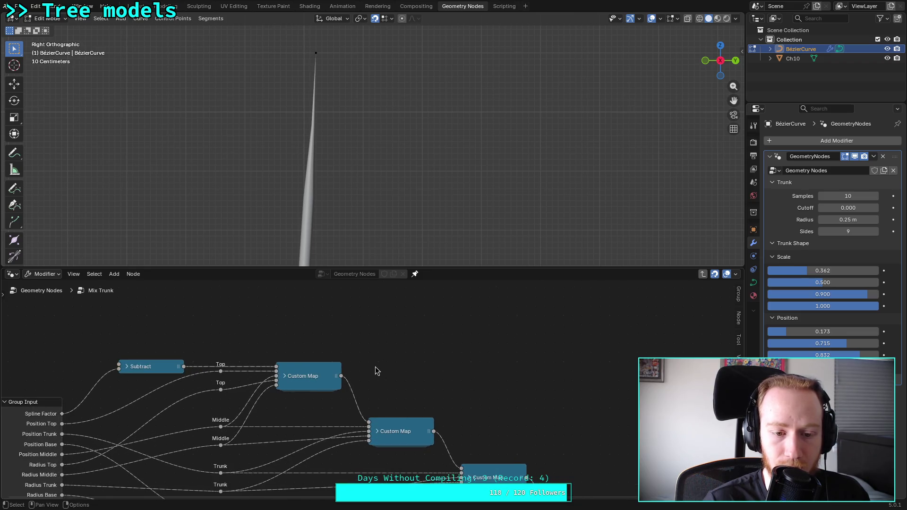
{"action": "left_click", "coordinate": [317, 369]}
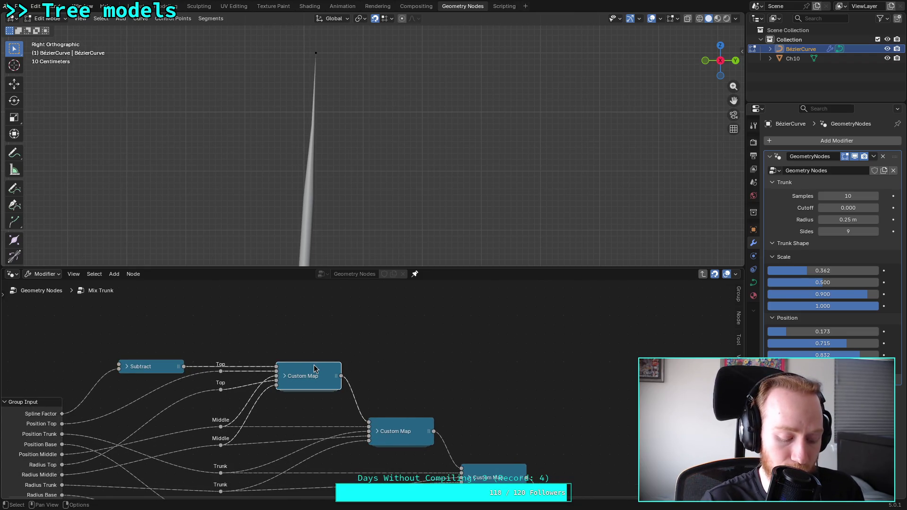
{"action": "key", "text": "shift+d"}
{"action": "left_click", "coordinate": [263, 308]}
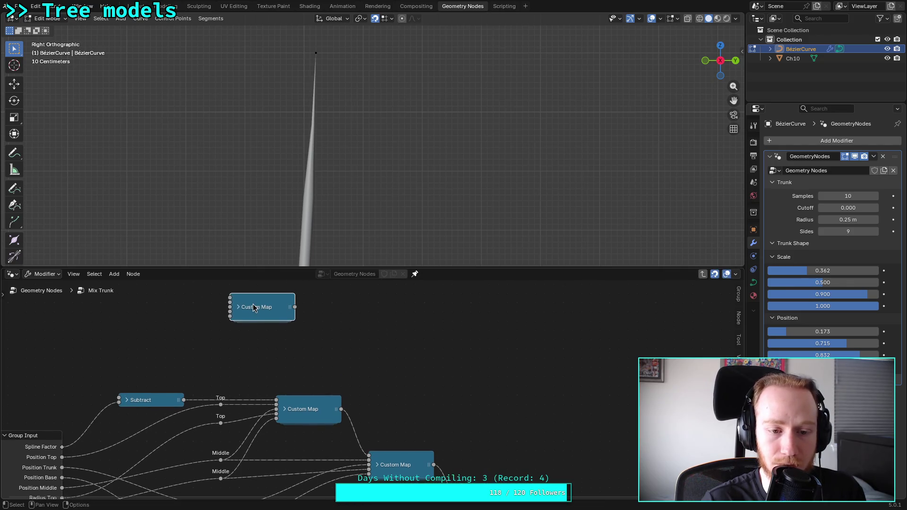
{"action": "key", "text": "h"}
{"action": "left_click_drag", "start_coordinate": [263, 308], "coordinate": [297, 297]}
{"action": "mouse_move", "coordinate": [210, 324]}
{"action": "middle_mouse_down"}
{"action": "mouse_move", "coordinate": [210, 350]}
{"action": "mouse_move", "coordinate": [253, 334]}
{"action": "middle_mouse_up"}
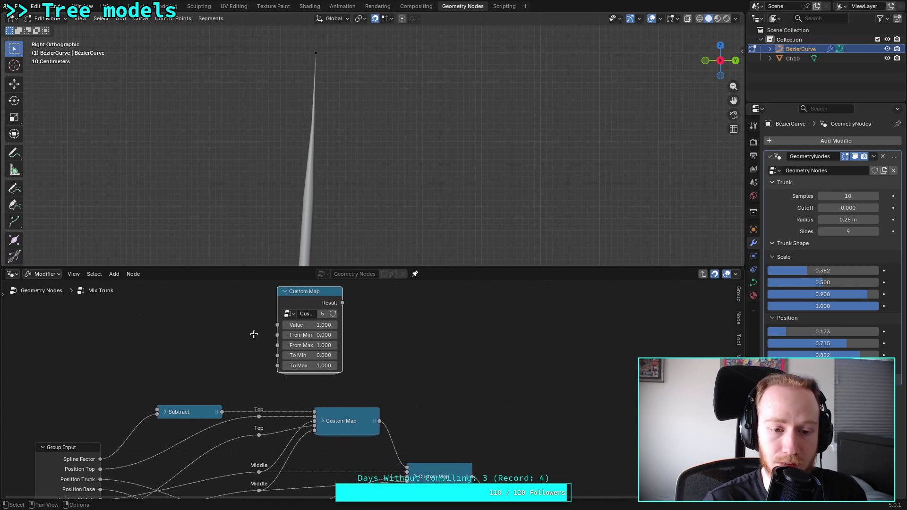
{"action": "left_click_drag", "start_coordinate": [227, 410], "coordinate": [282, 323]}
{"action": "mouse_move", "coordinate": [347, 301]}
{"action": "left_mouse_down"}
{"action": "mouse_move", "coordinate": [323, 417]}
{"action": "mouse_move", "coordinate": [318, 411]}
{"action": "left_mouse_up"}
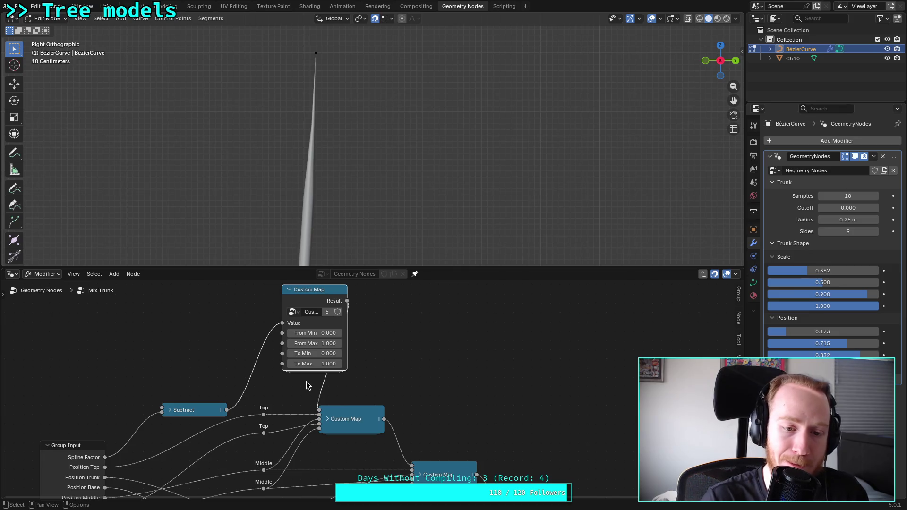
{"action": "key", "text": "x"}
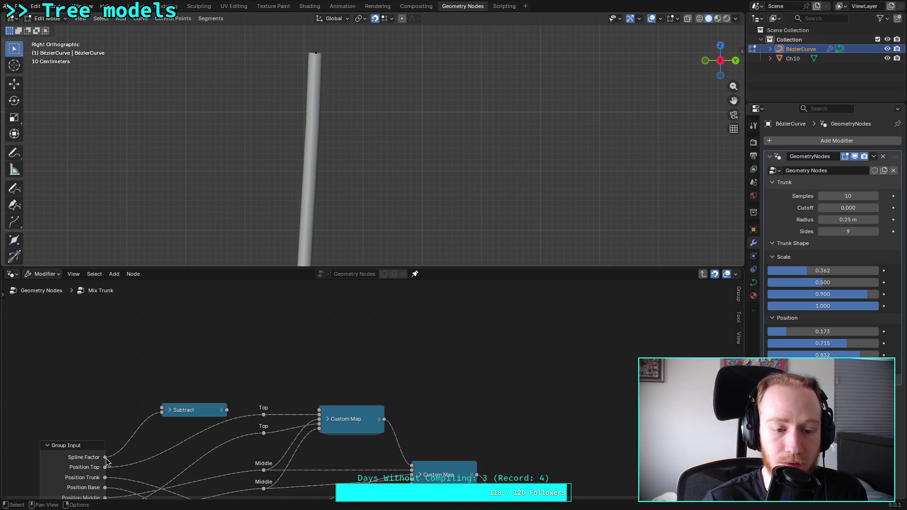
{"action": "left_click_drag", "start_coordinate": [226, 410], "coordinate": [320, 409]}
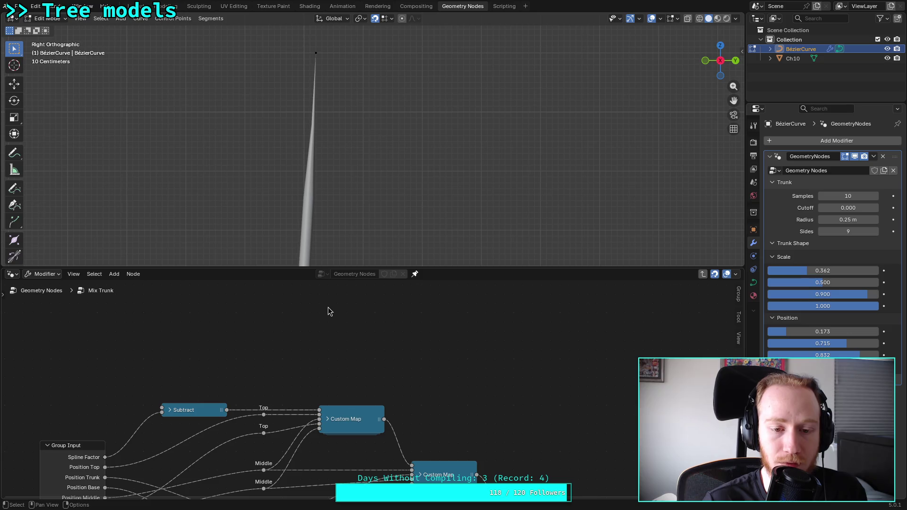
Add a Less Than or Equal Compare node with Subtract into A and Top into B
{"action": "key", "text": "shift+a"}
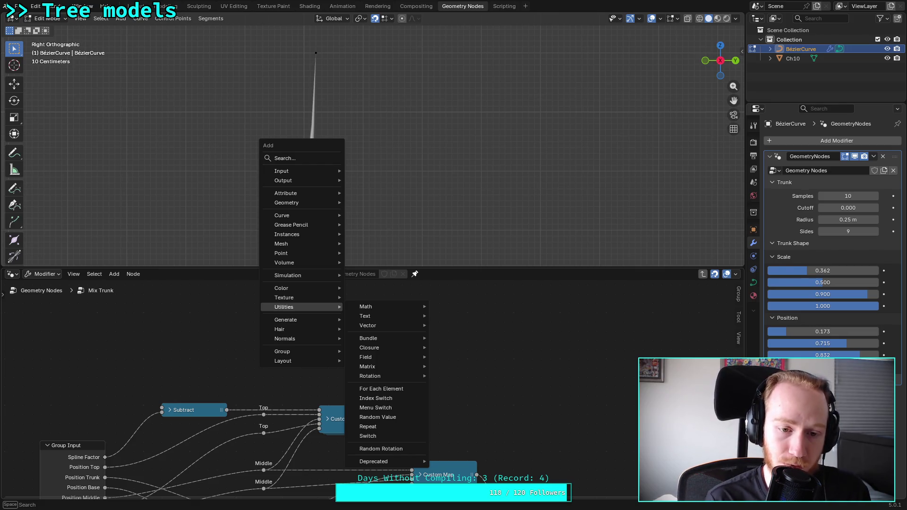
{"action": "type", "text": "com"}
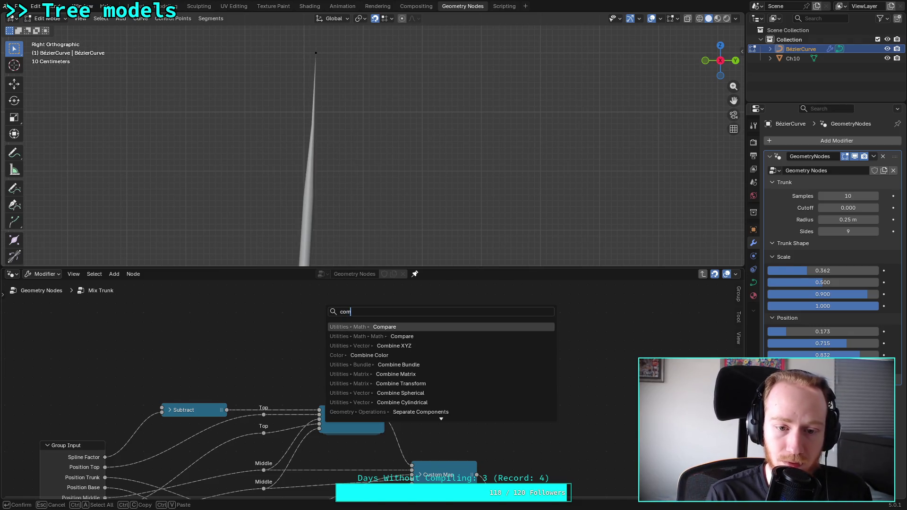
{"action": "key", "text": "Return"}
{"action": "left_click", "coordinate": [332, 321]}
{"action": "left_click", "coordinate": [352, 342]}
{"action": "left_click", "coordinate": [349, 375]}
{"action": "left_click_drag", "start_coordinate": [227, 418], "coordinate": [300, 353]}
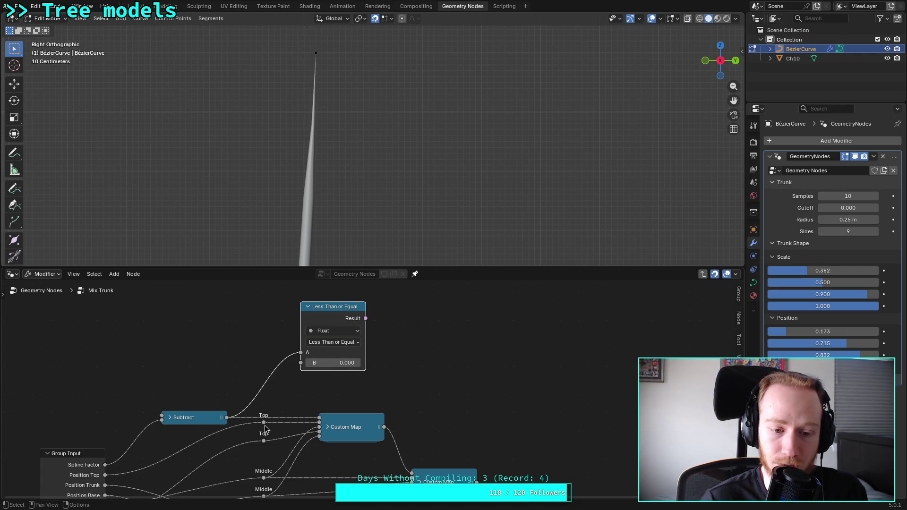
{"action": "left_click_drag", "start_coordinate": [264, 424], "coordinate": [301, 362]}
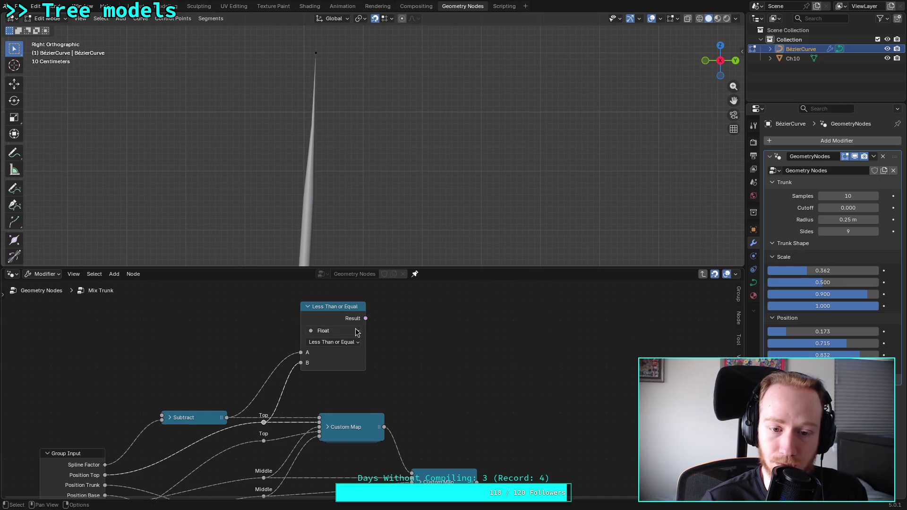
{"action": "left_click", "coordinate": [446, 339]}
Add a Map Range node beside it with Subtract feeding its Value
{"action": "key", "text": "shift+a"}
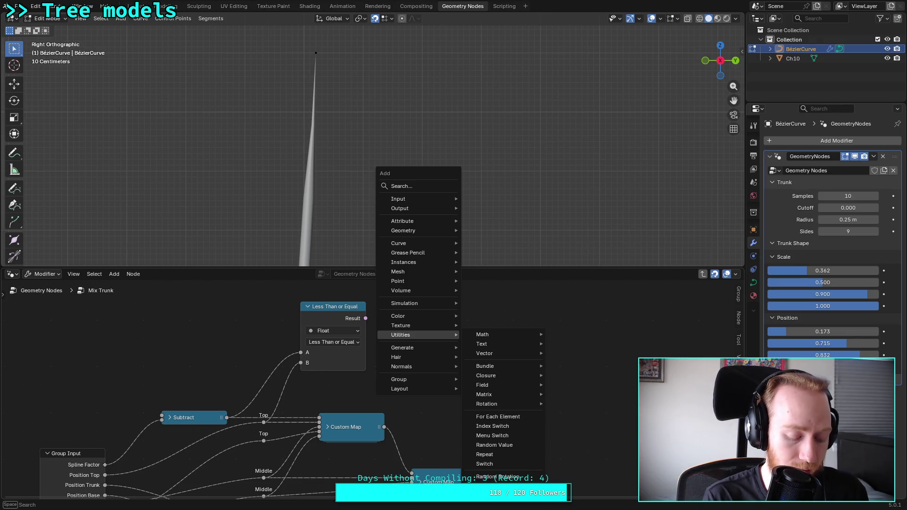
{"action": "type", "text": "map"}
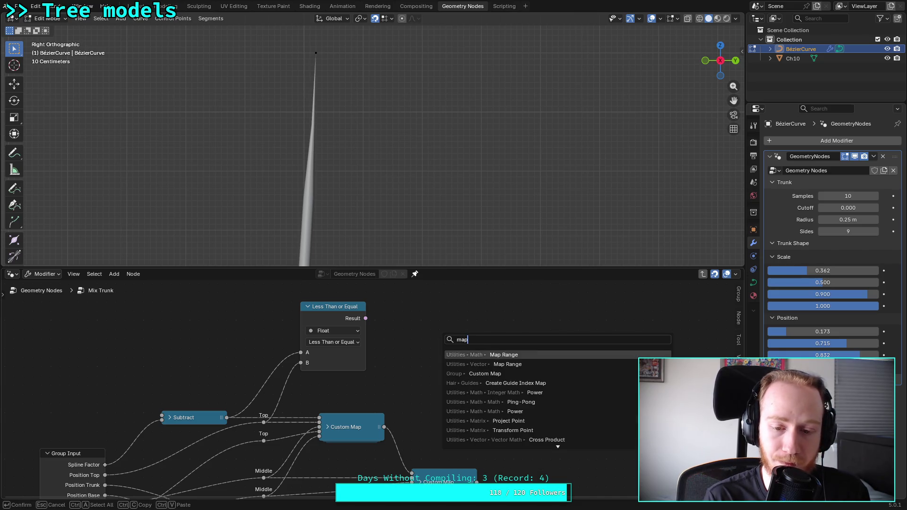
{"action": "key", "text": "Return"}
{"action": "left_click", "coordinate": [441, 316]}
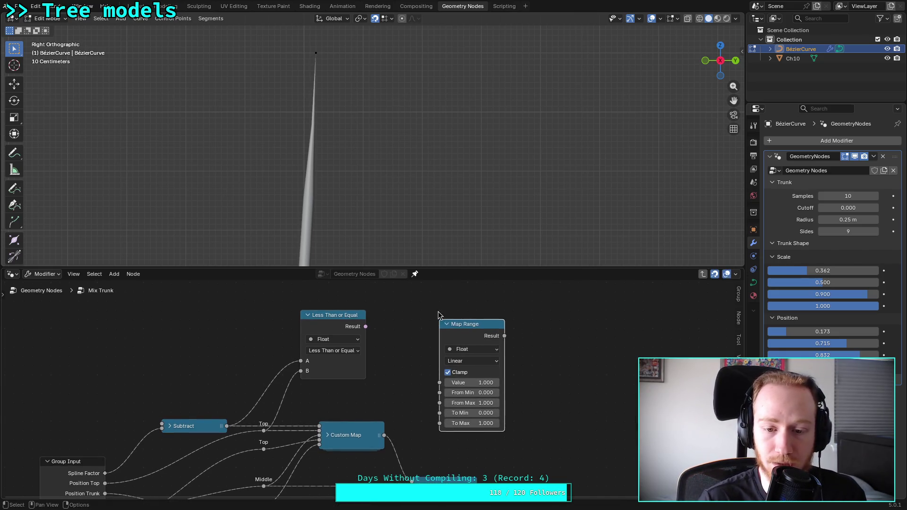
{"action": "left_click_drag", "start_coordinate": [227, 426], "coordinate": [439, 382]}
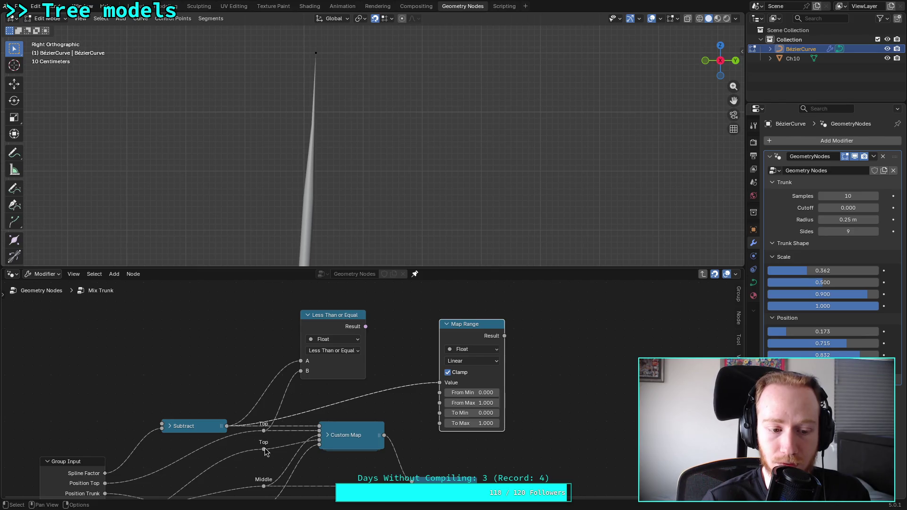
Collapse the last Custom Map, link Top to Map Range's To Min and To Max, and route its Result onward
{"action": "scroll", "coordinate": [248, 448], "scroll_direction": "down", "scroll_amount": 1}
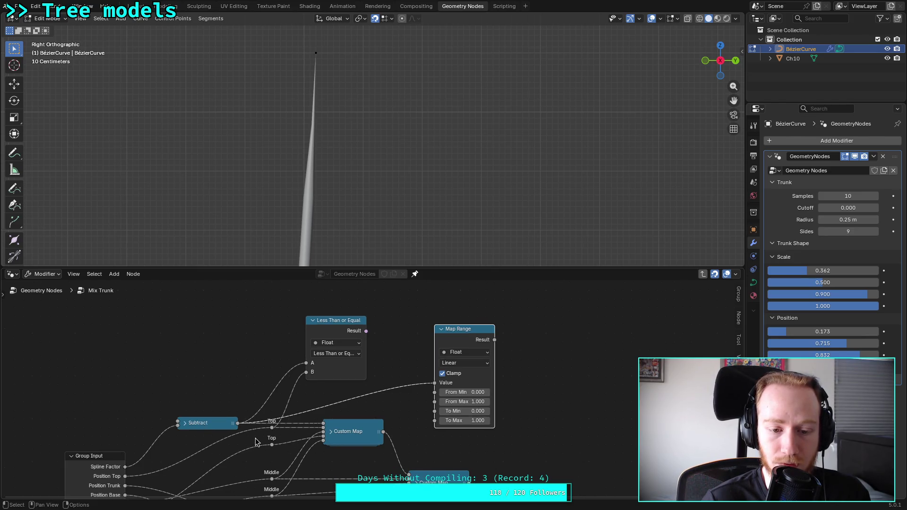
{"action": "middle_click_drag", "start_coordinate": [256, 437], "coordinate": [241, 298]}
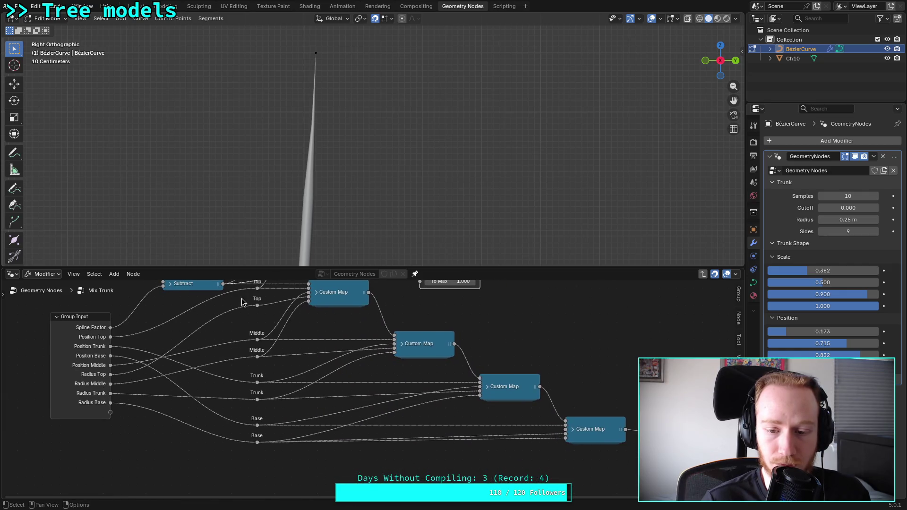
{"action": "left_click", "coordinate": [575, 431]}
{"action": "left_click", "coordinate": [572, 429]}
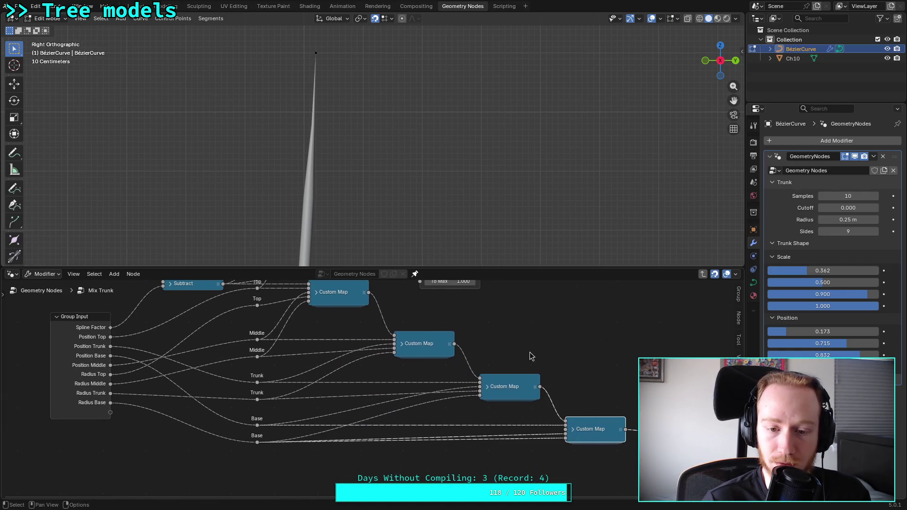
{"action": "middle_click_drag", "start_coordinate": [530, 356], "coordinate": [534, 410]}
{"action": "middle_click_drag", "start_coordinate": [513, 378], "coordinate": [507, 390]}
{"action": "scroll", "coordinate": [194, 412], "scroll_direction": "up", "scroll_amount": 1}
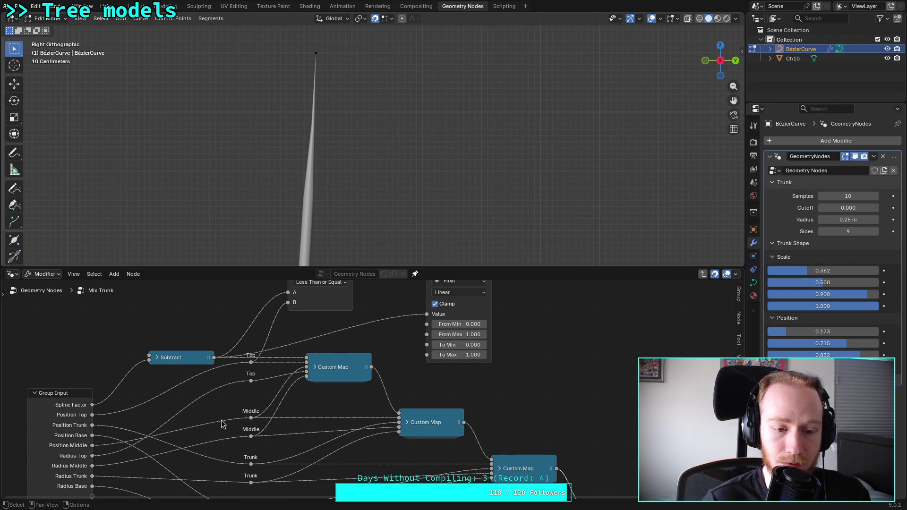
{"action": "middle_click_drag", "start_coordinate": [254, 385], "coordinate": [239, 430]}
{"action": "mouse_move", "coordinate": [237, 428]}
{"action": "left_mouse_down"}
{"action": "mouse_move", "coordinate": [322, 380]}
{"action": "mouse_move", "coordinate": [411, 391]}
{"action": "left_mouse_up"}
{"action": "mouse_move", "coordinate": [235, 427]}
{"action": "left_mouse_down"}
{"action": "mouse_move", "coordinate": [425, 407]}
{"action": "mouse_move", "coordinate": [411, 400]}
{"action": "left_mouse_up"}
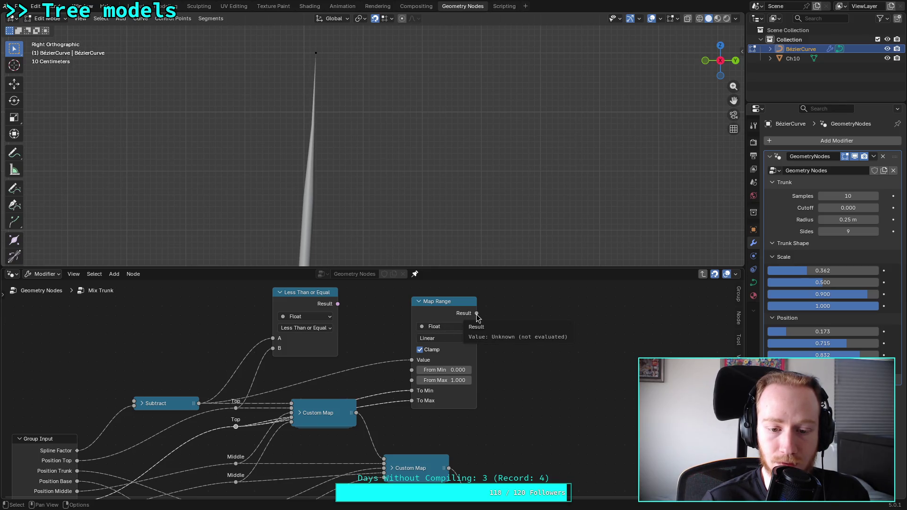
{"action": "left_click_drag", "start_coordinate": [477, 314], "coordinate": [291, 405]}
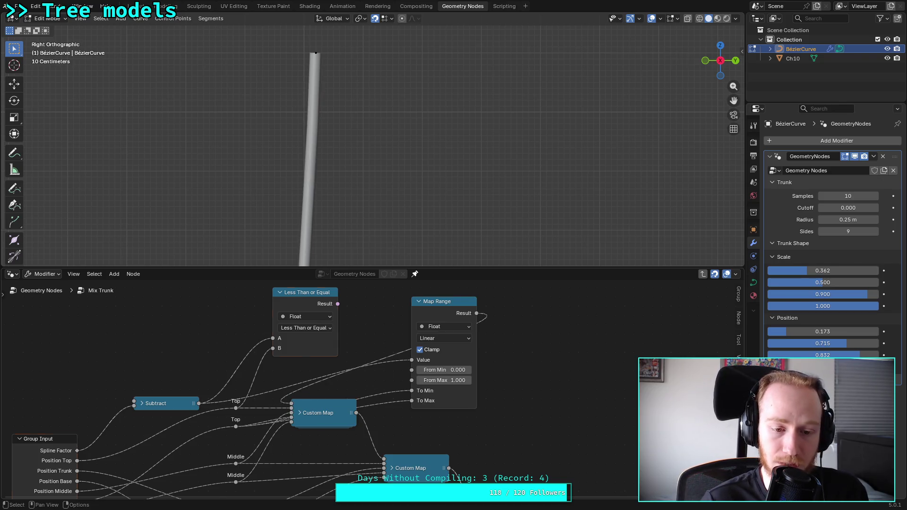
{"action": "key", "text": "shift+a"}
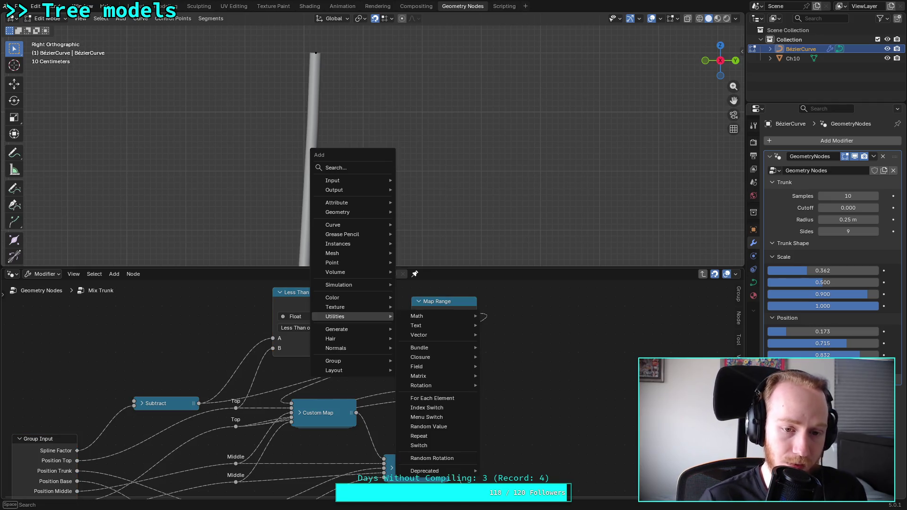
Add a Float Switch driven by the comparison Result, choosing Map Range (True) or Subtract (False)
{"action": "type", "text": "swm"}
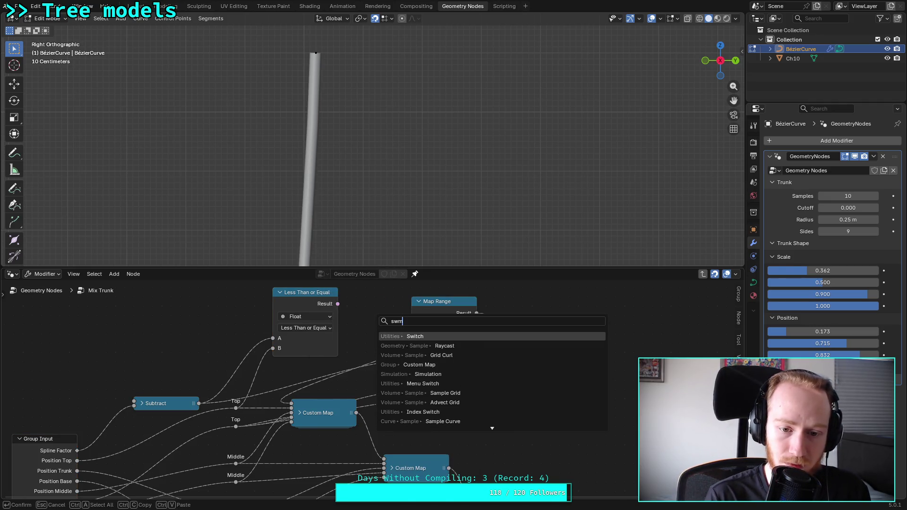
{"action": "key", "text": "Return"}
{"action": "left_click", "coordinate": [579, 333]}
{"action": "left_click", "coordinate": [582, 344]}
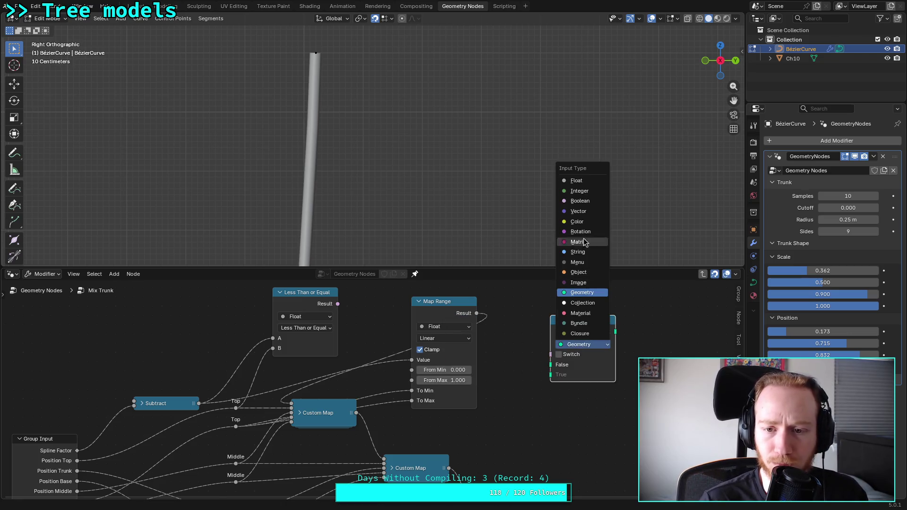
{"action": "left_click", "coordinate": [576, 181]}
{"action": "mouse_move", "coordinate": [337, 304]}
{"action": "left_mouse_down"}
{"action": "mouse_move", "coordinate": [348, 315]}
{"action": "mouse_move", "coordinate": [551, 354]}
{"action": "left_mouse_up"}
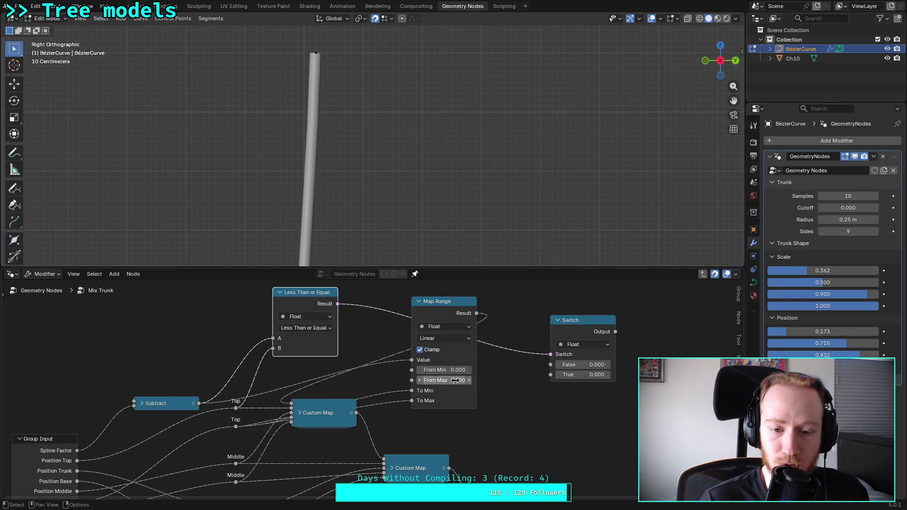
{"action": "left_click_drag", "start_coordinate": [476, 313], "coordinate": [550, 375]}
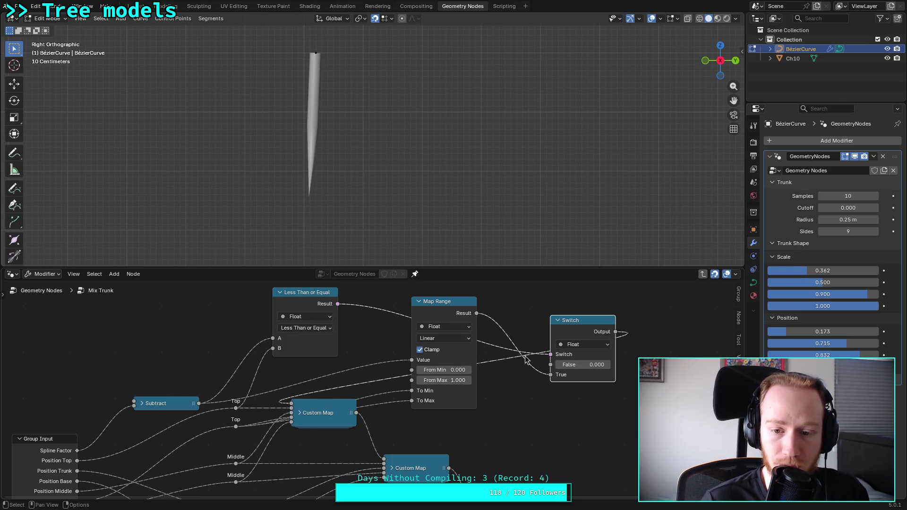
{"action": "left_click_drag", "start_coordinate": [199, 403], "coordinate": [551, 364]}
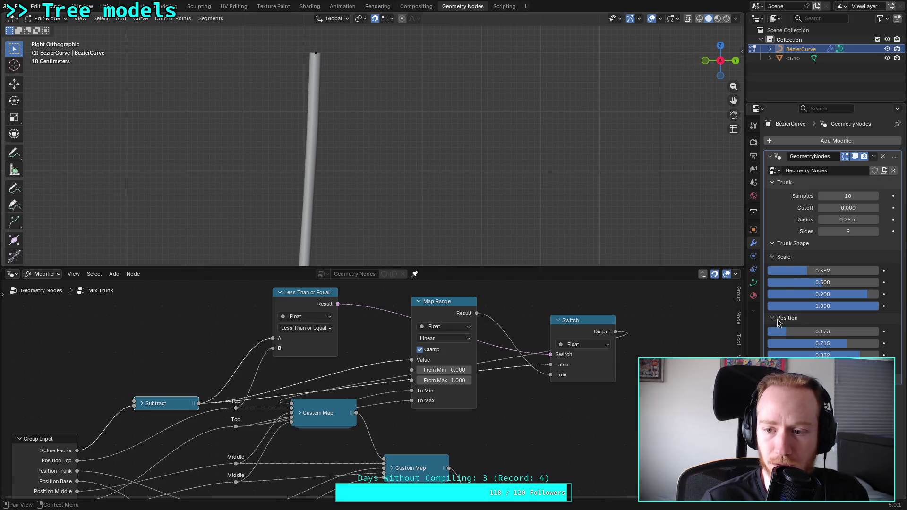
Lower the first Trunk Shape Scale to 0.134 and Position to 0.076
{"action": "left_click_drag", "start_coordinate": [814, 274], "coordinate": [789, 274]}
{"action": "left_click_drag", "start_coordinate": [803, 332], "coordinate": [777, 331]}
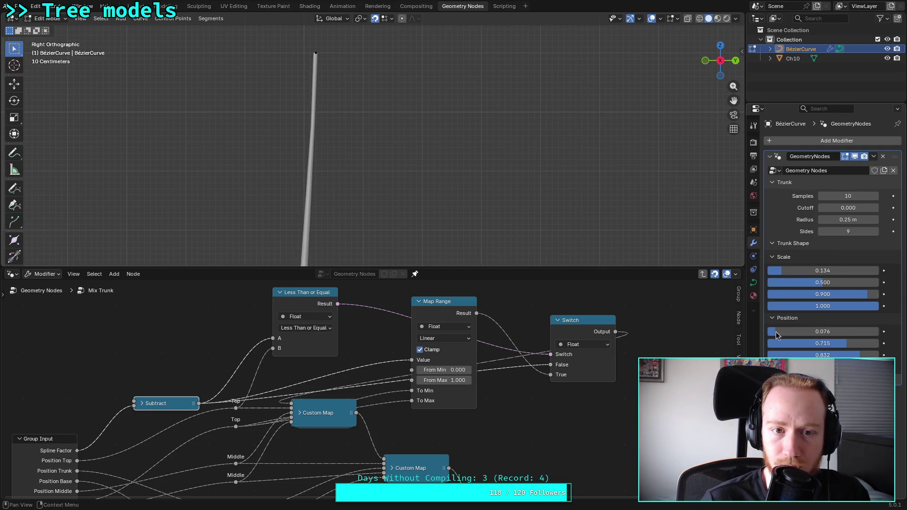
{"action": "scroll", "coordinate": [488, 183], "scroll_direction": "down", "scroll_amount": 5}
{"action": "scroll", "coordinate": [443, 202], "scroll_direction": "up", "scroll_amount": 3}
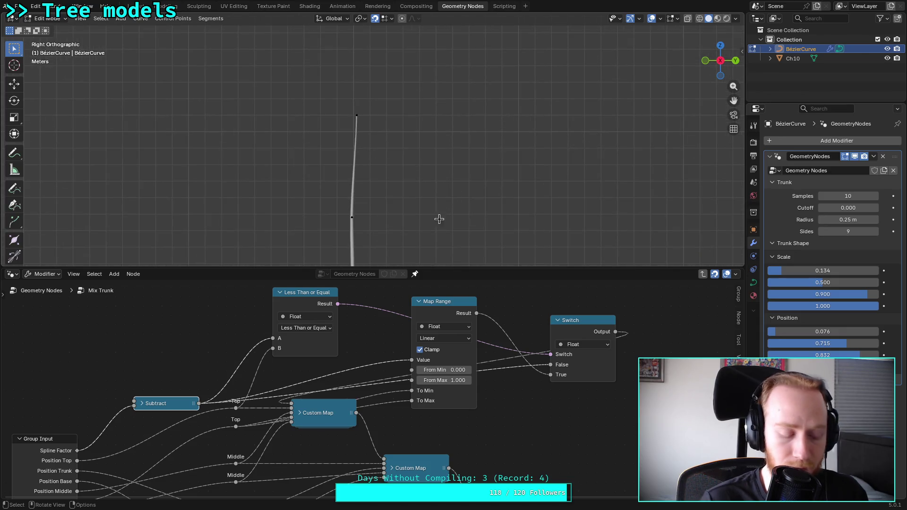
{"action": "mouse_move", "coordinate": [441, 215]}
{"action": "middle_mouse_down", "text": "shift"}
{"action": "mouse_move", "coordinate": [435, 122]}
{"action": "mouse_move", "coordinate": [423, 157]}
{"action": "middle_mouse_up", "text": "shift"}
{"action": "scroll", "coordinate": [423, 148], "scroll_direction": "up", "scroll_amount": 2}
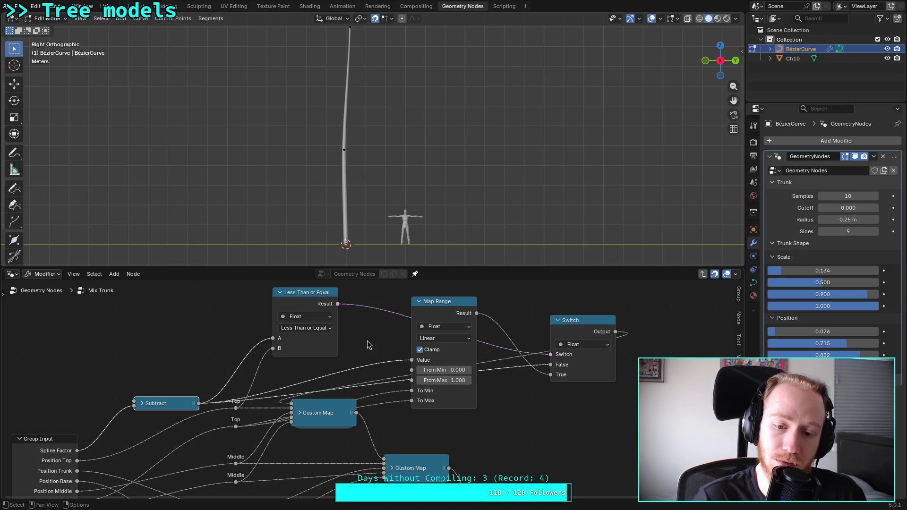
{"action": "scroll", "coordinate": [385, 356], "scroll_direction": "down", "scroll_amount": 2}
{"action": "scroll", "coordinate": [384, 356], "scroll_direction": "down", "scroll_amount": 5, "text": "shift"}
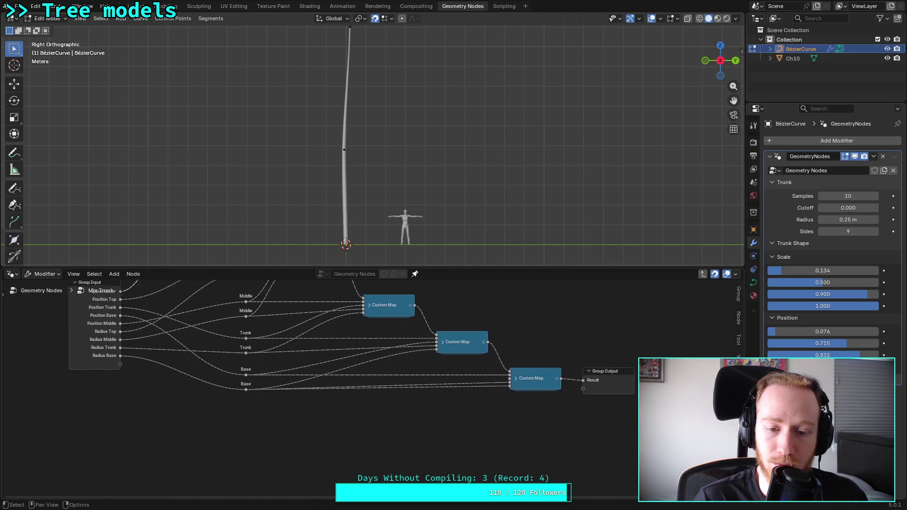
{"action": "left_click", "coordinate": [515, 360]}
{"action": "left_click", "coordinate": [514, 357]}
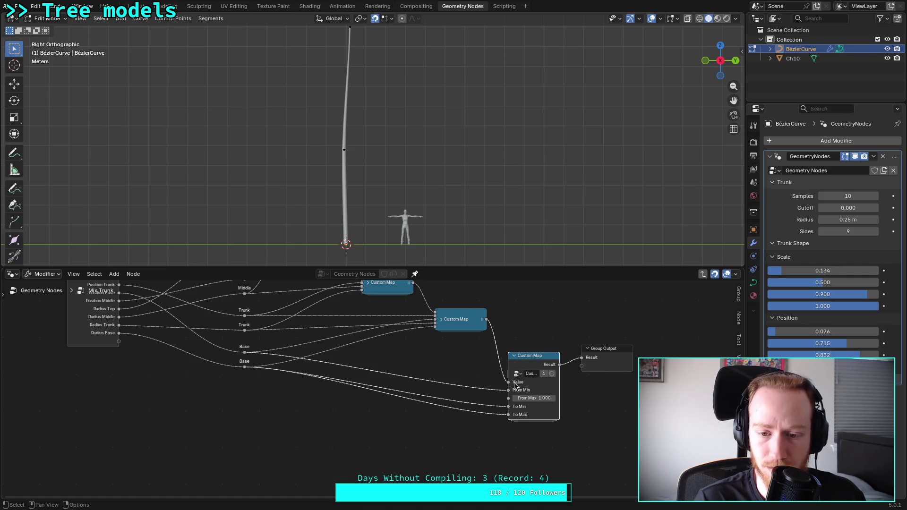
{"action": "scroll", "coordinate": [529, 415], "scroll_direction": "up", "scroll_amount": 1}
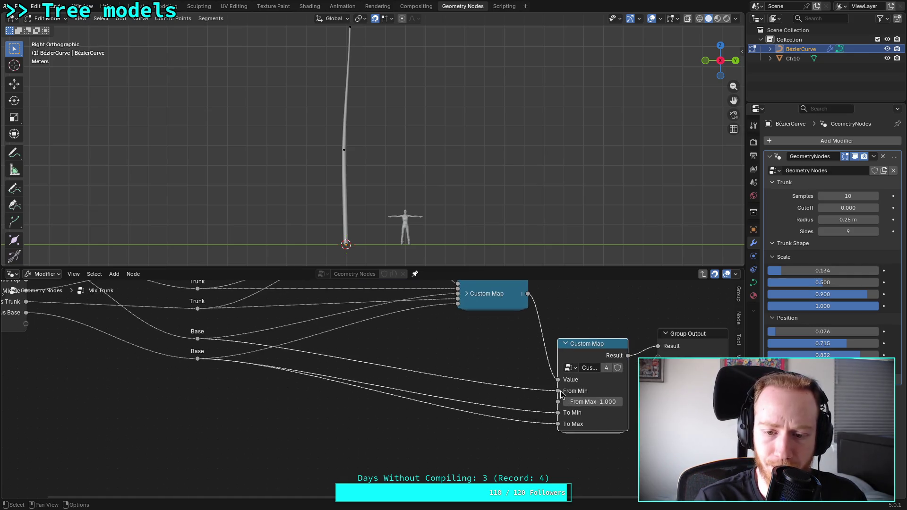
{"action": "left_click", "coordinate": [565, 344]}
{"action": "scroll", "coordinate": [439, 318], "scroll_direction": "down", "scroll_amount": 1}
{"action": "mouse_move", "coordinate": [439, 318]}
{"action": "middle_mouse_down"}
{"action": "mouse_move", "coordinate": [416, 359]}
{"action": "mouse_move", "coordinate": [392, 348]}
{"action": "mouse_move", "coordinate": [398, 426]}
{"action": "middle_mouse_up"}
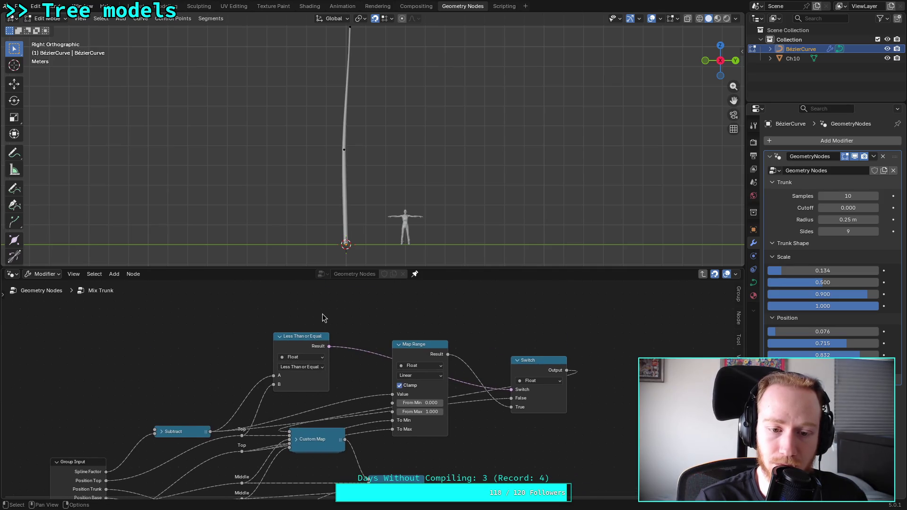
Duplicate the Custom Map, chain it into the lower Custom Map and feed it Subtract's result
{"action": "left_click", "coordinate": [330, 435]}
{"action": "key", "text": "shift+d"}
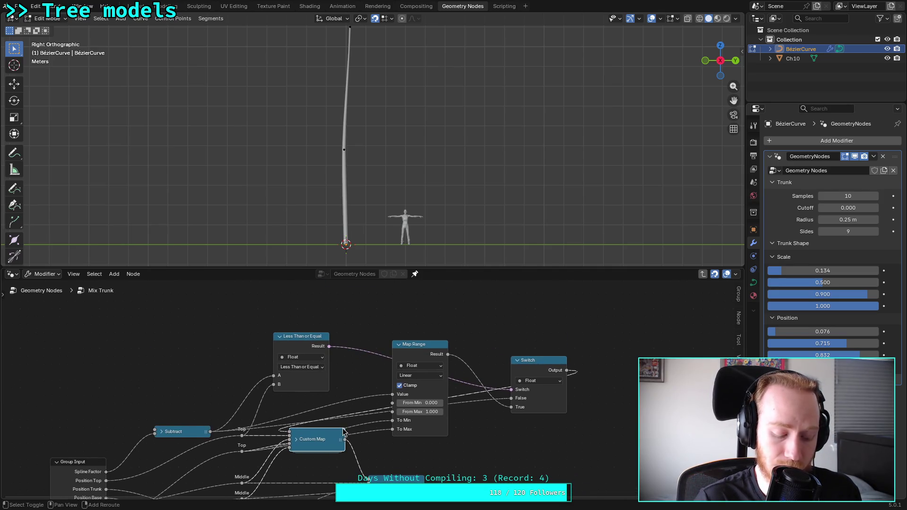
{"action": "left_click", "coordinate": [224, 305]}
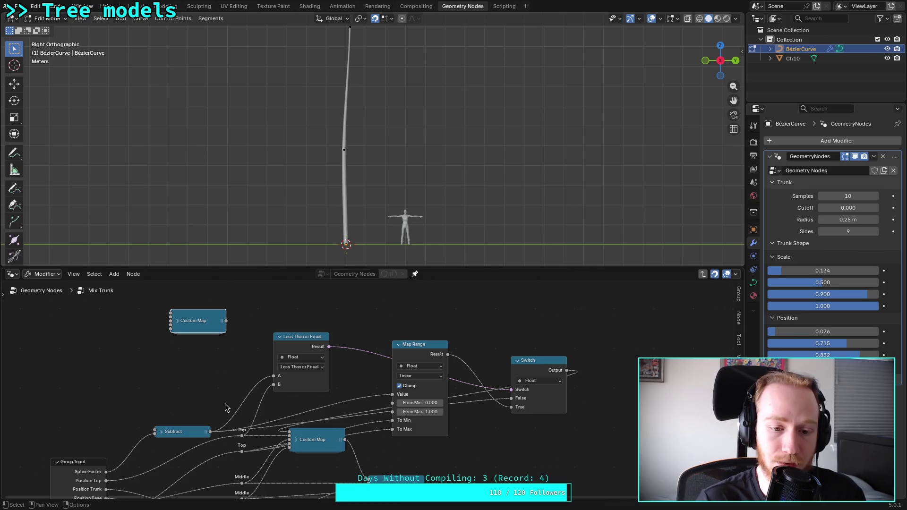
{"action": "left_click_drag", "start_coordinate": [226, 320], "coordinate": [289, 431]}
{"action": "mouse_move", "coordinate": [210, 431]}
{"action": "left_mouse_down"}
{"action": "mouse_move", "coordinate": [170, 323]}
{"action": "mouse_move", "coordinate": [258, 297]}
{"action": "mouse_move", "coordinate": [355, 309]}
{"action": "mouse_move", "coordinate": [329, 317]}
{"action": "left_mouse_up"}
Link the Top reroute values into the new Custom Map's To Min and To Max
{"action": "left_click", "coordinate": [177, 321]}
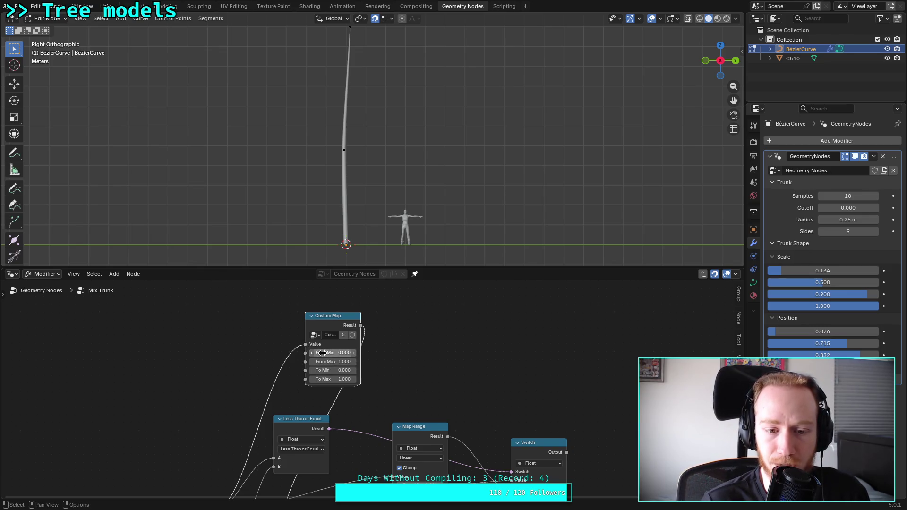
{"action": "middle_click_drag", "start_coordinate": [402, 394], "coordinate": [414, 357]}
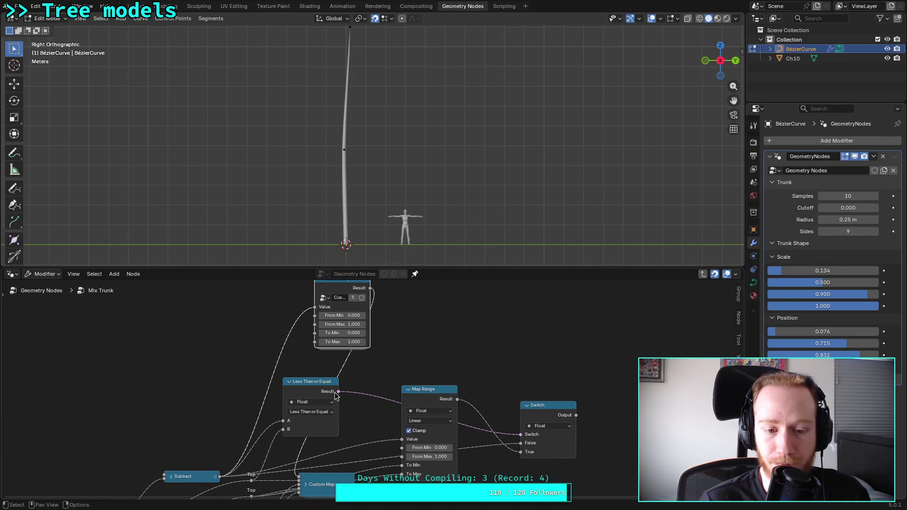
{"action": "mouse_move", "coordinate": [263, 470]}
{"action": "middle_mouse_down"}
{"action": "mouse_move", "coordinate": [278, 418]}
{"action": "mouse_move", "coordinate": [275, 434]}
{"action": "middle_mouse_up"}
{"action": "left_click_drag", "start_coordinate": [264, 460], "coordinate": [331, 298]}
{"action": "left_click_drag", "start_coordinate": [263, 460], "coordinate": [330, 307]}
{"action": "mouse_move", "coordinate": [424, 314]}
{"action": "middle_mouse_down"}
{"action": "mouse_move", "coordinate": [398, 376]}
{"action": "mouse_move", "coordinate": [399, 367]}
{"action": "middle_mouse_up"}
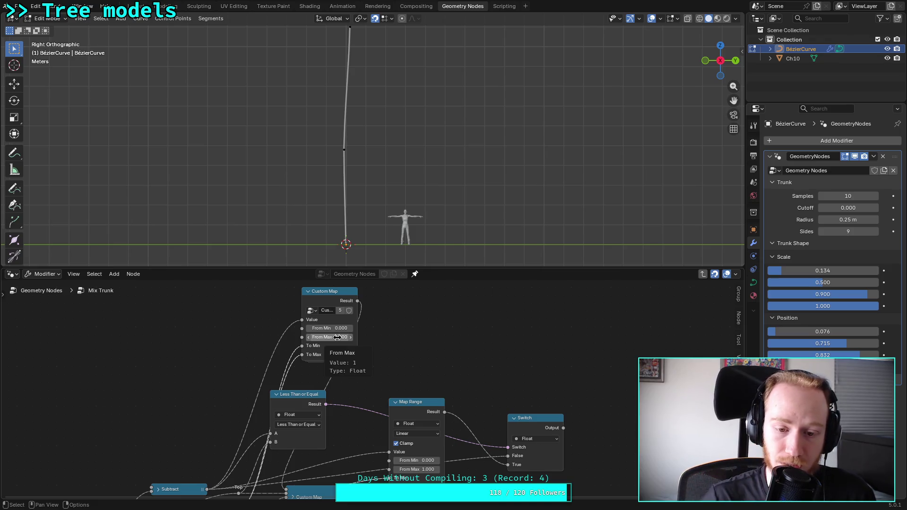
Delete the extra top Custom Map and route the Switch result into the Custom Map chain
{"action": "left_click", "coordinate": [341, 297]}
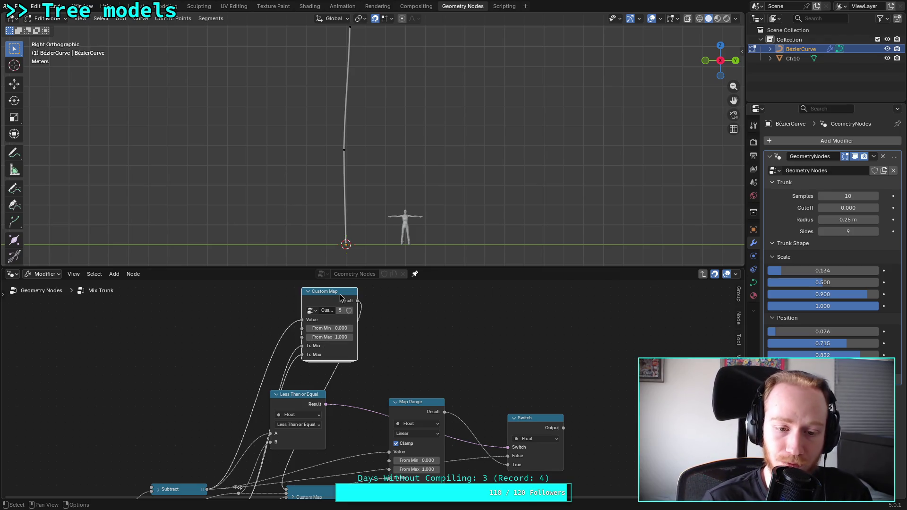
{"action": "key", "text": "x"}
{"action": "middle_click_drag", "start_coordinate": [331, 390], "coordinate": [313, 319]}
{"action": "left_click_drag", "start_coordinate": [548, 360], "coordinate": [276, 424]}
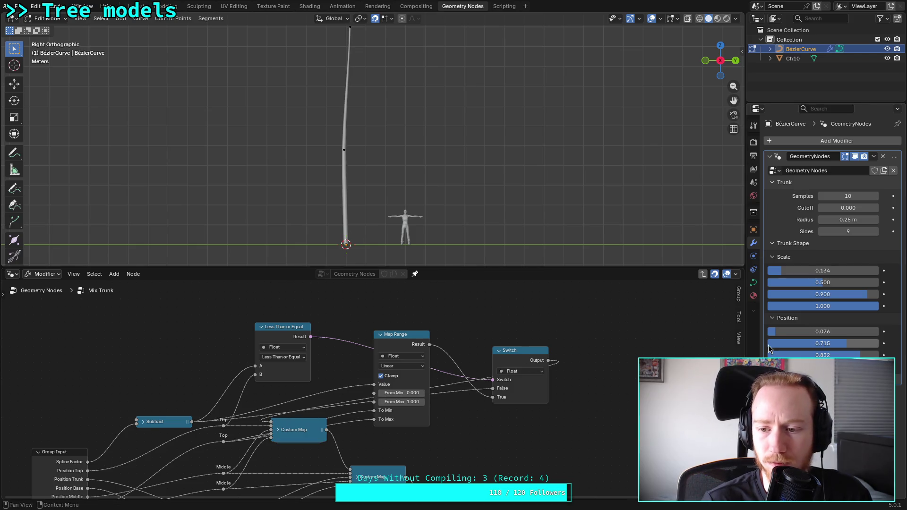
Set the first Trunk Shape Scale to 0.100 and Position to 0.000
{"action": "left_click_drag", "start_coordinate": [786, 333], "coordinate": [819, 333]}
{"action": "left_click_drag", "start_coordinate": [822, 272], "coordinate": [821, 272]}
{"action": "type", "text": ".1"}
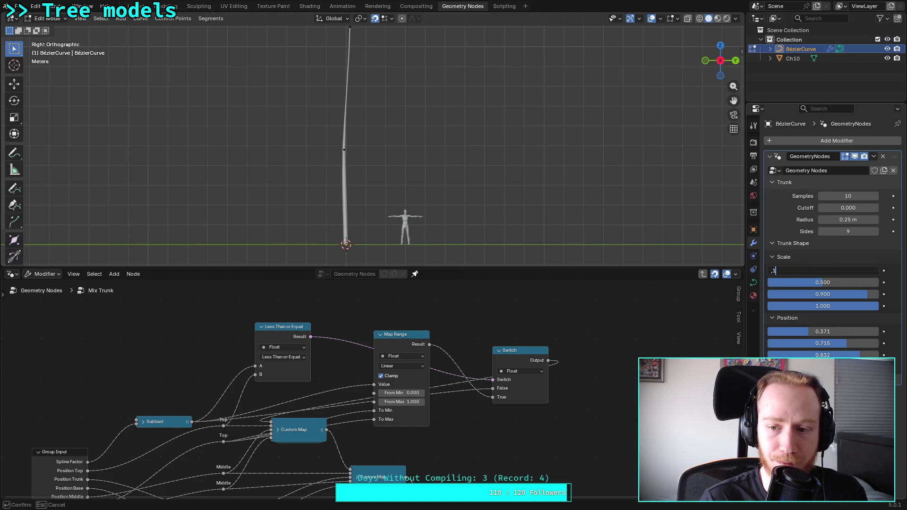
{"action": "key", "text": "Return"}
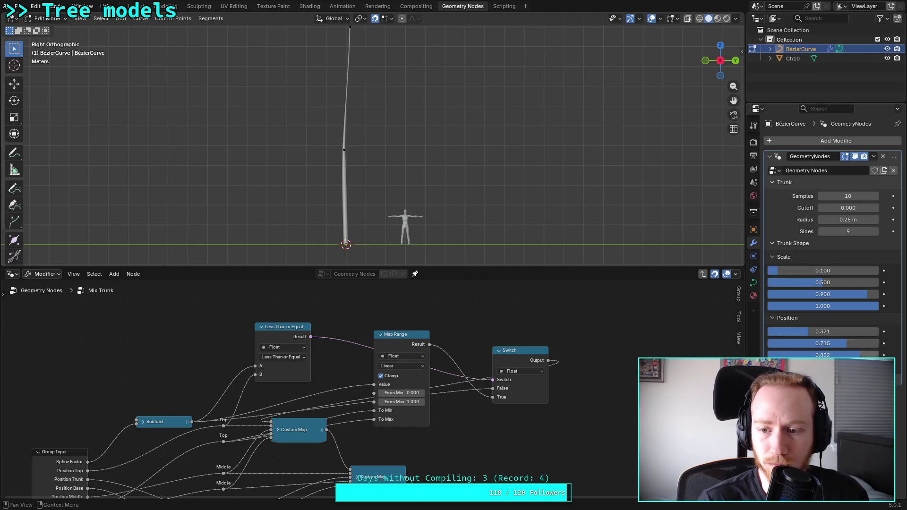
{"action": "left_click_drag", "start_coordinate": [821, 331], "coordinate": [779, 332]}
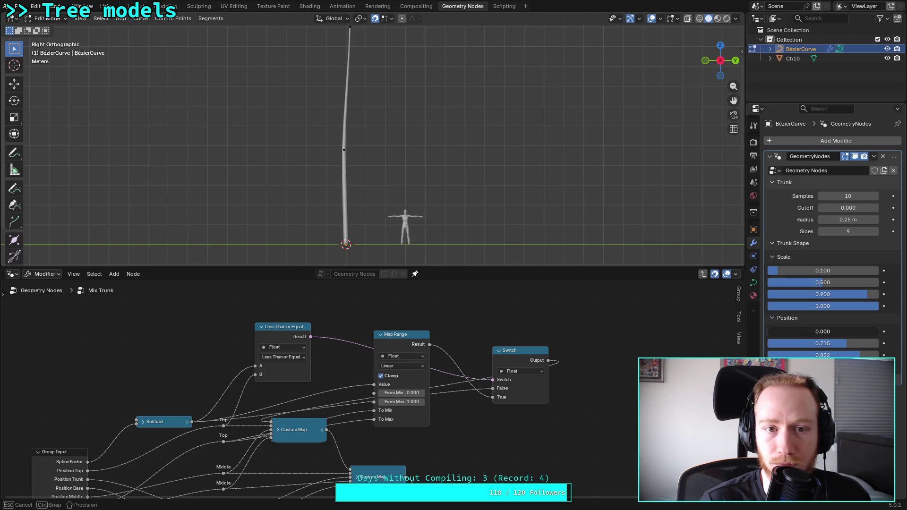
{"action": "left_click", "coordinate": [816, 332]}
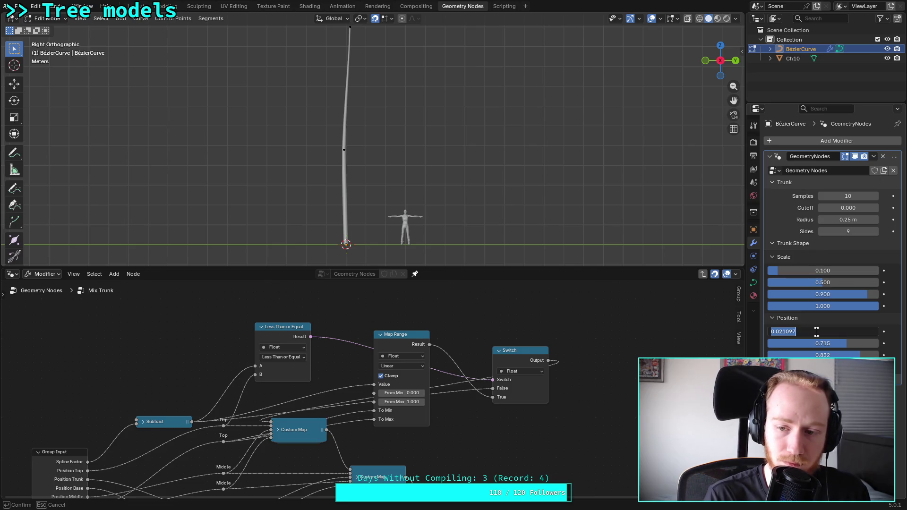
{"action": "type", "text": ".01"}
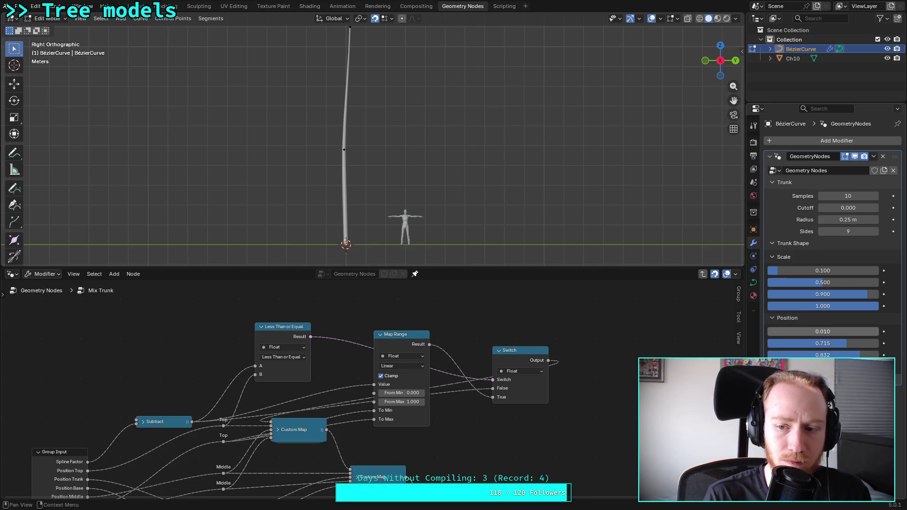
{"action": "key", "text": "BackSpace"}
{"action": "key", "text": "BackSpace"}
{"action": "key", "text": "BackSpace"}
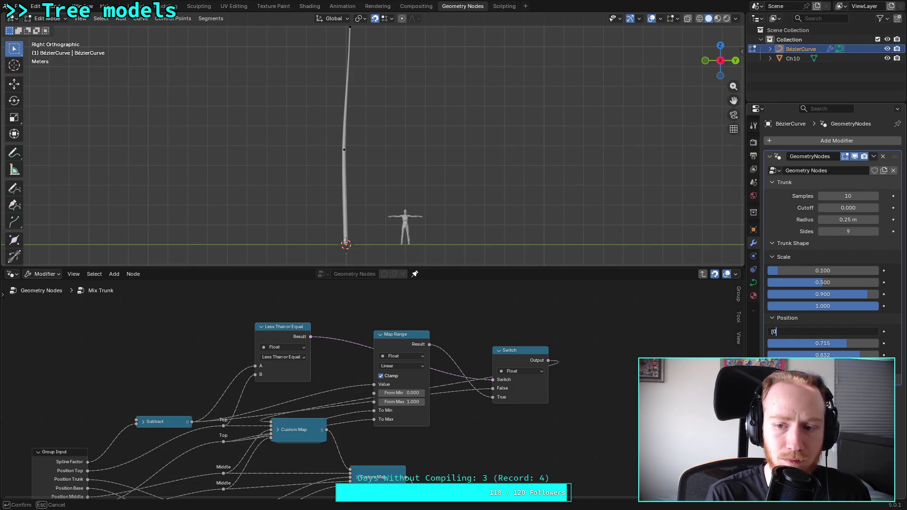
{"action": "key", "text": "Return"}
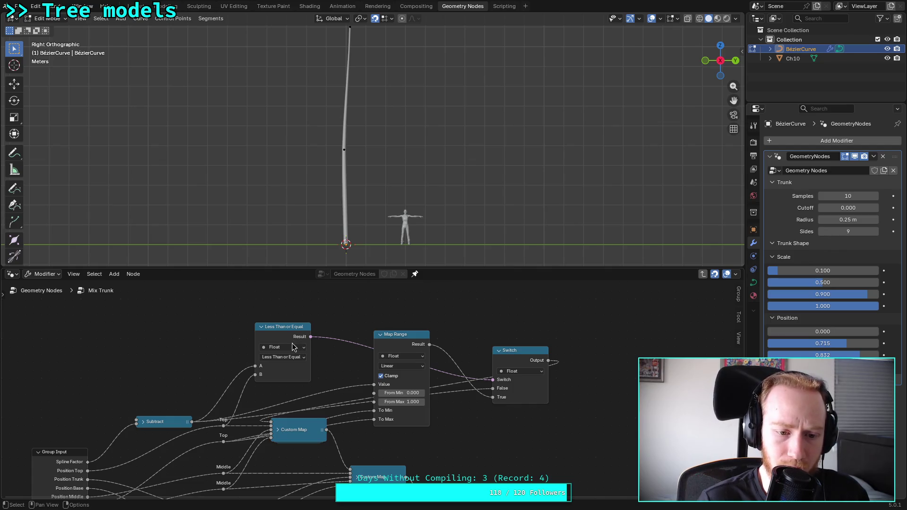
Collapse Less Than or Equal, Map Range and Switch, cluster them, and box-select all three
{"action": "left_click", "coordinate": [261, 326]}
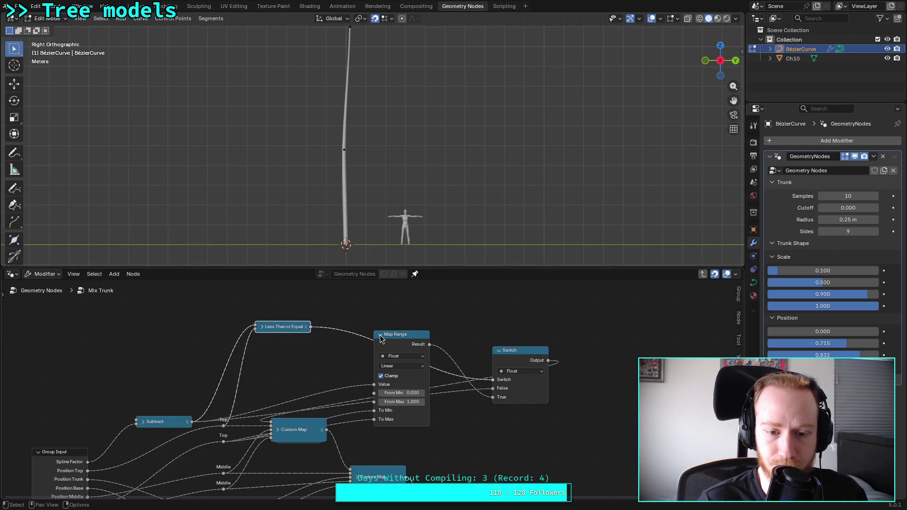
{"action": "mouse_move", "coordinate": [394, 337]}
{"action": "left_mouse_down"}
{"action": "mouse_move", "coordinate": [396, 302]}
{"action": "mouse_move", "coordinate": [379, 302]}
{"action": "left_mouse_up"}
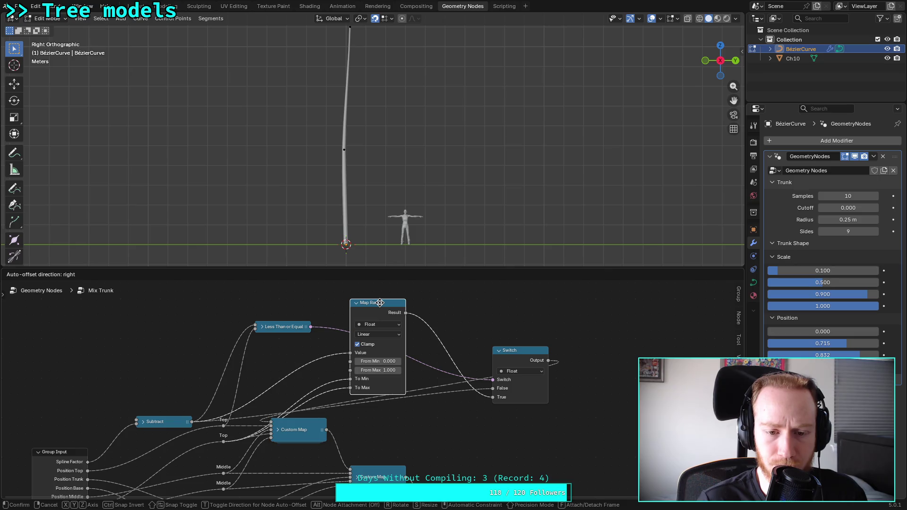
{"action": "mouse_move", "coordinate": [380, 302]}
{"action": "left_mouse_down"}
{"action": "mouse_move", "coordinate": [372, 334]}
{"action": "mouse_move", "coordinate": [294, 375]}
{"action": "left_mouse_up"}
{"action": "left_click", "coordinate": [355, 305]}
{"action": "left_click", "coordinate": [499, 350]}
{"action": "mouse_move", "coordinate": [511, 344]}
{"action": "left_mouse_down"}
{"action": "mouse_move", "coordinate": [274, 349]}
{"action": "mouse_move", "coordinate": [368, 354]}
{"action": "mouse_move", "coordinate": [358, 386]}
{"action": "mouse_move", "coordinate": [359, 345]}
{"action": "left_mouse_up"}
{"action": "left_click_drag", "start_coordinate": [263, 301], "coordinate": [366, 383]}
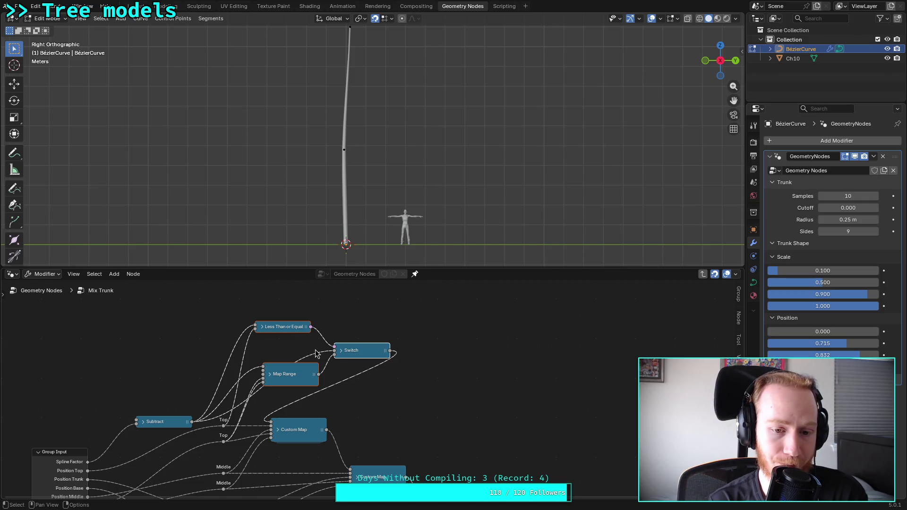
{"action": "right_click", "coordinate": [341, 356]}
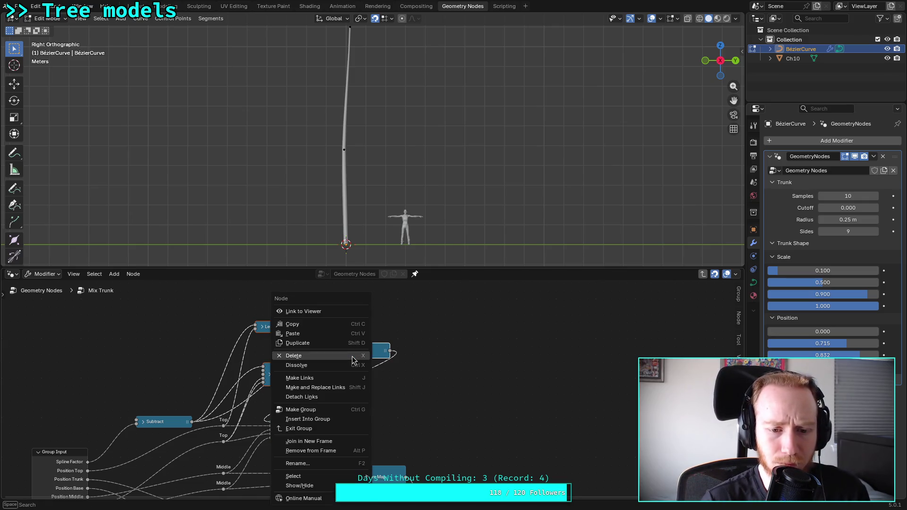
Make the three nodes into NodeGroup.002, return to Mix Trunk and collapse the new group
{"action": "left_click", "coordinate": [335, 411]}
{"action": "left_click", "coordinate": [363, 413]}
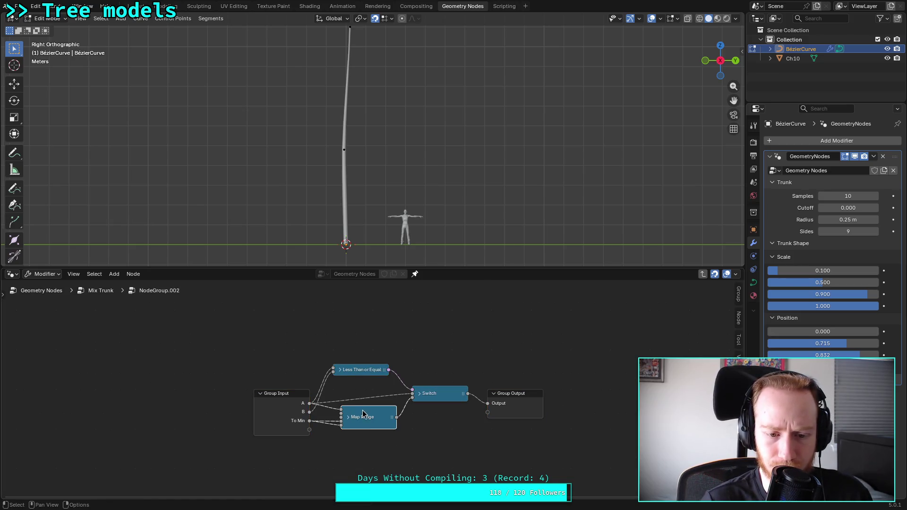
{"action": "left_click", "coordinate": [109, 293]}
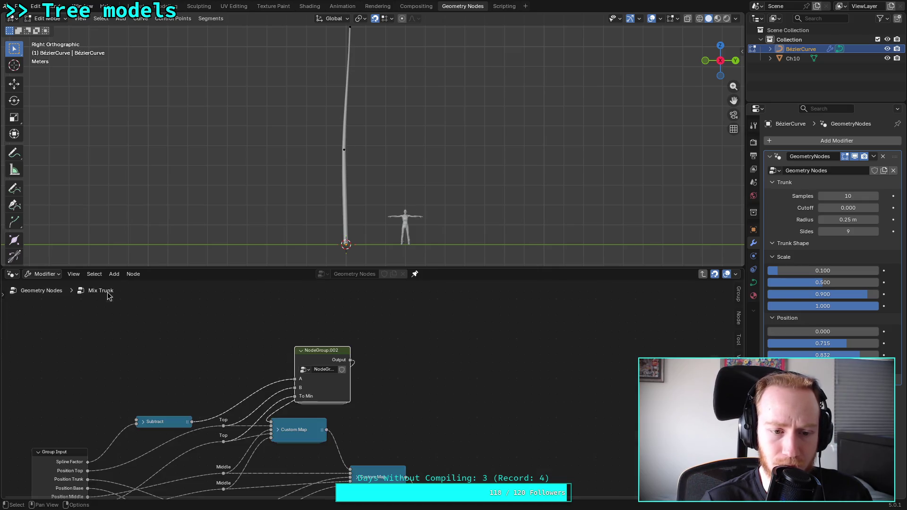
{"action": "left_click", "coordinate": [301, 351]}
{"action": "mouse_move", "coordinate": [329, 351]}
{"action": "left_mouse_down"}
{"action": "mouse_move", "coordinate": [307, 384]}
{"action": "mouse_move", "coordinate": [257, 395]}
{"action": "mouse_move", "coordinate": [311, 388]}
{"action": "left_mouse_up"}
Align Subtract and NodeGroup.002 side by side on the same level
{"action": "scroll", "coordinate": [331, 368], "scroll_direction": "down", "scroll_amount": 1}
{"action": "mouse_move", "coordinate": [355, 343]}
{"action": "middle_mouse_down"}
{"action": "mouse_move", "coordinate": [384, 303]}
{"action": "mouse_move", "coordinate": [373, 319]}
{"action": "mouse_move", "coordinate": [336, 329]}
{"action": "middle_mouse_up"}
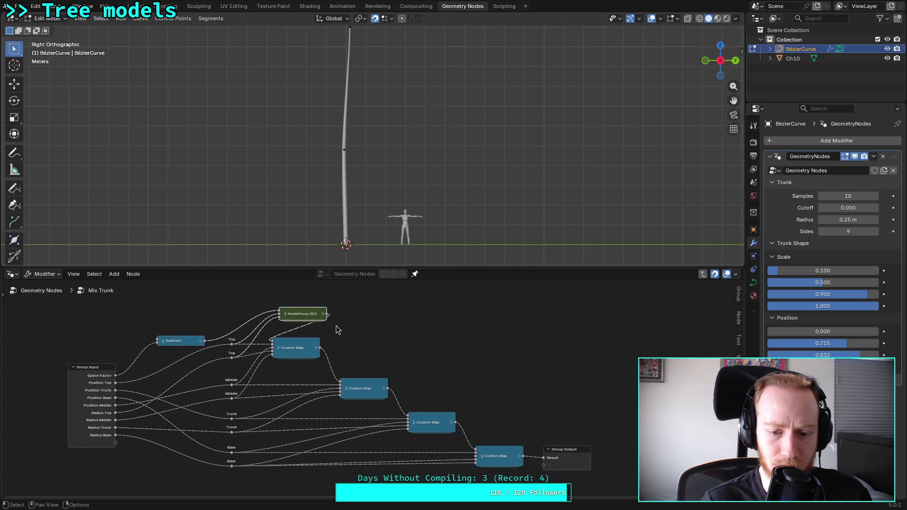
{"action": "scroll", "coordinate": [387, 354], "scroll_direction": "left", "scroll_amount": 3, "text": "ctrl"}
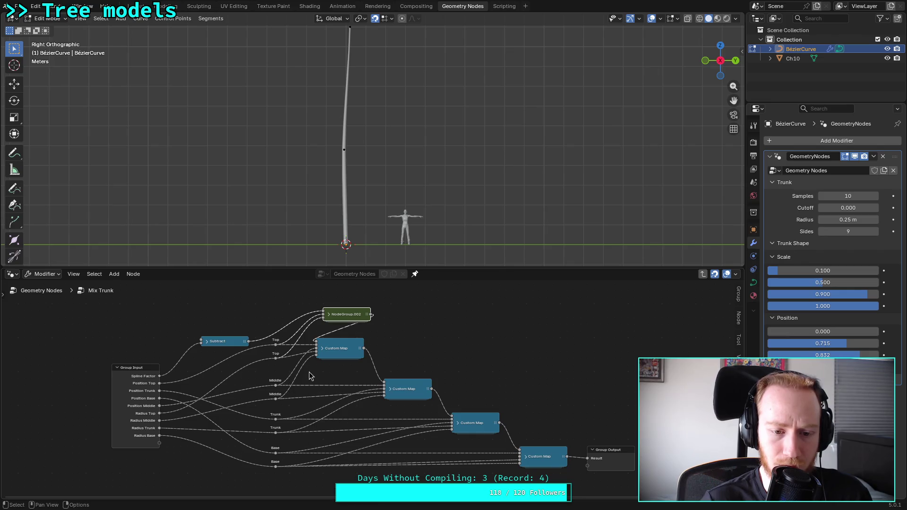
{"action": "left_click", "coordinate": [223, 343]}
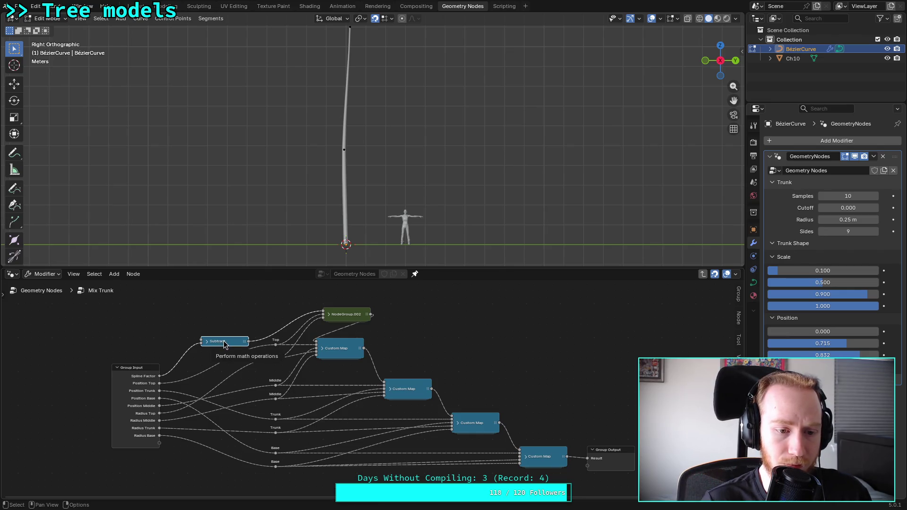
{"action": "left_click_drag", "start_coordinate": [224, 343], "coordinate": [223, 310]}
{"action": "mouse_move", "coordinate": [350, 310]}
{"action": "left_mouse_down"}
{"action": "mouse_move", "coordinate": [308, 309]}
{"action": "mouse_move", "coordinate": [325, 310]}
{"action": "left_mouse_up"}
Space out the reroute column, NodeGroup.002 and the Custom Map chain with its output
{"action": "left_click", "coordinate": [297, 477]}
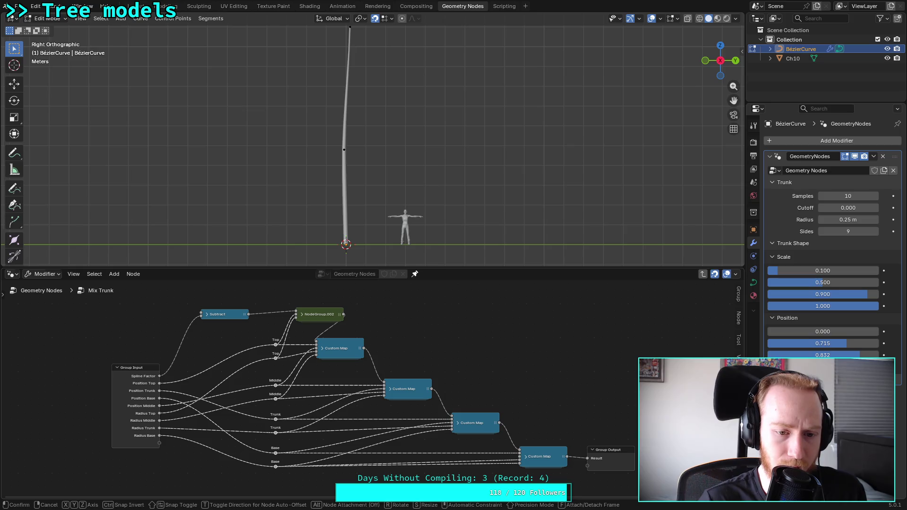
{"action": "key", "text": "g"}
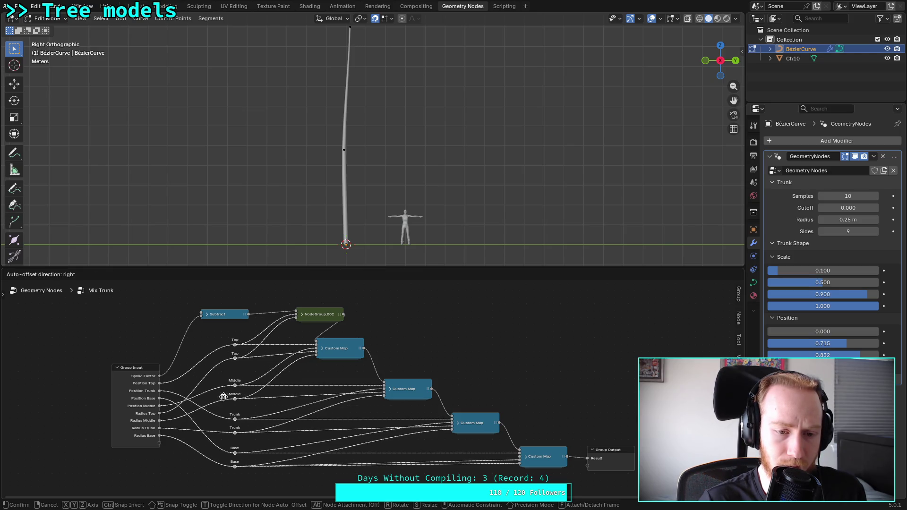
{"action": "left_click", "coordinate": [234, 398]}
{"action": "mouse_move", "coordinate": [325, 315]}
{"action": "left_mouse_down"}
{"action": "mouse_move", "coordinate": [311, 316]}
{"action": "mouse_move", "coordinate": [633, 494]}
{"action": "left_mouse_up"}
{"action": "left_click_drag", "start_coordinate": [347, 350], "coordinate": [388, 351]}
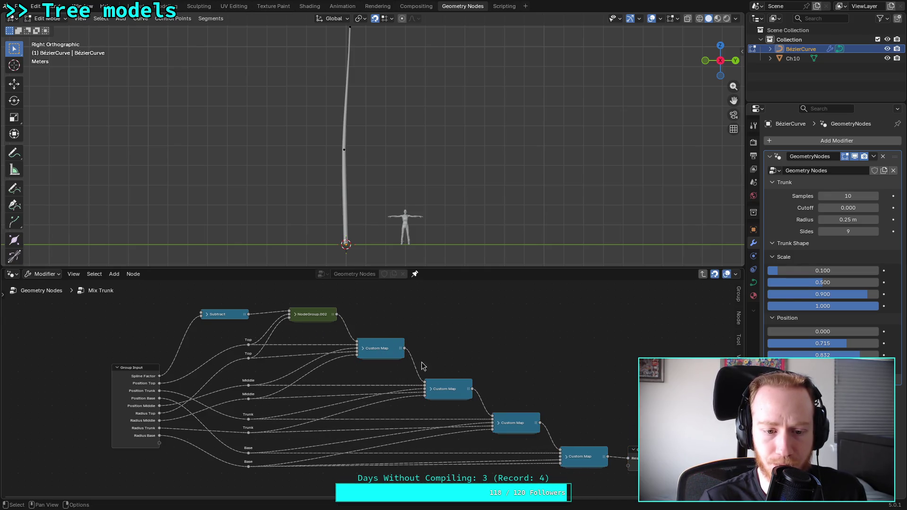
{"action": "key", "text": "Home"}
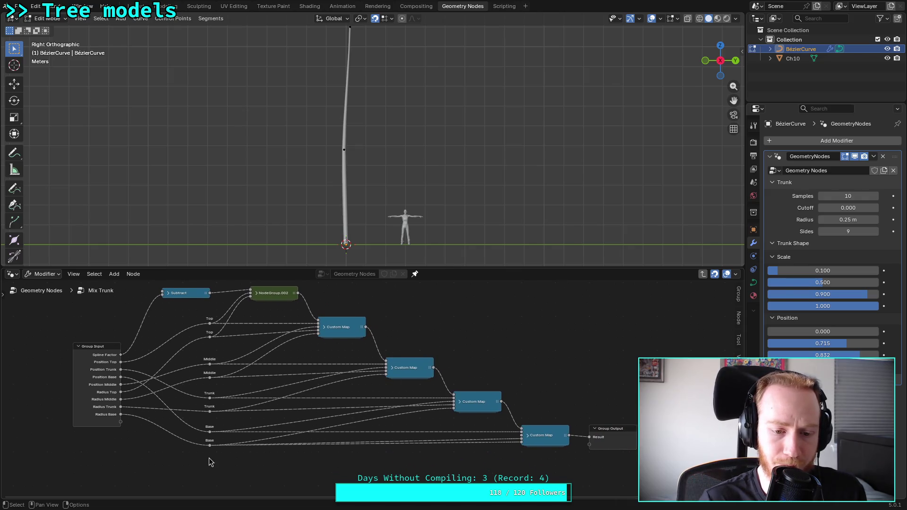
Reposition the two Base reroutes, save plants.blend, and add a reroute on the Position Base link
{"action": "left_click_drag", "start_coordinate": [207, 454], "coordinate": [224, 424]}
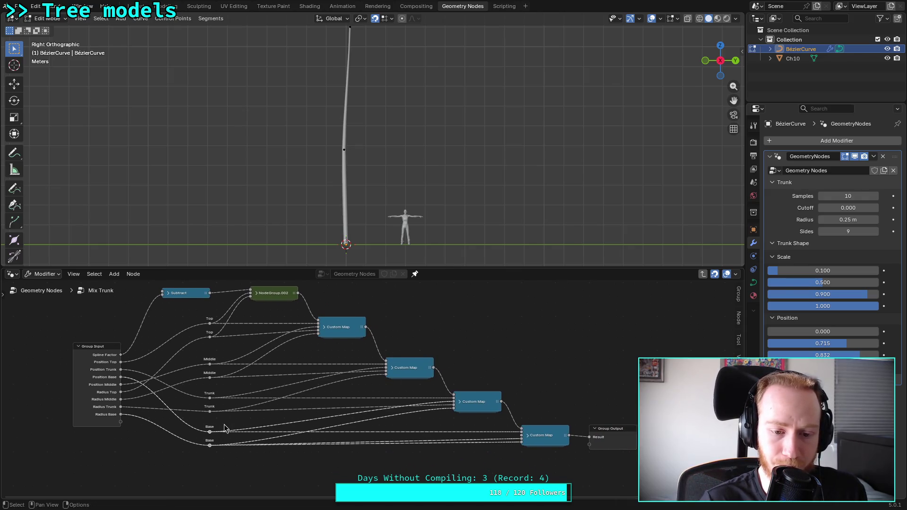
{"action": "key", "text": "g"}
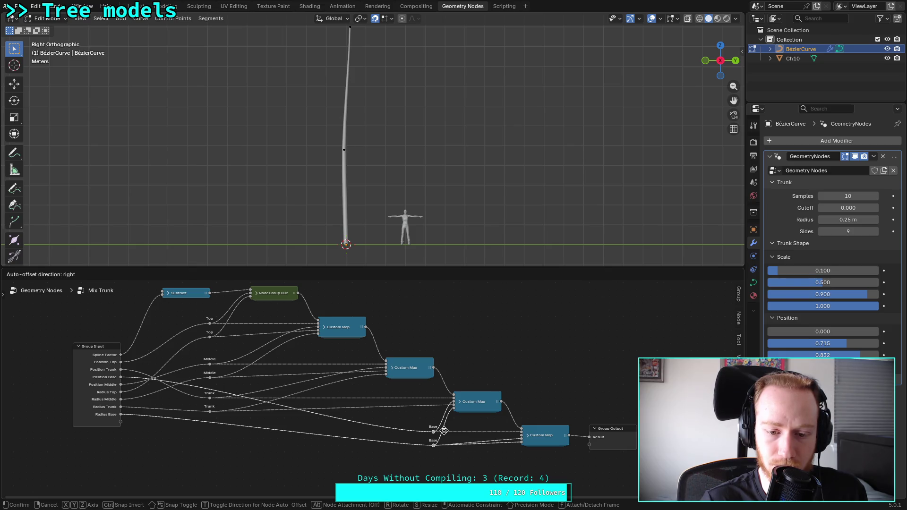
{"action": "left_click", "coordinate": [444, 431]}
{"action": "left_click_drag", "start_coordinate": [408, 425], "coordinate": [444, 449]}
{"action": "key", "text": "g"}
{"action": "left_click", "coordinate": [430, 447]}
{"action": "key", "text": "ctrl+s"}
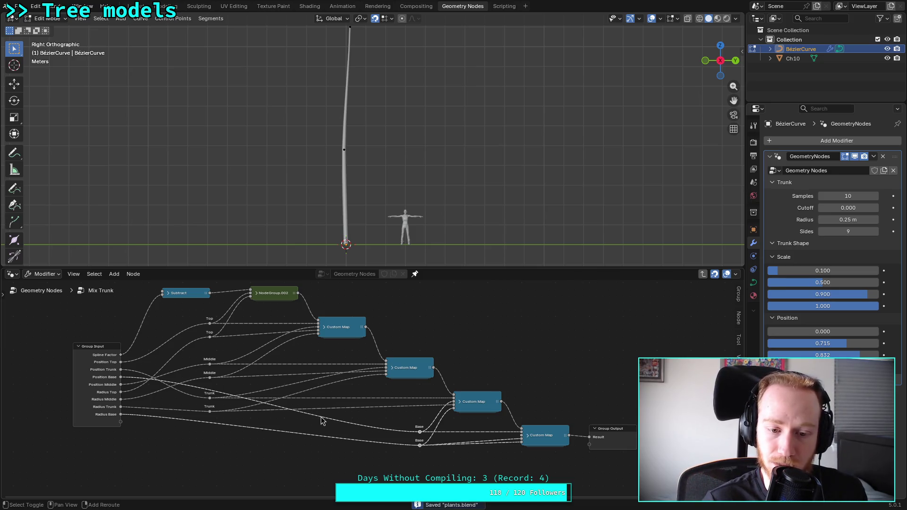
{"action": "right_click_drag", "start_coordinate": [319, 417], "coordinate": [318, 422], "text": "shift"}
{"action": "key", "text": "g"}
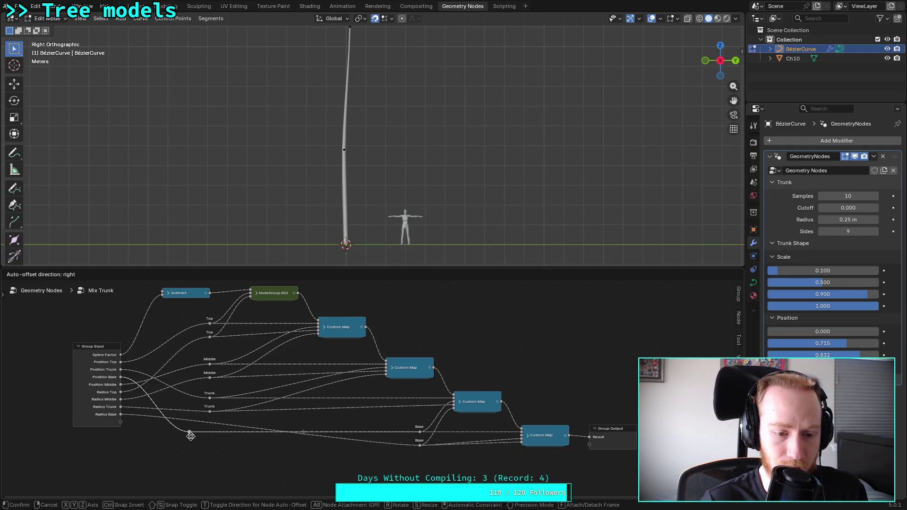
Place the Position Base and new Radius Base reroutes in the left column
{"action": "left_click", "coordinate": [212, 436]}
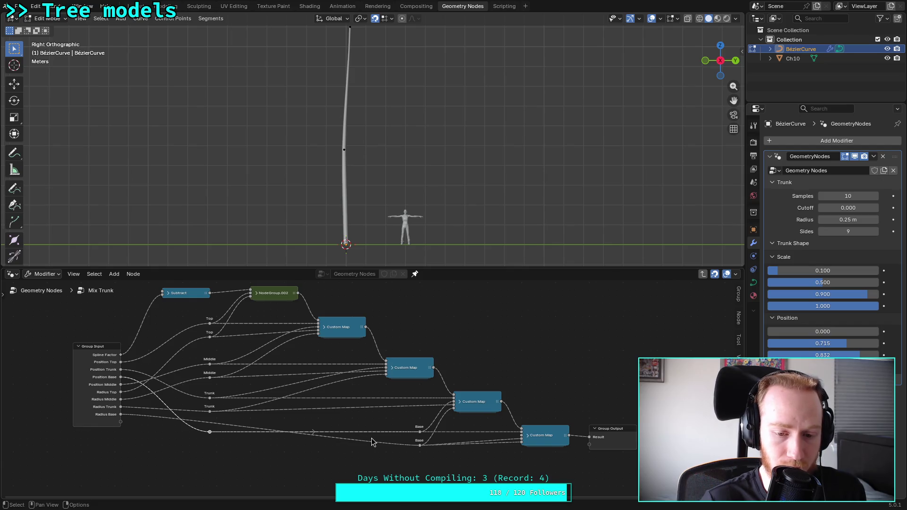
{"action": "right_click_drag", "start_coordinate": [373, 438], "coordinate": [363, 459], "text": "shift"}
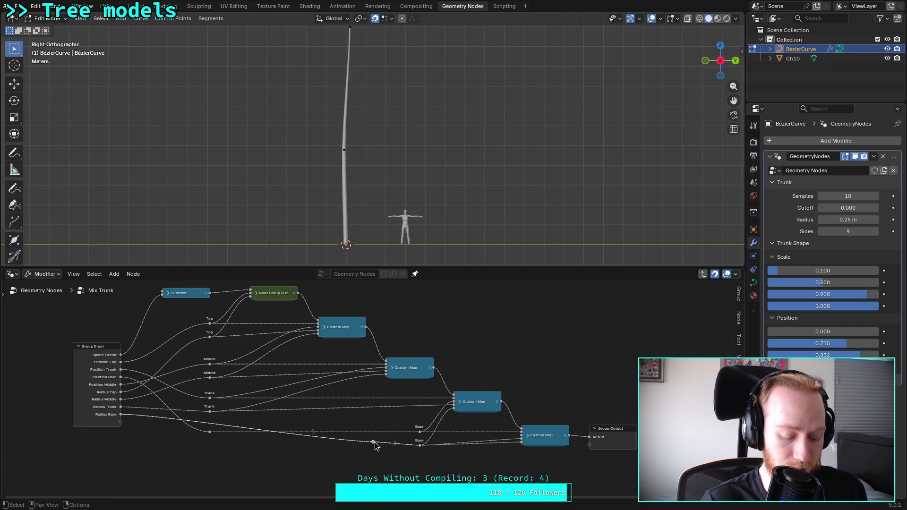
{"action": "key", "text": "g"}
{"action": "left_click", "coordinate": [212, 448]}
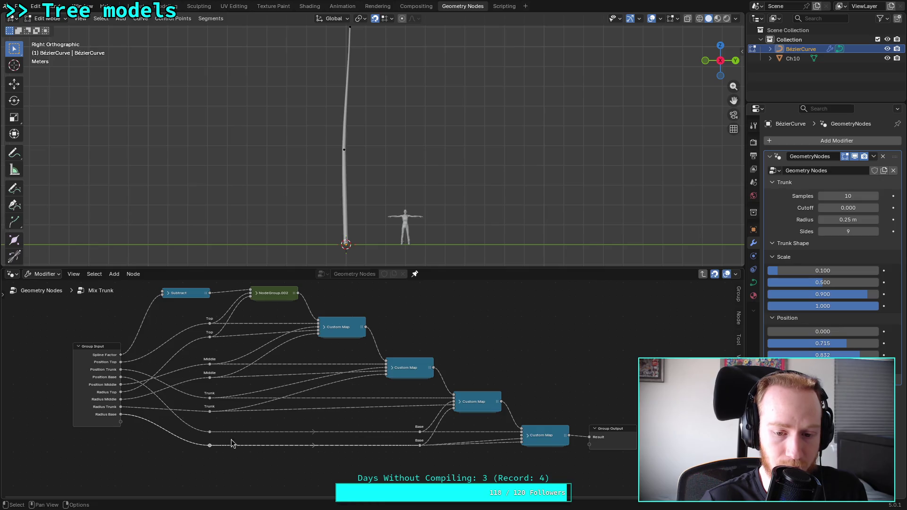
Shift the Trunk reroutes right and align the Position and Radius Trunk reroutes in the left column
{"action": "left_click_drag", "start_coordinate": [196, 392], "coordinate": [224, 422]}
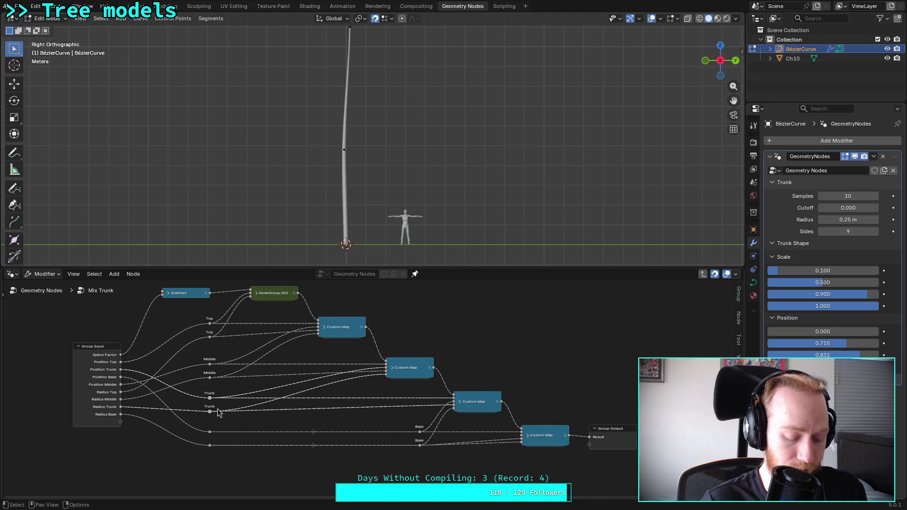
{"action": "key", "text": "g"}
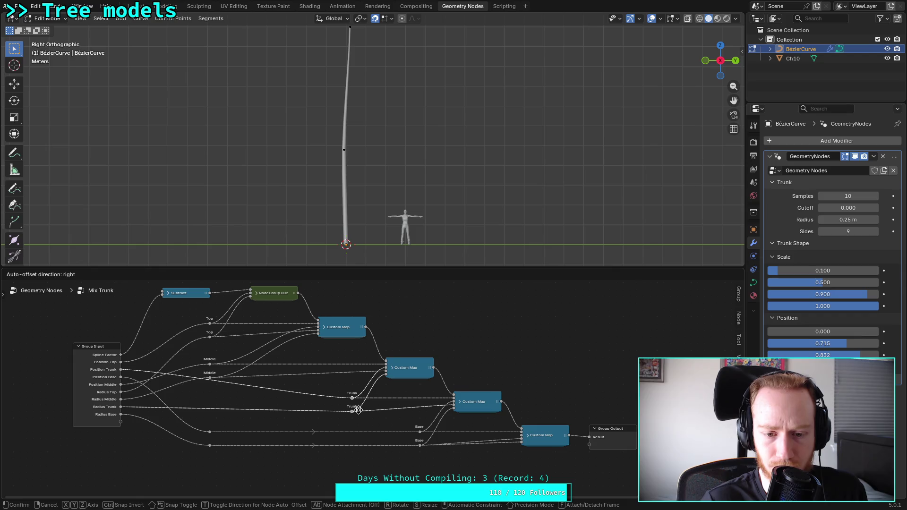
{"action": "left_click", "coordinate": [359, 410]}
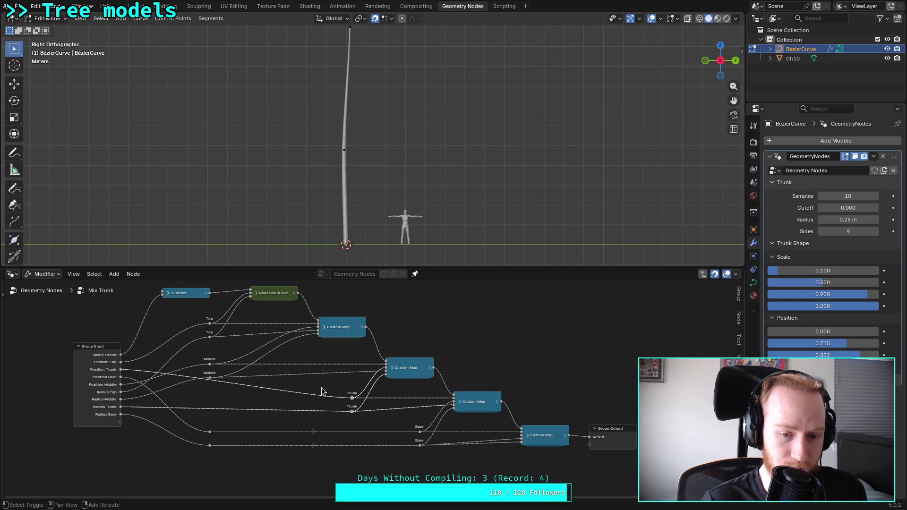
{"action": "left_click", "coordinate": [307, 395]}
{"action": "key", "text": "g"}
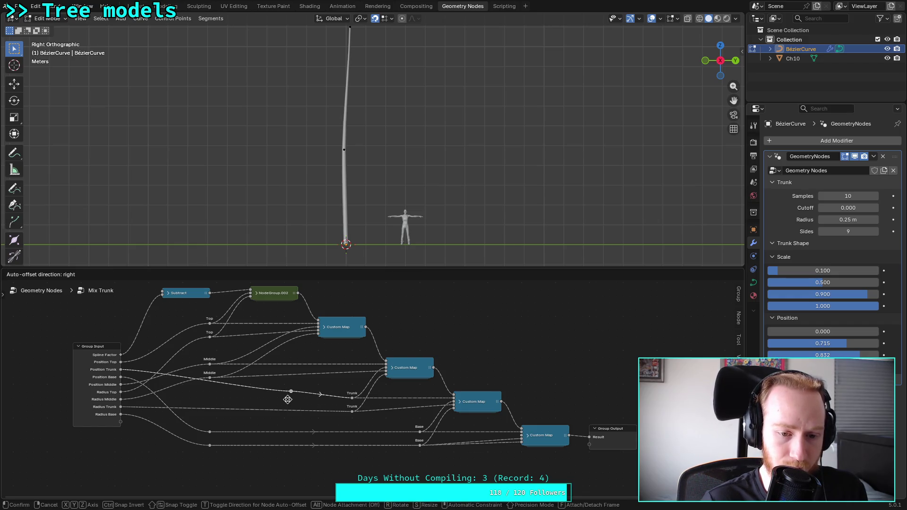
{"action": "left_click", "coordinate": [211, 410]}
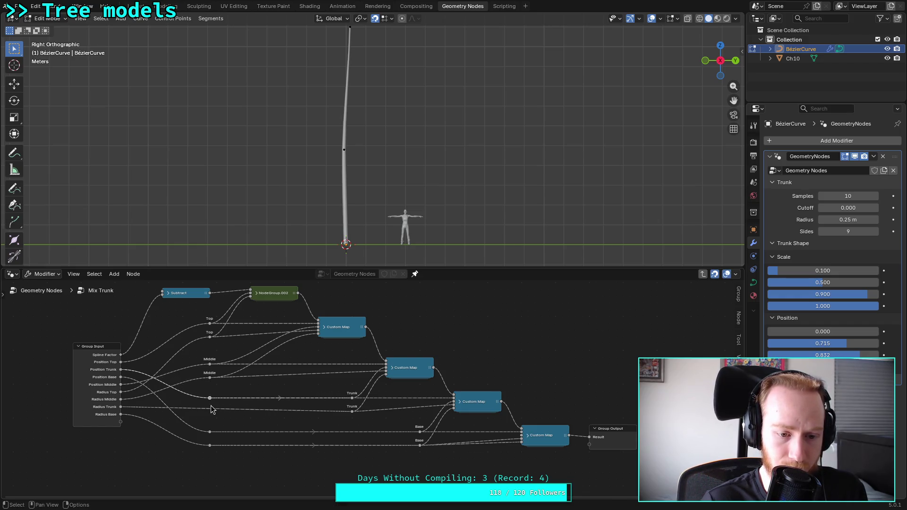
{"action": "left_click", "coordinate": [317, 411]}
{"action": "key", "text": "g"}
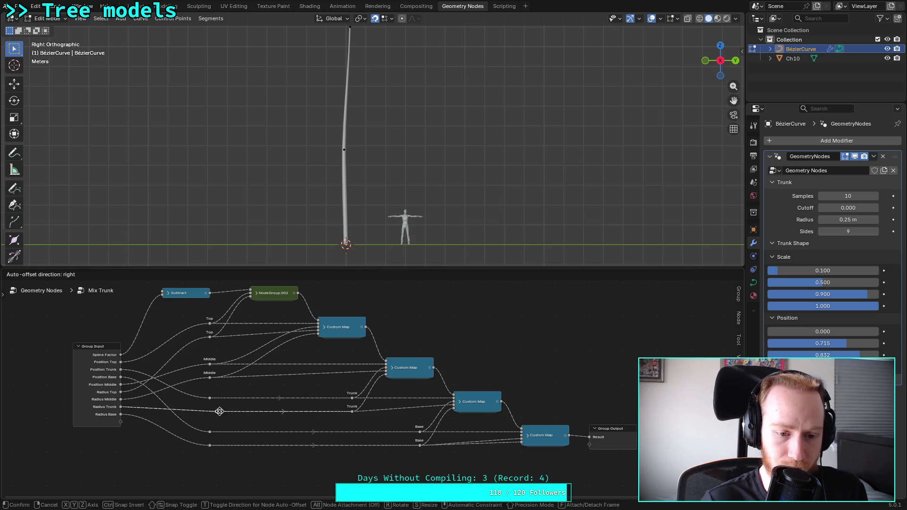
{"action": "left_click", "coordinate": [210, 412]}
Shift the Middle reroutes right and add Position and Radius Middle reroutes in the left column
{"action": "left_click_drag", "start_coordinate": [200, 354], "coordinate": [230, 395]}
{"action": "key", "text": "g"}
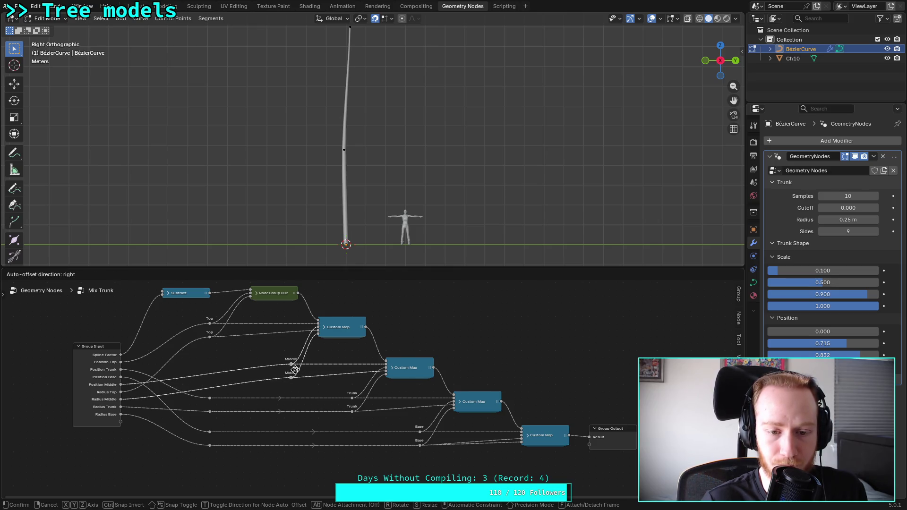
{"action": "left_click", "coordinate": [289, 374]}
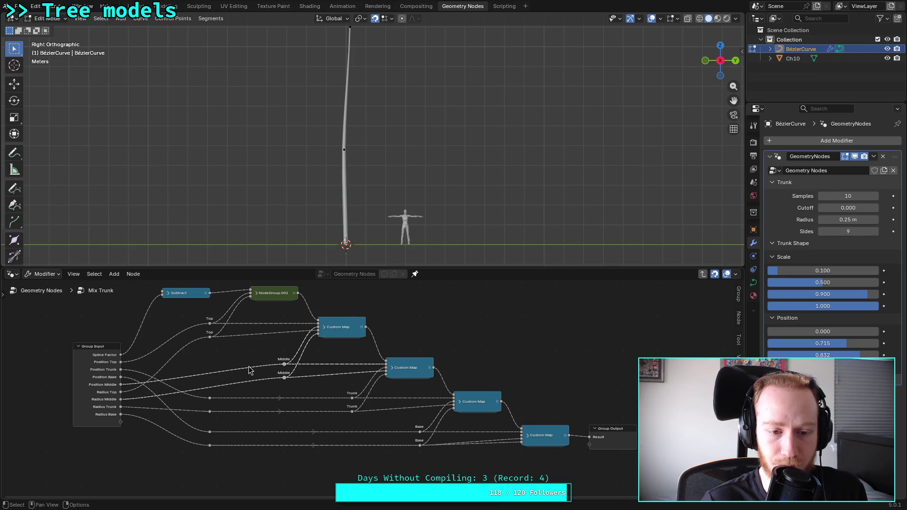
{"action": "mouse_move", "coordinate": [250, 359]}
{"action": "right_mouse_down", "text": "shift"}
{"action": "mouse_move", "coordinate": [208, 378]}
{"action": "mouse_move", "coordinate": [255, 385]}
{"action": "right_mouse_up", "text": "shift"}
{"action": "key", "text": "g"}
{"action": "left_click", "coordinate": [209, 364]}
{"action": "key", "text": "g"}
{"action": "left_click", "coordinate": [215, 383]}
Deselect everything, save plants.blend, and select NodeGroup.002
{"action": "left_click", "coordinate": [231, 356]}
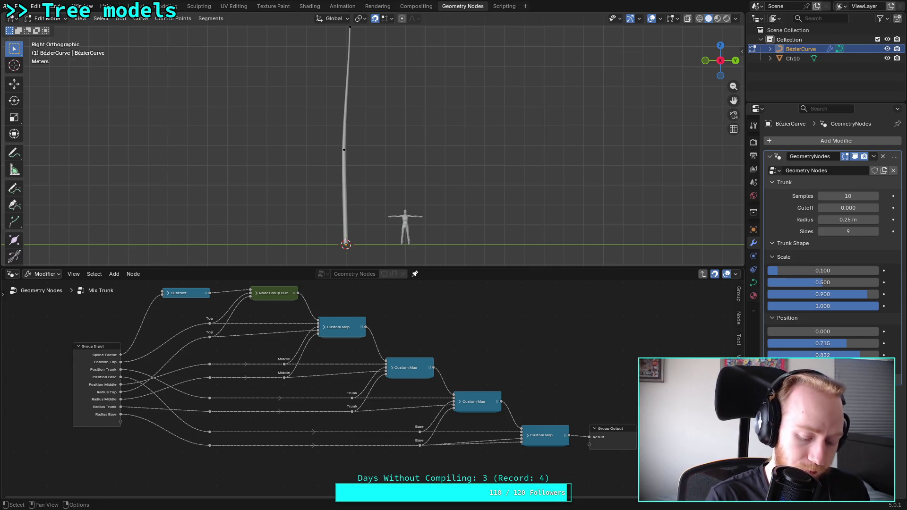
{"action": "key", "text": "ctrl+s"}
{"action": "left_click", "coordinate": [248, 317]}
{"action": "key", "text": "Tab"}
{"action": "key", "text": "Tab"}
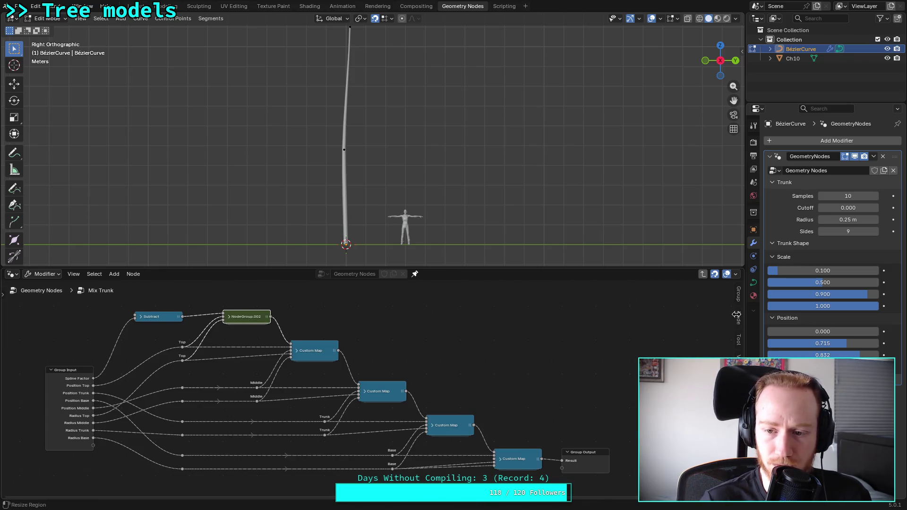
Show the Node sidebar and compare NodeGroup.002's name with the Custom Map nodes
{"action": "key", "text": "n"}
{"action": "left_click", "coordinate": [697, 315]}
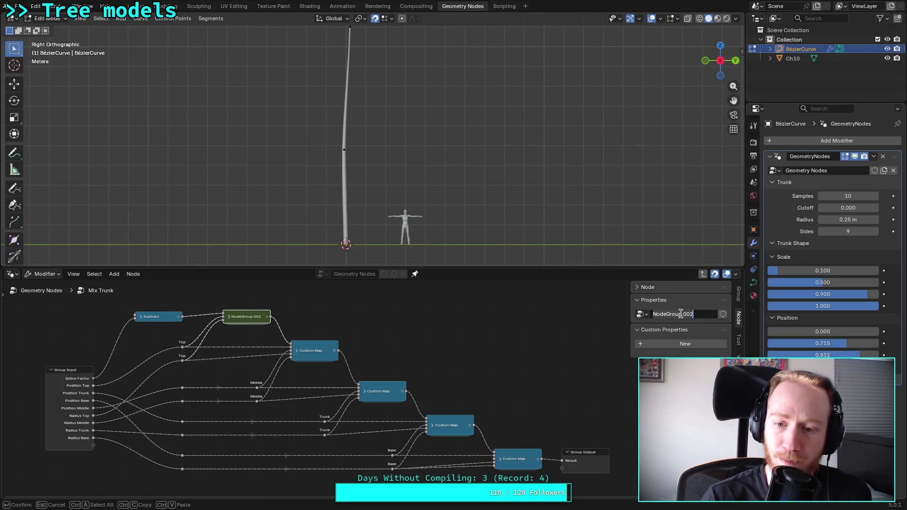
{"action": "left_click", "coordinate": [647, 287]}
{"action": "left_click", "coordinate": [393, 391]}
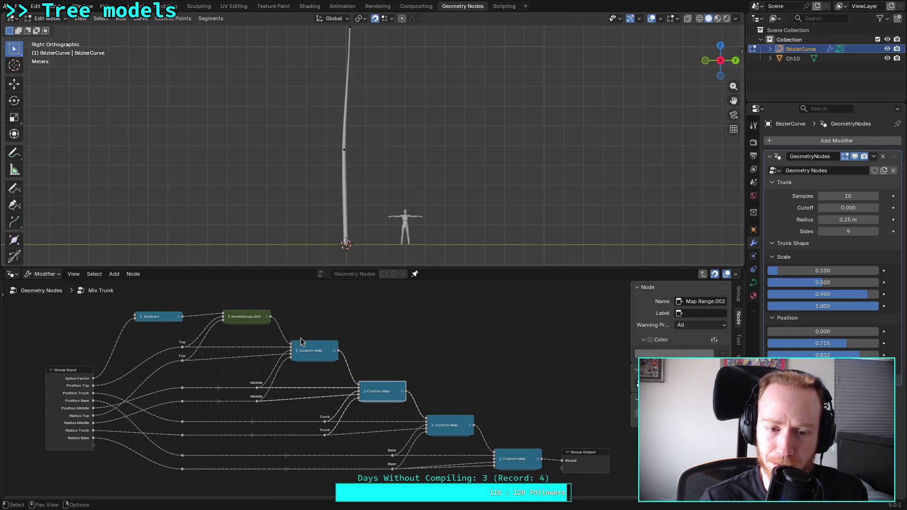
{"action": "left_click", "coordinate": [259, 317]}
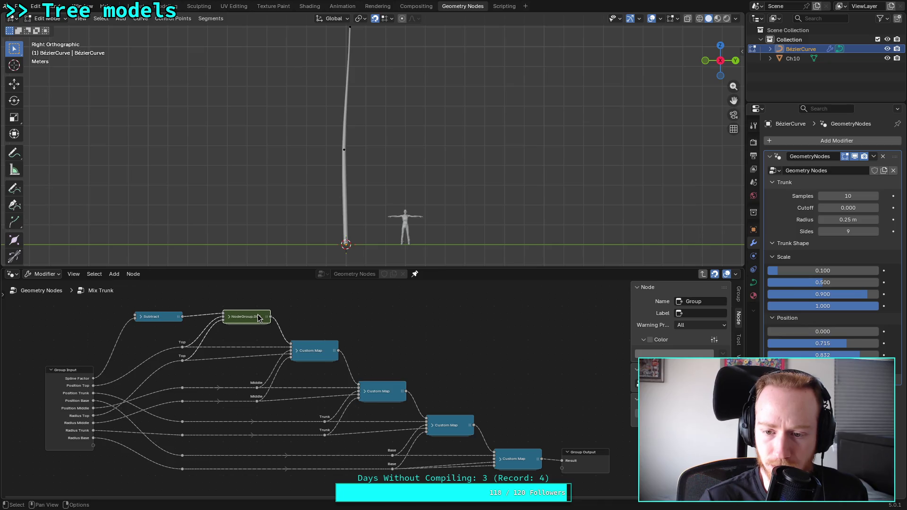
{"action": "left_click", "coordinate": [386, 390]}
{"action": "left_click", "coordinate": [246, 316]}
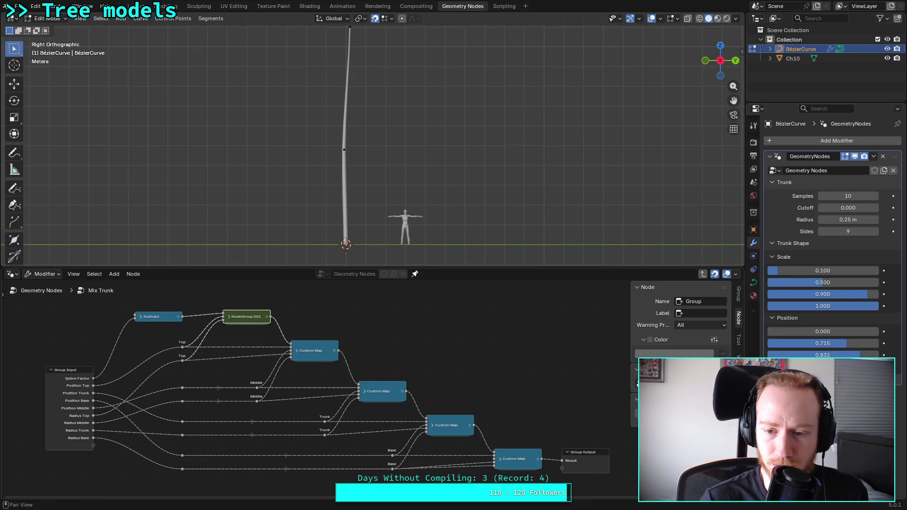
{"action": "left_click", "coordinate": [389, 389]}
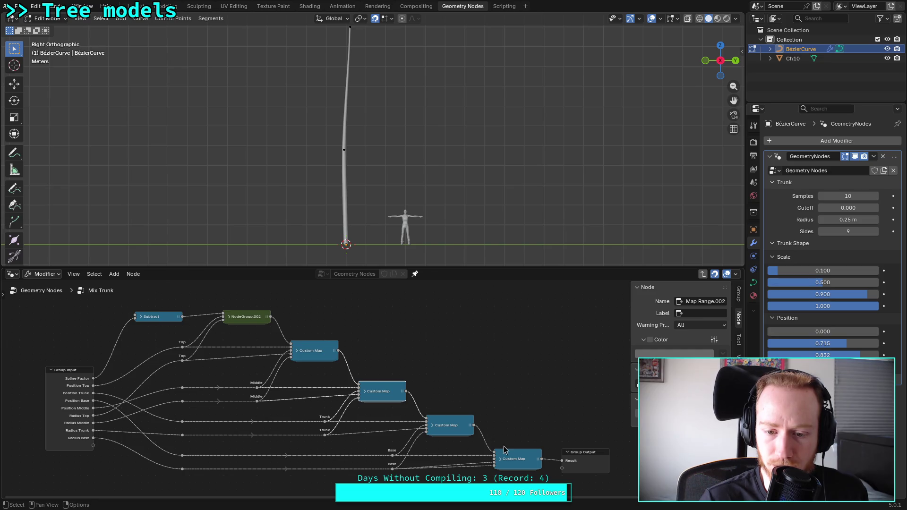
{"action": "left_click", "coordinate": [250, 318]}
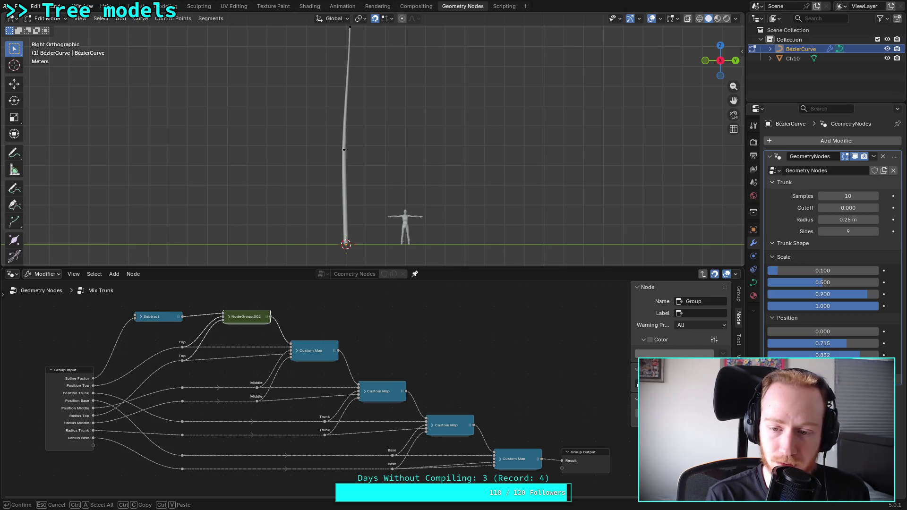
Rename NodeGroup.002 to 'Top Map', hide the sidebar and save plants.blend
{"action": "type", "text": "Top Map"}
{"action": "key", "text": "Return"}
{"action": "left_click", "coordinate": [438, 316]}
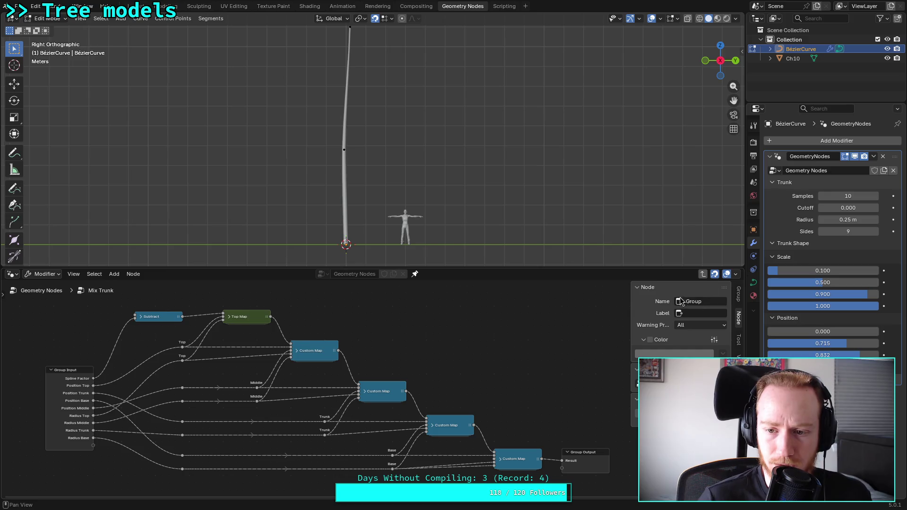
{"action": "key", "text": "n"}
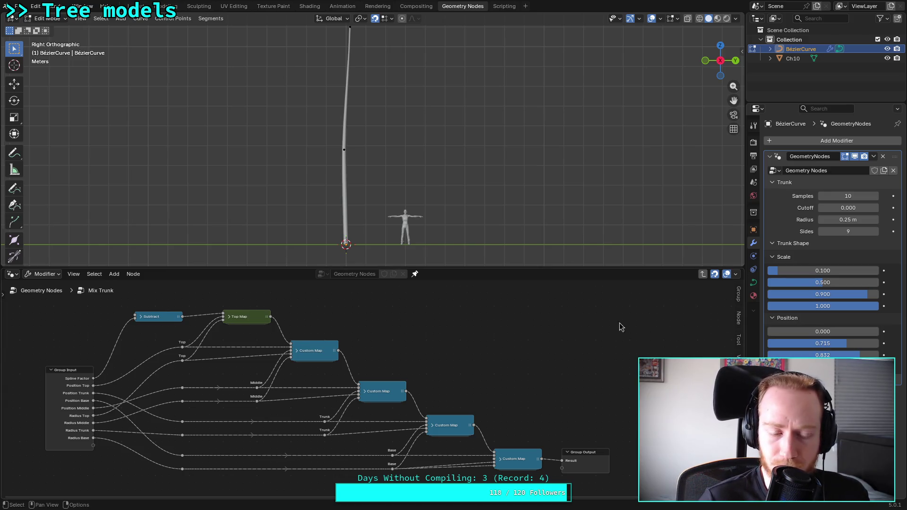
{"action": "key", "text": "ctrl+s"}
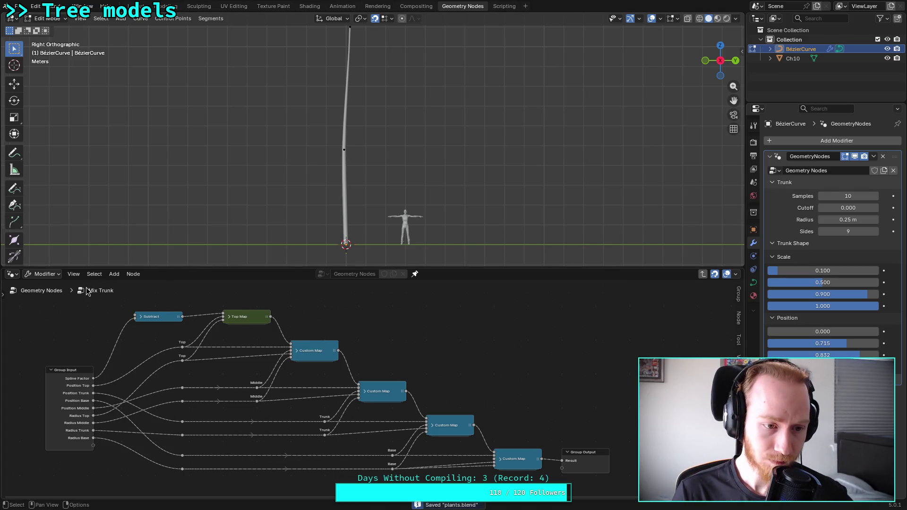
Leave Mix Trunk, frame the trunk in right orthographic view, and set Radius to 1 m
{"action": "key", "text": "Tab"}
{"action": "middle_click_drag", "start_coordinate": [248, 378], "coordinate": [283, 303]}
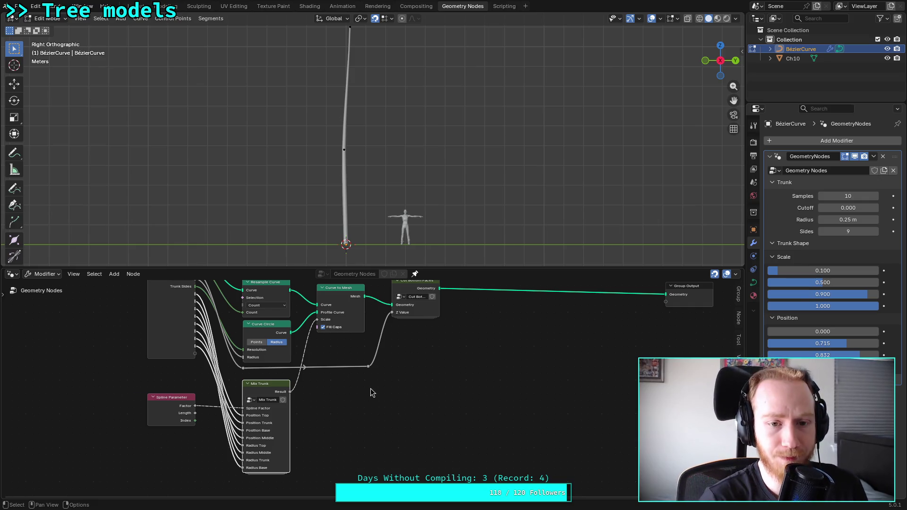
{"action": "scroll", "coordinate": [370, 388], "scroll_direction": "up", "scroll_amount": 1}
{"action": "middle_click_drag", "start_coordinate": [405, 356], "coordinate": [422, 398]}
{"action": "middle_click_drag", "start_coordinate": [397, 163], "coordinate": [475, 172]}
{"action": "left_click", "coordinate": [720, 72]}
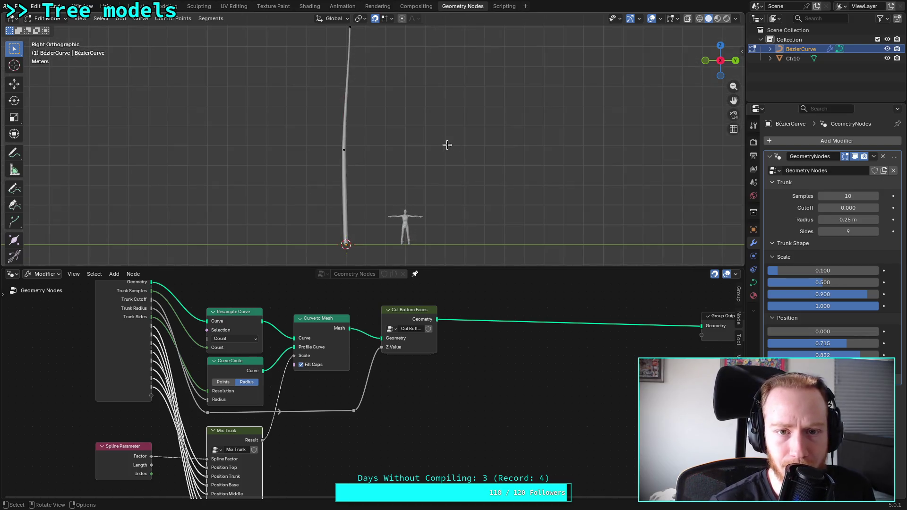
{"action": "middle_click_drag", "start_coordinate": [435, 165], "coordinate": [425, 156], "text": "shift"}
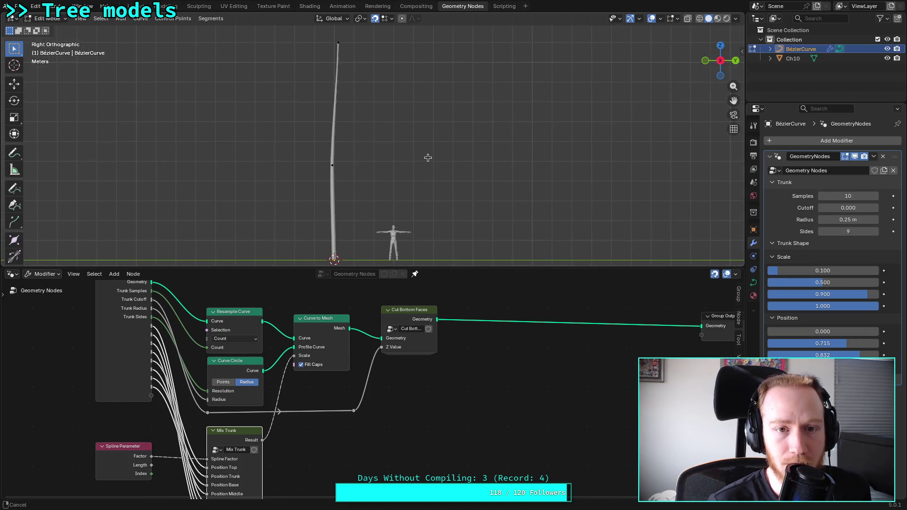
{"action": "left_click_drag", "start_coordinate": [856, 220], "coordinate": [884, 219]}
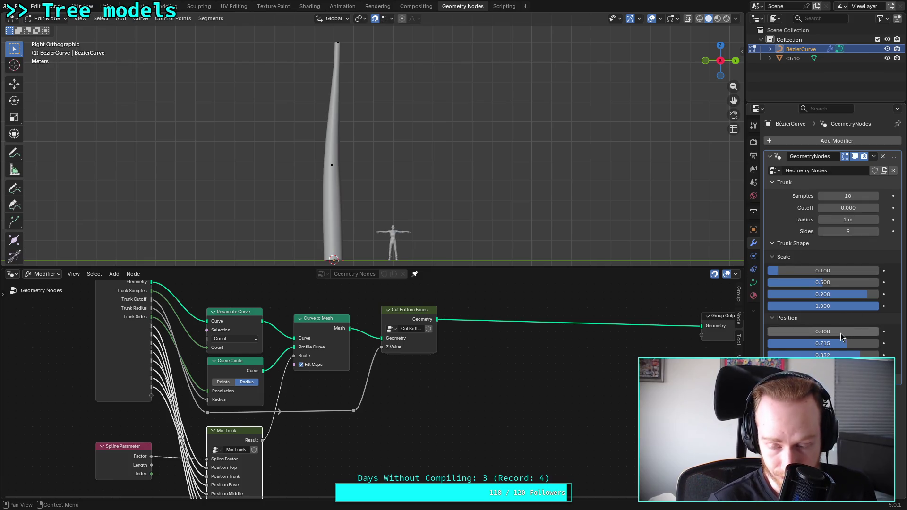
Adjust the Trunk Shape scales to 0.100, 0.158, 0.714 and 0.738
{"action": "left_click_drag", "start_coordinate": [822, 399], "coordinate": [822, 399]}
{"action": "mouse_move", "coordinate": [838, 307]}
{"action": "left_mouse_down"}
{"action": "mouse_move", "coordinate": [864, 306]}
{"action": "mouse_move", "coordinate": [790, 306]}
{"action": "left_mouse_up"}
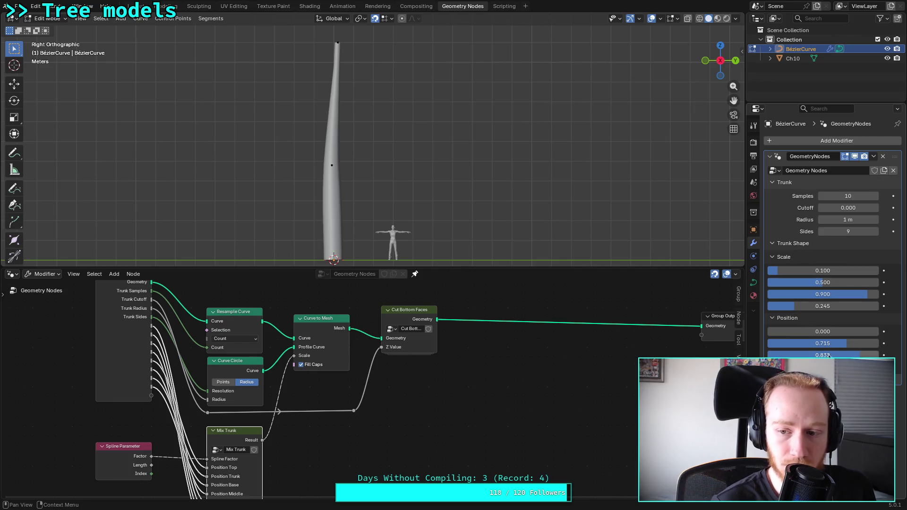
{"action": "mouse_move", "coordinate": [840, 293]}
{"action": "left_mouse_down"}
{"action": "mouse_move", "coordinate": [798, 285]}
{"action": "mouse_move", "coordinate": [846, 293]}
{"action": "left_mouse_up"}
{"action": "mouse_move", "coordinate": [843, 305]}
{"action": "left_mouse_down"}
{"action": "mouse_move", "coordinate": [826, 305]}
{"action": "mouse_move", "coordinate": [850, 306]}
{"action": "mouse_move", "coordinate": [797, 282]}
{"action": "left_mouse_up"}
{"action": "key", "text": "Tab"}
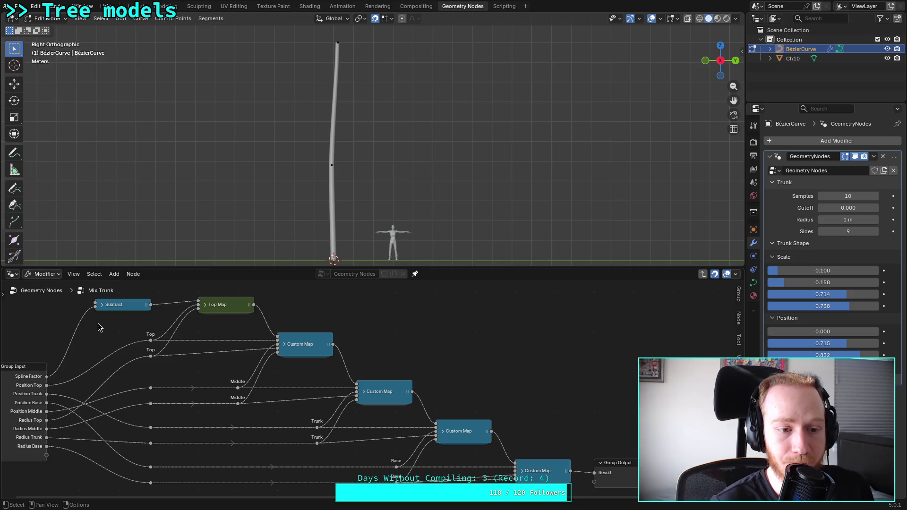
Add a Top Map group node and shift its Group Input node left inside it
{"action": "right_click", "coordinate": [98, 323]}
{"action": "mouse_move", "coordinate": [120, 324]}
{"action": "mouse_move", "coordinate": [156, 314]}
{"action": "left_click", "coordinate": [284, 359]}
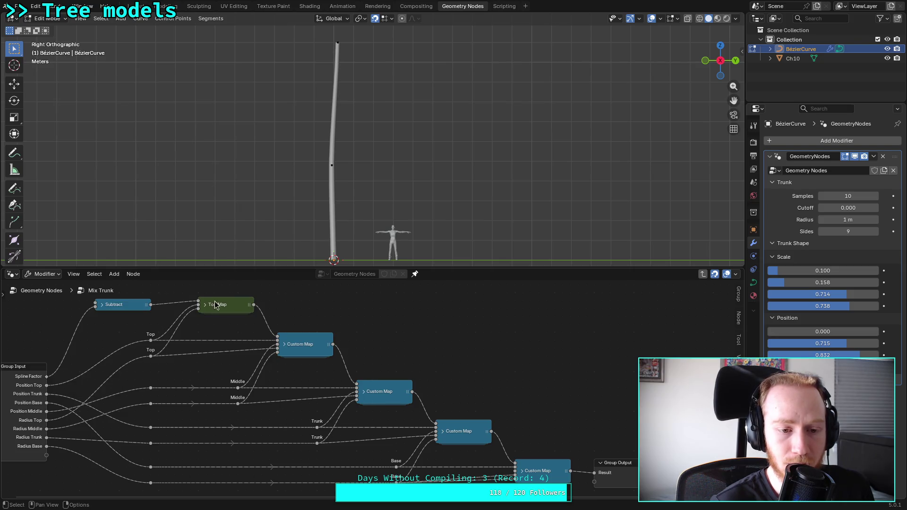
{"action": "left_click", "coordinate": [229, 304]}
{"action": "key", "text": "Tab"}
{"action": "left_click_drag", "start_coordinate": [288, 393], "coordinate": [264, 393]}
{"action": "left_click", "coordinate": [102, 290]}
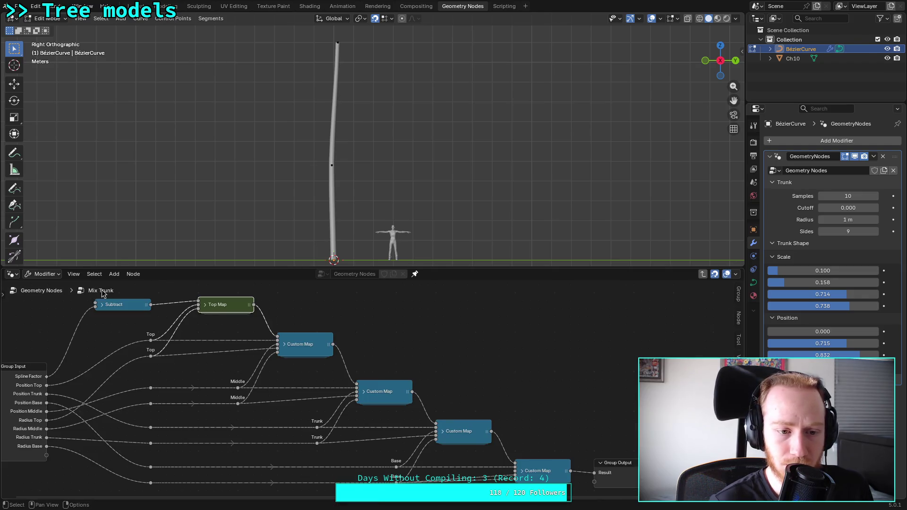
Ungroup In Range and spread out its Less Than or Equal, Map Range and Switch nodes
{"action": "right_click", "coordinate": [231, 304]}
{"action": "left_click", "coordinate": [207, 326]}
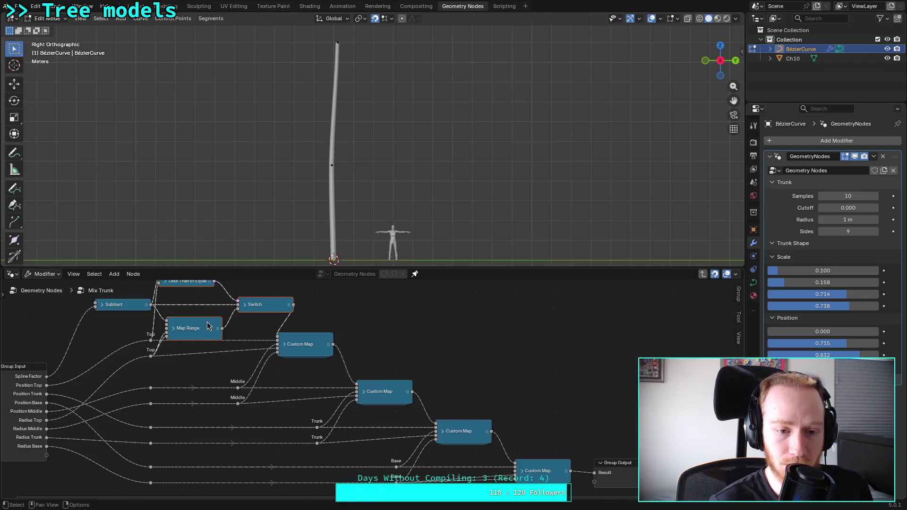
{"action": "middle_click_drag", "start_coordinate": [316, 307], "coordinate": [352, 380]}
{"action": "key", "text": "g"}
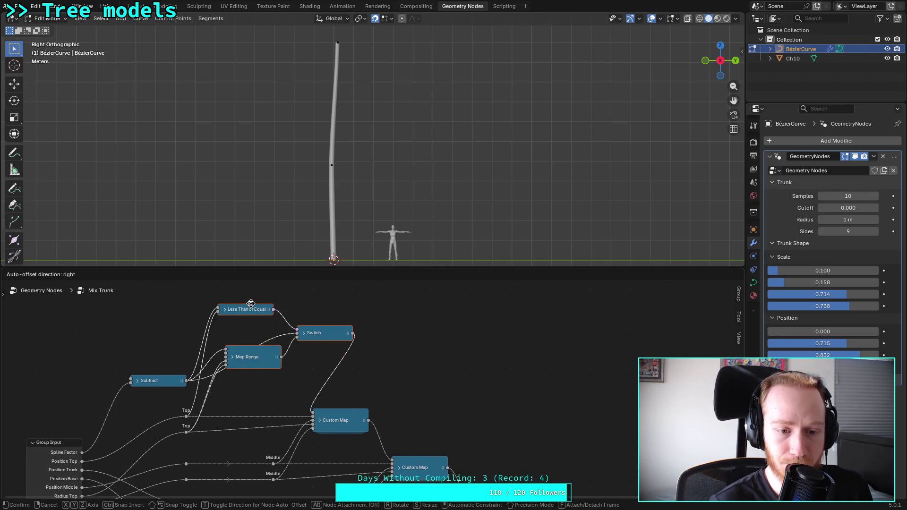
{"action": "left_click", "coordinate": [275, 288]}
{"action": "left_click", "coordinate": [270, 322]}
{"action": "key", "text": "h"}
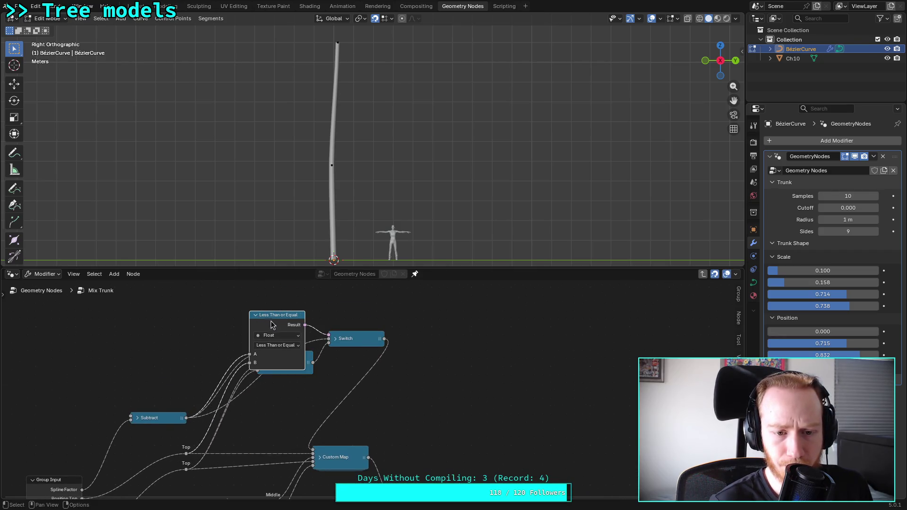
{"action": "left_click_drag", "start_coordinate": [271, 325], "coordinate": [248, 301]}
{"action": "left_click_drag", "start_coordinate": [290, 370], "coordinate": [298, 393]}
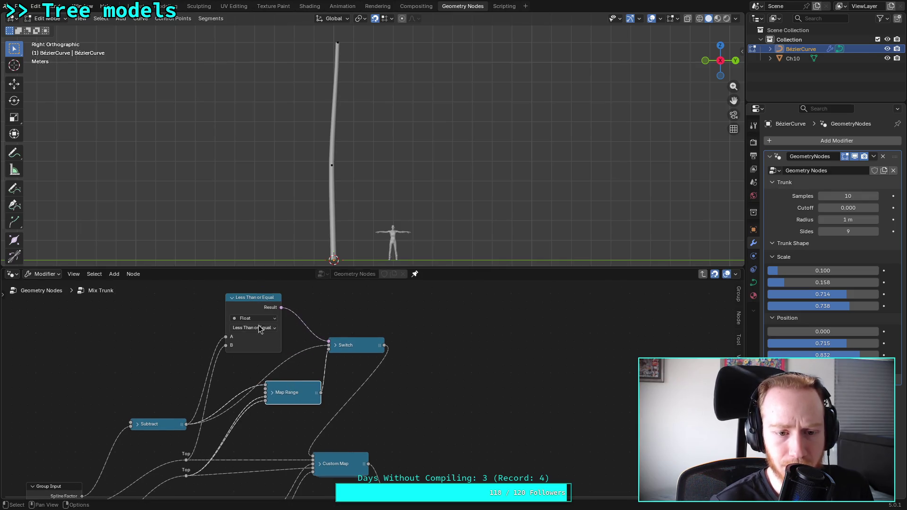
{"action": "left_click", "coordinate": [336, 345]}
{"action": "key", "text": "g"}
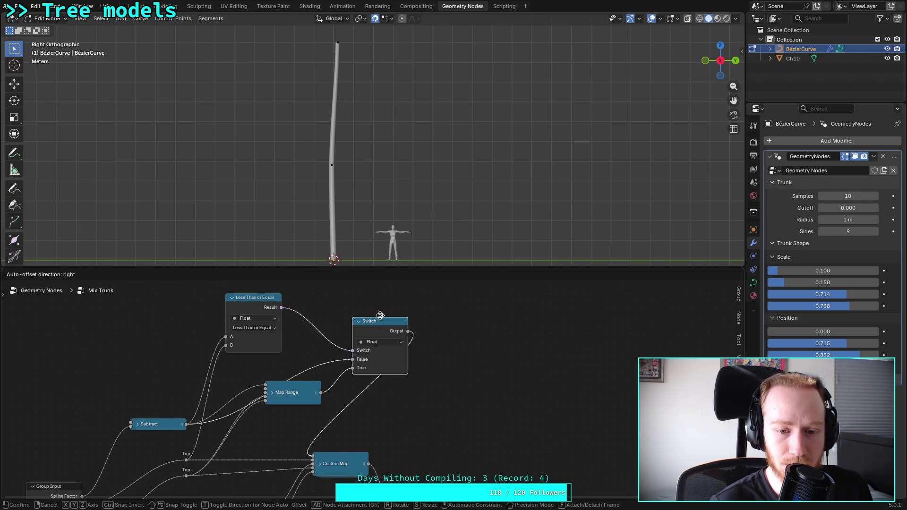
{"action": "left_click", "coordinate": [371, 303]}
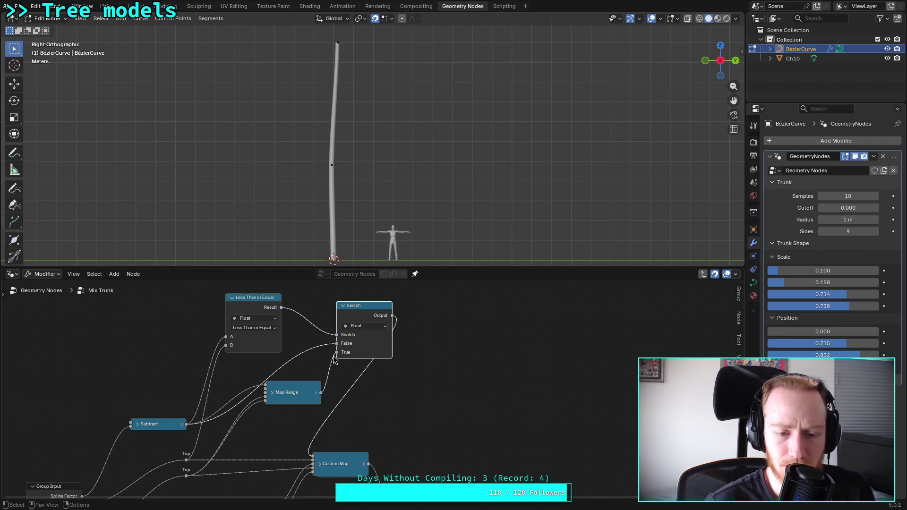
Link Subtract's output into the first Custom Map and raise the top Position to 0.342
{"action": "left_click", "coordinate": [273, 395]}
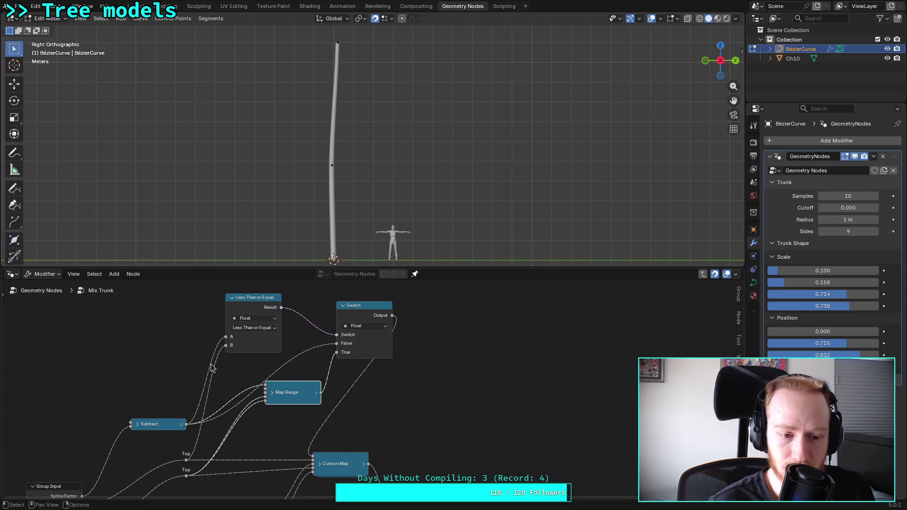
{"action": "mouse_move", "coordinate": [225, 340]}
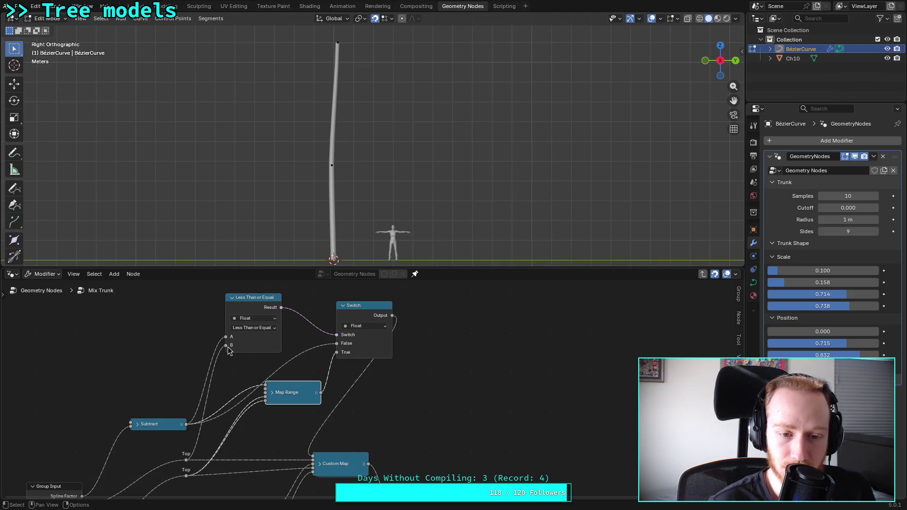
{"action": "mouse_move", "coordinate": [412, 410]}
{"action": "middle_mouse_down"}
{"action": "mouse_move", "coordinate": [360, 357]}
{"action": "mouse_move", "coordinate": [344, 362]}
{"action": "middle_mouse_up"}
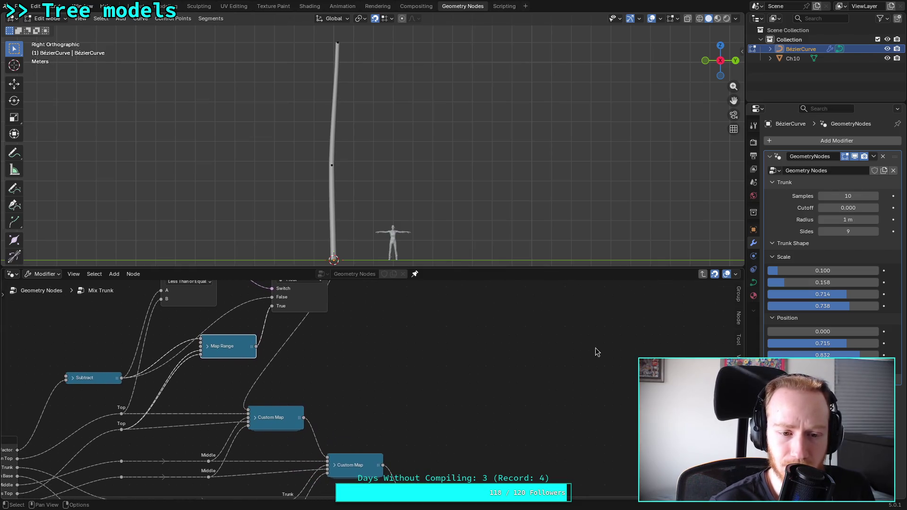
{"action": "scroll", "coordinate": [339, 339], "scroll_direction": "left", "scroll_amount": 5}
{"action": "scroll", "coordinate": [340, 371], "scroll_direction": "up", "scroll_amount": 3}
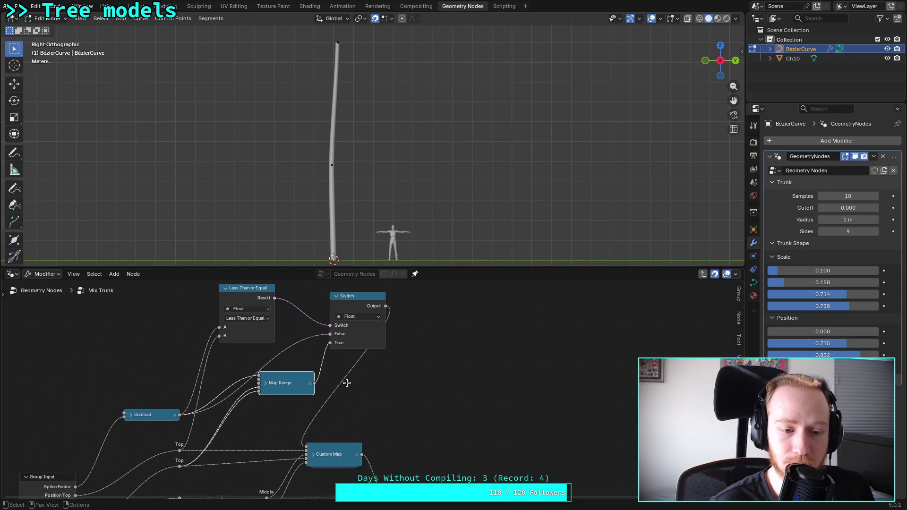
{"action": "left_click_drag", "start_coordinate": [182, 411], "coordinate": [318, 445]}
{"action": "mouse_move", "coordinate": [803, 331]}
{"action": "left_mouse_down"}
{"action": "mouse_move", "coordinate": [852, 331]}
{"action": "mouse_move", "coordinate": [841, 331]}
{"action": "left_mouse_up"}
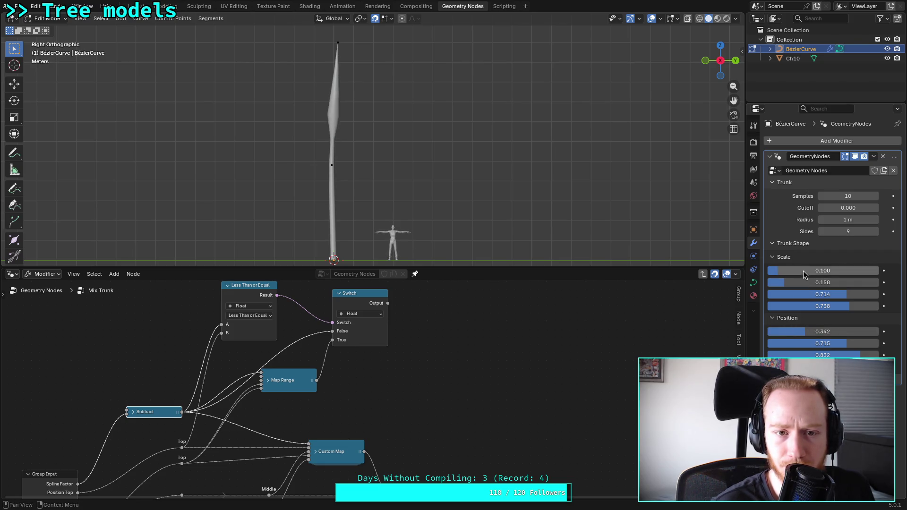
With the Custom Map chain in view, lower the top Position and try top Scale values such as 0.184
{"action": "middle_click_drag", "start_coordinate": [493, 375], "coordinate": [510, 368]}
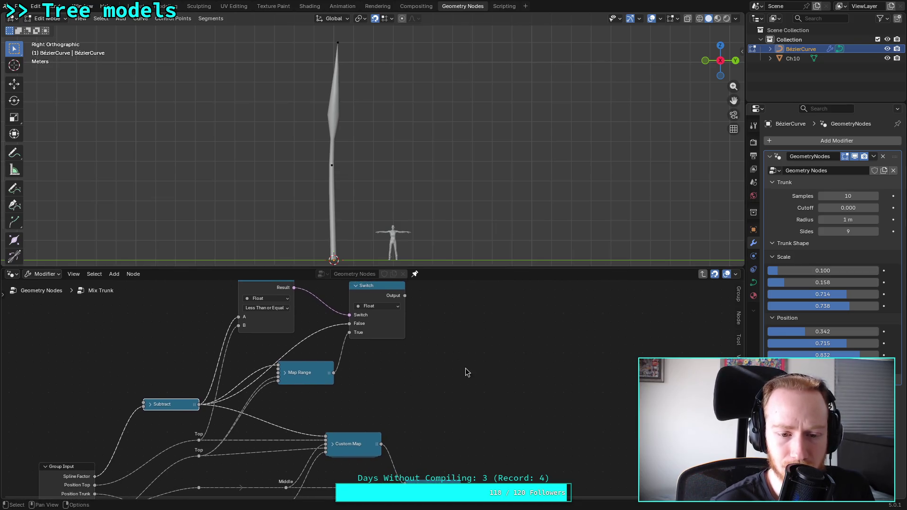
{"action": "mouse_move", "coordinate": [369, 394]}
{"action": "middle_mouse_down"}
{"action": "mouse_move", "coordinate": [295, 286]}
{"action": "mouse_move", "coordinate": [301, 295]}
{"action": "middle_mouse_up"}
{"action": "mouse_move", "coordinate": [358, 344]}
{"action": "middle_mouse_down"}
{"action": "mouse_move", "coordinate": [362, 318]}
{"action": "mouse_move", "coordinate": [401, 353]}
{"action": "mouse_move", "coordinate": [418, 401]}
{"action": "mouse_move", "coordinate": [368, 380]}
{"action": "mouse_move", "coordinate": [412, 409]}
{"action": "middle_mouse_up"}
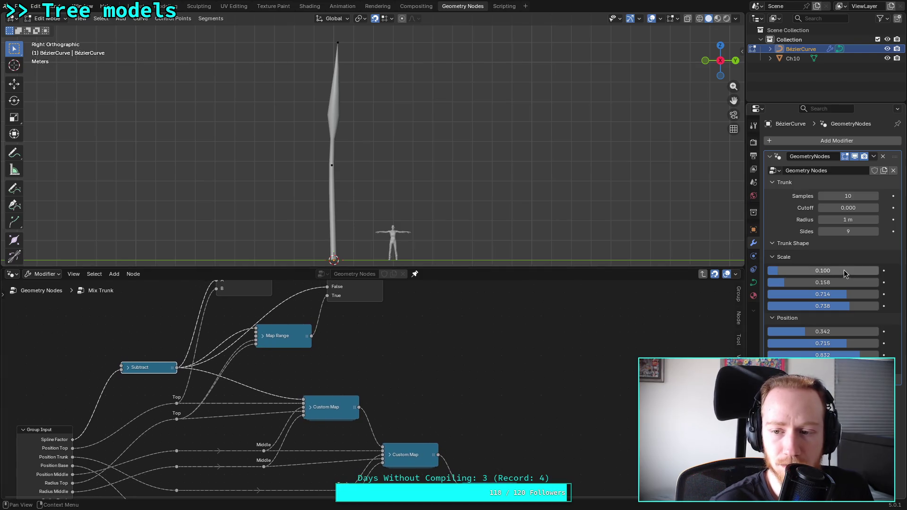
{"action": "left_click_drag", "start_coordinate": [810, 333], "coordinate": [824, 332]}
{"action": "left_click_drag", "start_coordinate": [822, 270], "coordinate": [843, 270]}
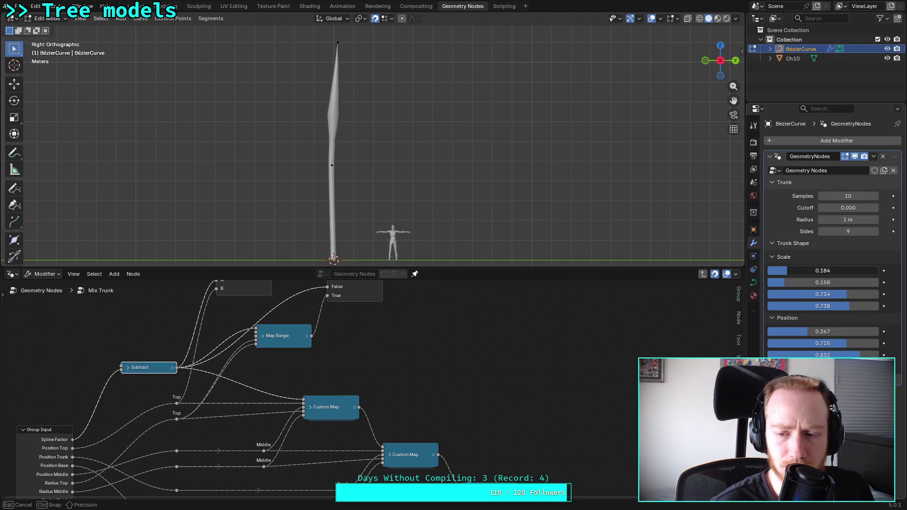
{"action": "left_click_drag", "start_coordinate": [786, 273], "coordinate": [786, 273]}
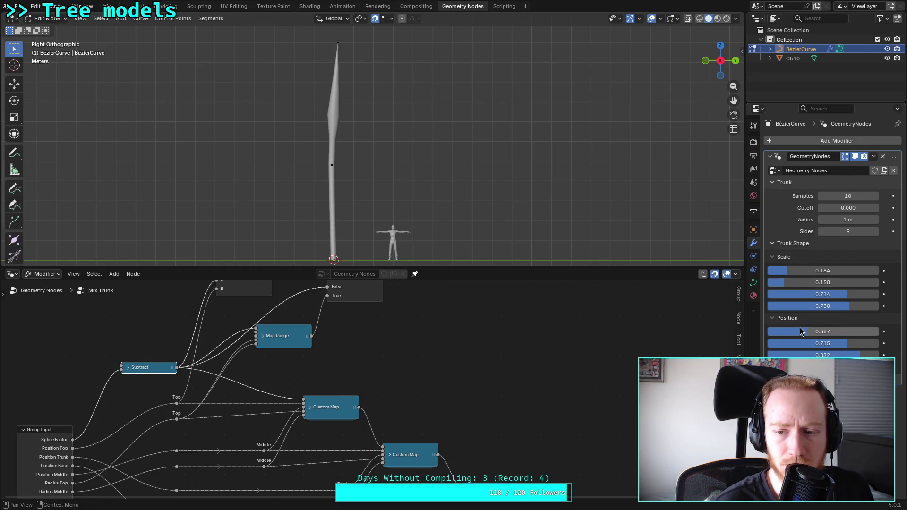
Set the first Position to 0.000 and select the Less Than or Equal, Switch and Map Range nodes
{"action": "mouse_move", "coordinate": [803, 331]}
{"action": "left_mouse_down"}
{"action": "mouse_move", "coordinate": [774, 331]}
{"action": "mouse_move", "coordinate": [831, 331]}
{"action": "mouse_move", "coordinate": [765, 331]}
{"action": "left_mouse_up"}
{"action": "mouse_move", "coordinate": [795, 272]}
{"action": "left_mouse_down"}
{"action": "mouse_move", "coordinate": [782, 272]}
{"action": "mouse_move", "coordinate": [818, 272]}
{"action": "mouse_move", "coordinate": [792, 271]}
{"action": "mouse_move", "coordinate": [798, 282]}
{"action": "mouse_move", "coordinate": [819, 282]}
{"action": "mouse_move", "coordinate": [801, 284]}
{"action": "left_mouse_up"}
{"action": "mouse_move", "coordinate": [492, 398]}
{"action": "middle_mouse_down"}
{"action": "mouse_move", "coordinate": [492, 376]}
{"action": "mouse_move", "coordinate": [538, 359]}
{"action": "mouse_move", "coordinate": [484, 392]}
{"action": "mouse_move", "coordinate": [436, 451]}
{"action": "middle_mouse_up"}
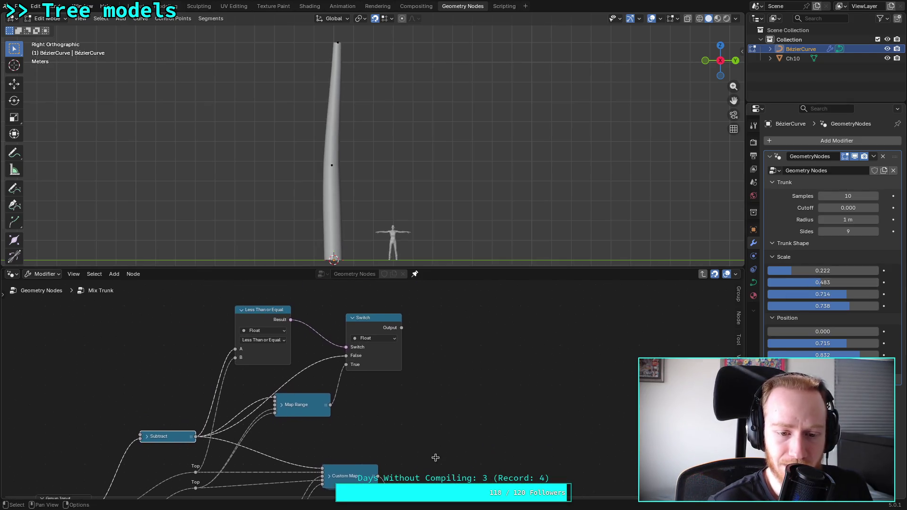
{"action": "mouse_move", "coordinate": [416, 408]}
{"action": "left_mouse_down"}
{"action": "mouse_move", "coordinate": [246, 307]}
{"action": "mouse_move", "coordinate": [259, 310]}
{"action": "left_mouse_up"}
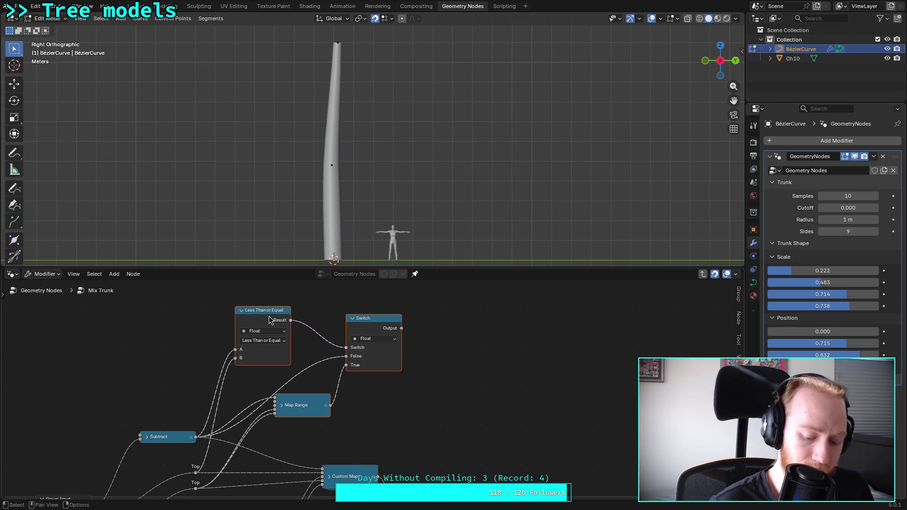
Delete the Less Than or Equal, Map Range and Switch nodes and save the file
{"action": "key", "text": "x"}
{"action": "scroll", "coordinate": [301, 390], "scroll_direction": "down", "scroll_amount": 6}
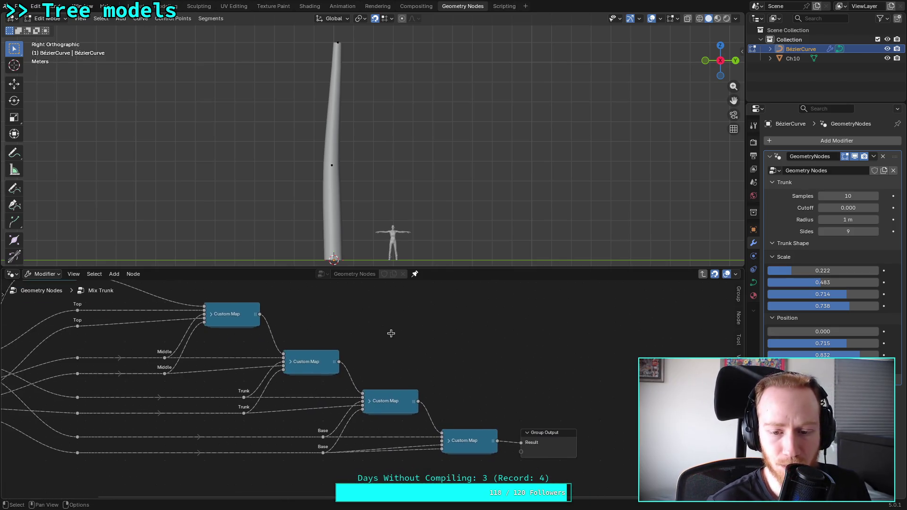
{"action": "key", "text": "ctrl+s"}
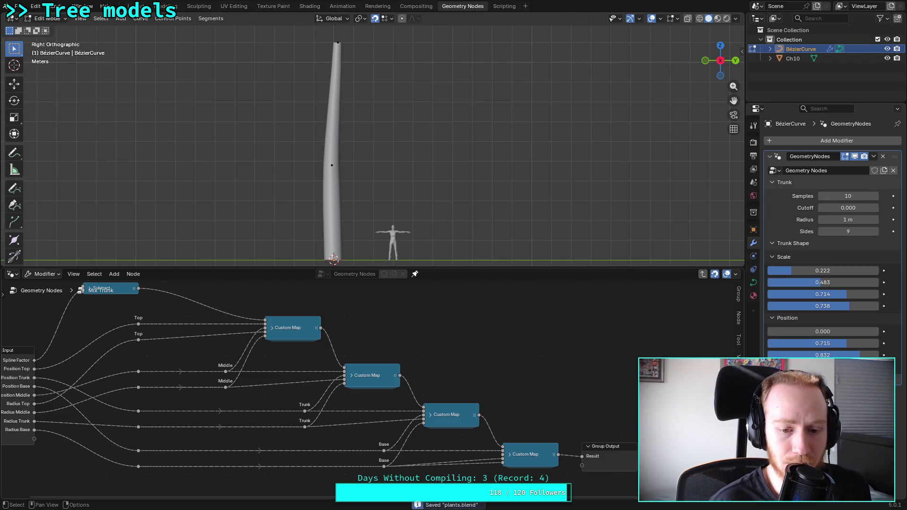
{"action": "middle_click_drag", "start_coordinate": [416, 335], "coordinate": [469, 331]}
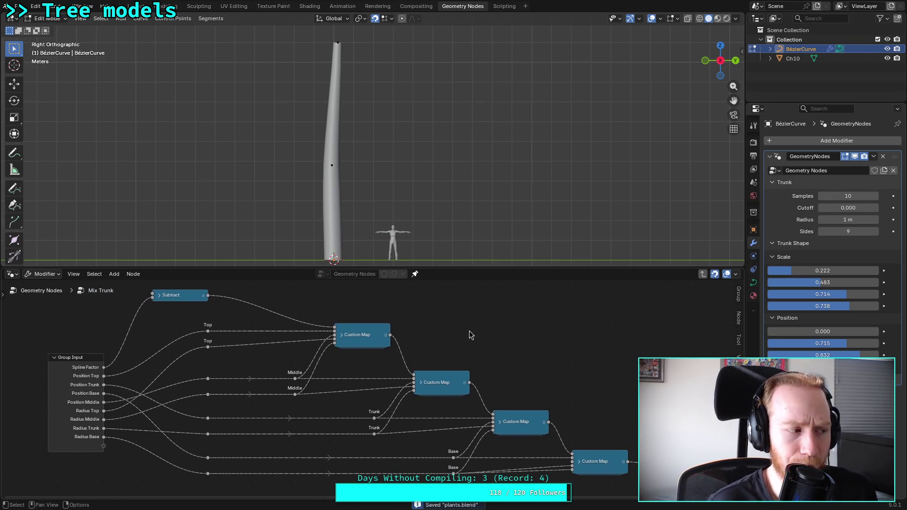
{"action": "left_click", "coordinate": [341, 335]}
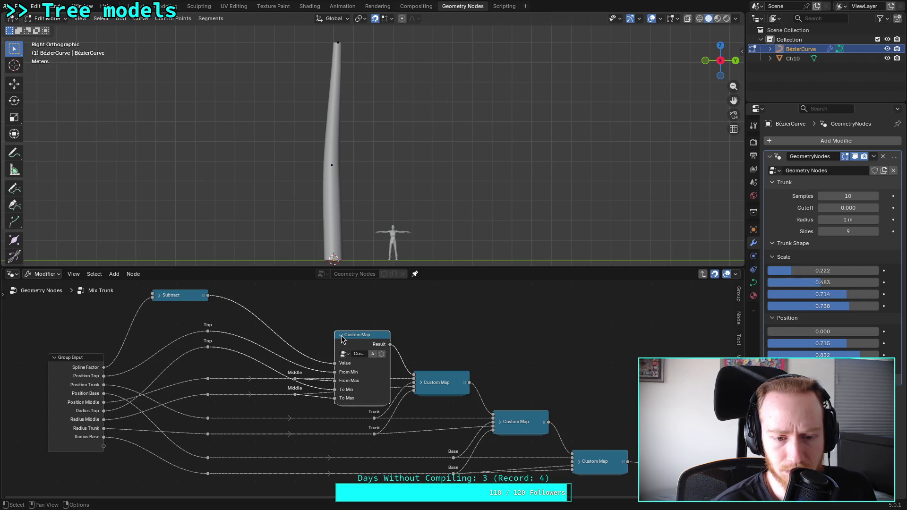
{"action": "left_click", "coordinate": [341, 334]}
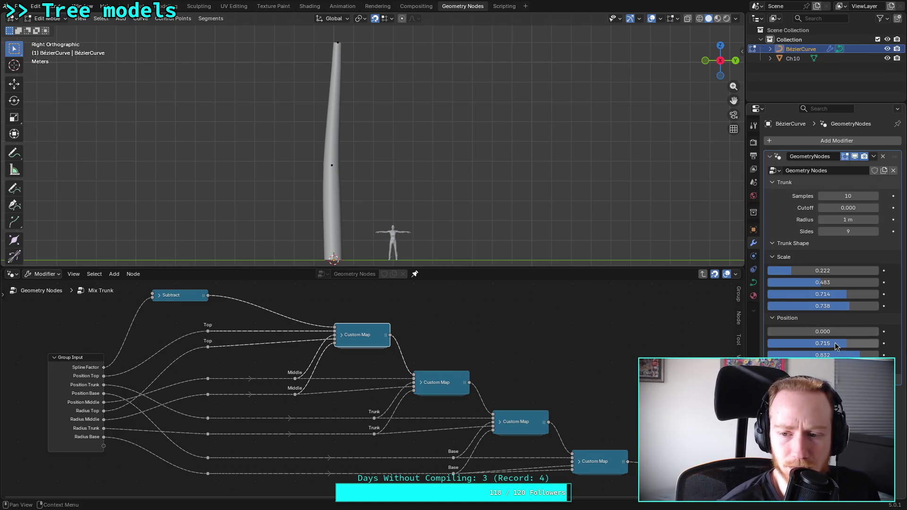
Wire Subtract into the fourth and third Custom Maps, chaining the third into the fourth
{"action": "mouse_move", "coordinate": [835, 307]}
{"action": "left_mouse_down"}
{"action": "mouse_move", "coordinate": [850, 306]}
{"action": "mouse_move", "coordinate": [803, 306]}
{"action": "mouse_move", "coordinate": [854, 300]}
{"action": "mouse_move", "coordinate": [786, 294]}
{"action": "mouse_move", "coordinate": [878, 294]}
{"action": "mouse_move", "coordinate": [876, 310]}
{"action": "left_mouse_up"}
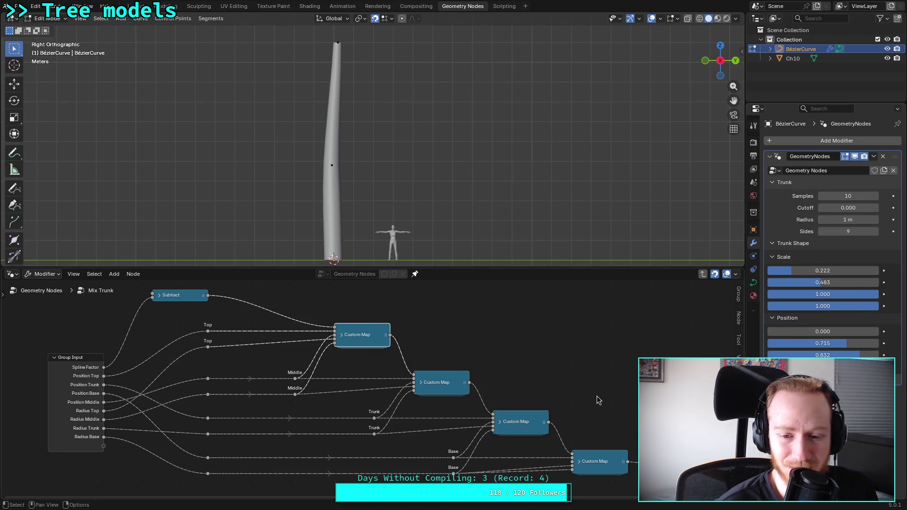
{"action": "left_click_drag", "start_coordinate": [210, 297], "coordinate": [574, 457]}
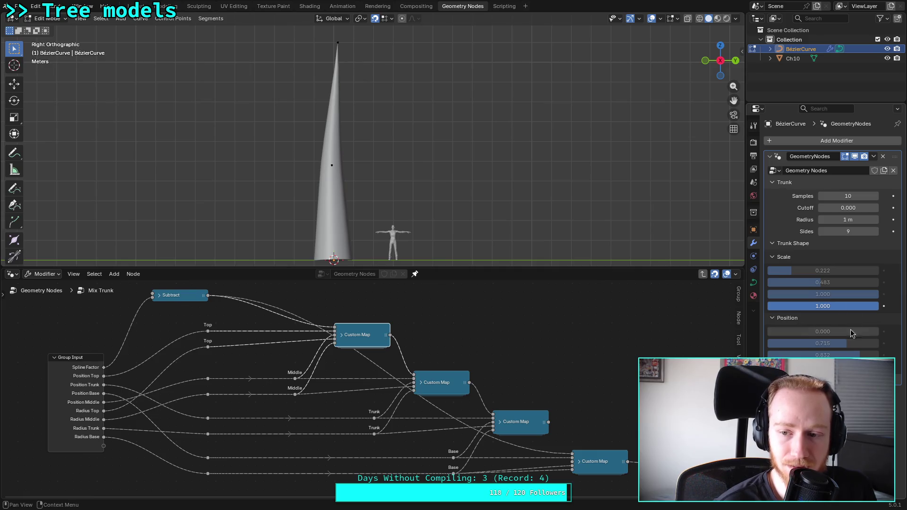
{"action": "mouse_move", "coordinate": [858, 306]}
{"action": "left_mouse_down"}
{"action": "mouse_move", "coordinate": [810, 306]}
{"action": "mouse_move", "coordinate": [878, 306]}
{"action": "left_mouse_up"}
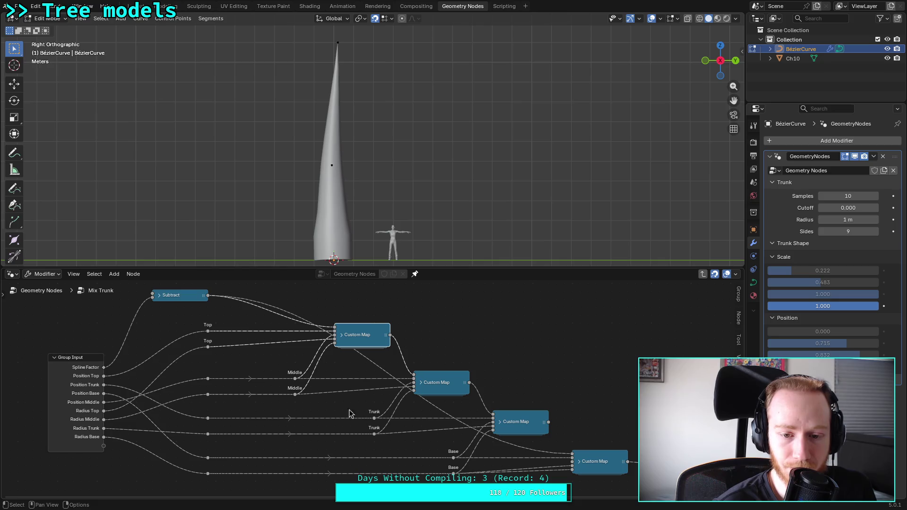
{"action": "left_click_drag", "start_coordinate": [208, 295], "coordinate": [493, 414]}
{"action": "left_click_drag", "start_coordinate": [548, 422], "coordinate": [577, 460]}
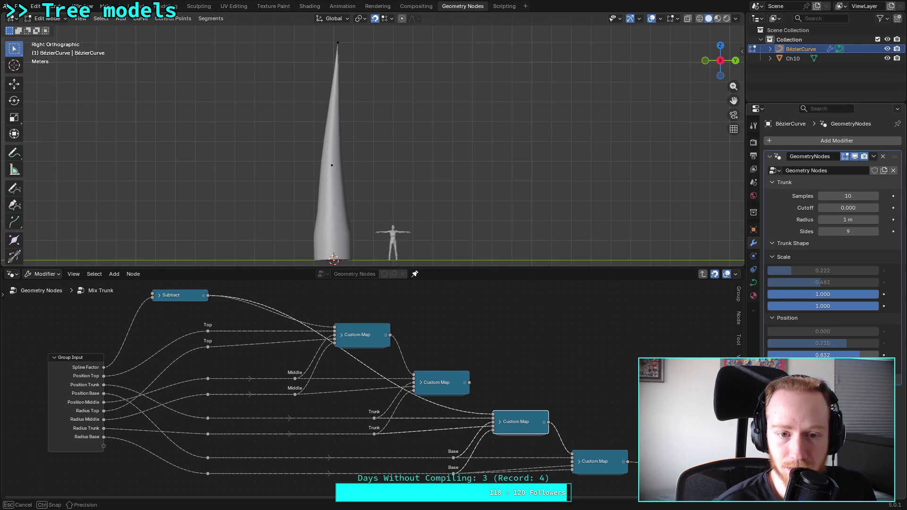
Set the lower Trunk Shape scales to 0.460 and 1.000, then save
{"action": "mouse_move", "coordinate": [863, 356]}
{"action": "left_mouse_down"}
{"action": "mouse_move", "coordinate": [850, 357]}
{"action": "mouse_move", "coordinate": [863, 357]}
{"action": "left_mouse_up"}
{"action": "mouse_move", "coordinate": [851, 310]}
{"action": "left_mouse_down"}
{"action": "mouse_move", "coordinate": [836, 307]}
{"action": "mouse_move", "coordinate": [869, 307]}
{"action": "mouse_move", "coordinate": [845, 307]}
{"action": "mouse_move", "coordinate": [860, 294]}
{"action": "mouse_move", "coordinate": [819, 294]}
{"action": "left_mouse_up"}
{"action": "left_click_drag", "start_coordinate": [859, 355], "coordinate": [843, 355]}
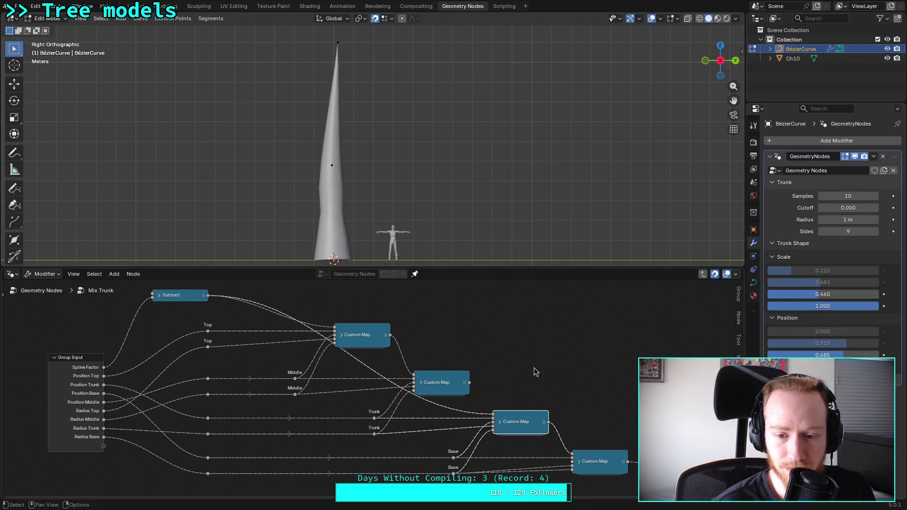
{"action": "key", "text": "ctrl+s"}
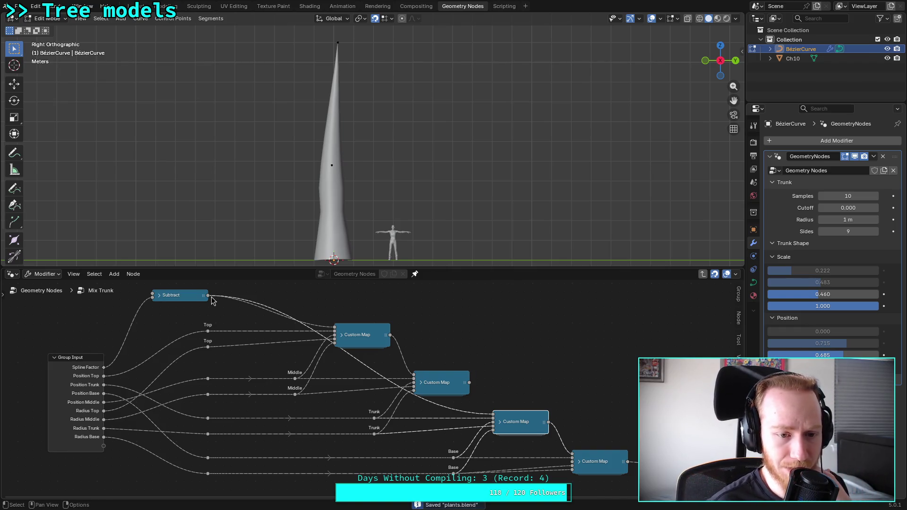
Wire Subtract into the second Custom Map and chain its result into the third
{"action": "mouse_move", "coordinate": [207, 296]}
{"action": "left_mouse_down"}
{"action": "mouse_move", "coordinate": [368, 370]}
{"action": "mouse_move", "coordinate": [413, 376]}
{"action": "left_mouse_up"}
{"action": "left_click_drag", "start_coordinate": [468, 384], "coordinate": [494, 414]}
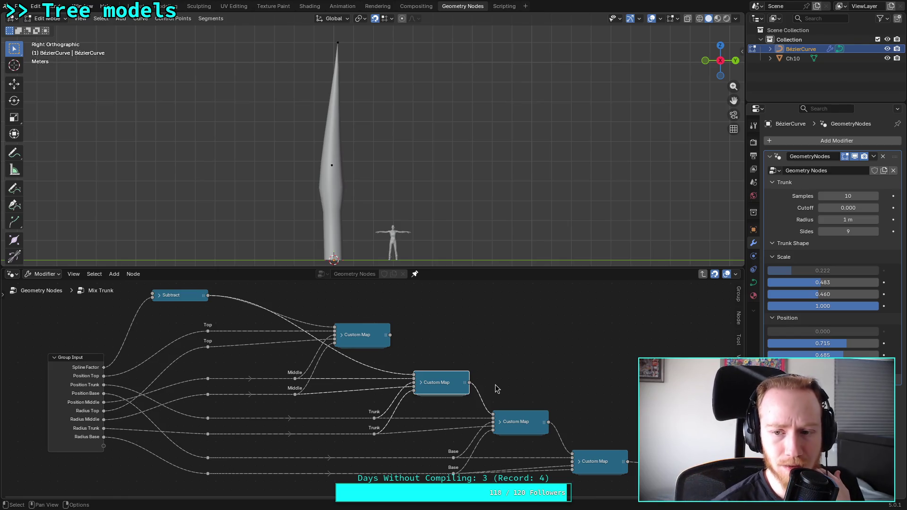
{"action": "mouse_move", "coordinate": [852, 306]}
{"action": "left_mouse_down"}
{"action": "mouse_move", "coordinate": [821, 306]}
{"action": "mouse_move", "coordinate": [878, 306]}
{"action": "left_mouse_up"}
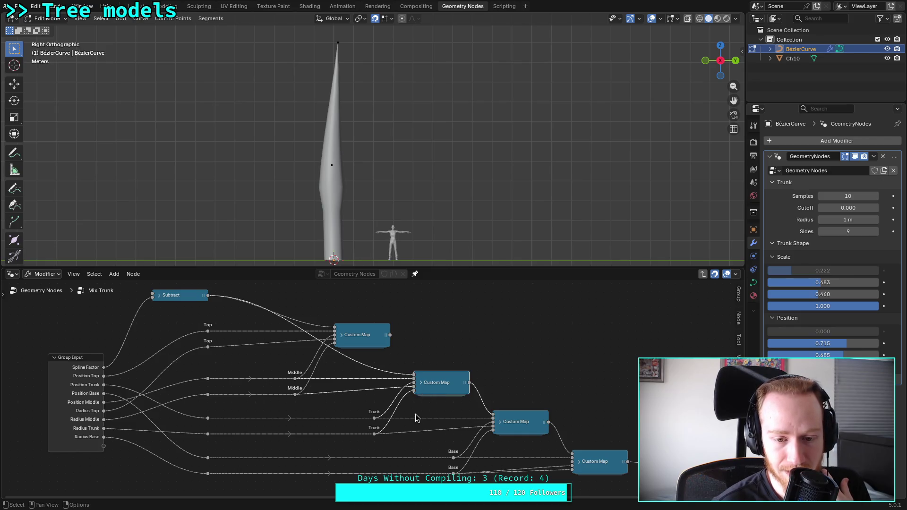
Set Trunk Shape Scale to 0.671 and 0.873 with Position 0.441 and 0.735
{"action": "left_click", "coordinate": [421, 383]}
{"action": "left_click_drag", "start_coordinate": [440, 384], "coordinate": [448, 337]}
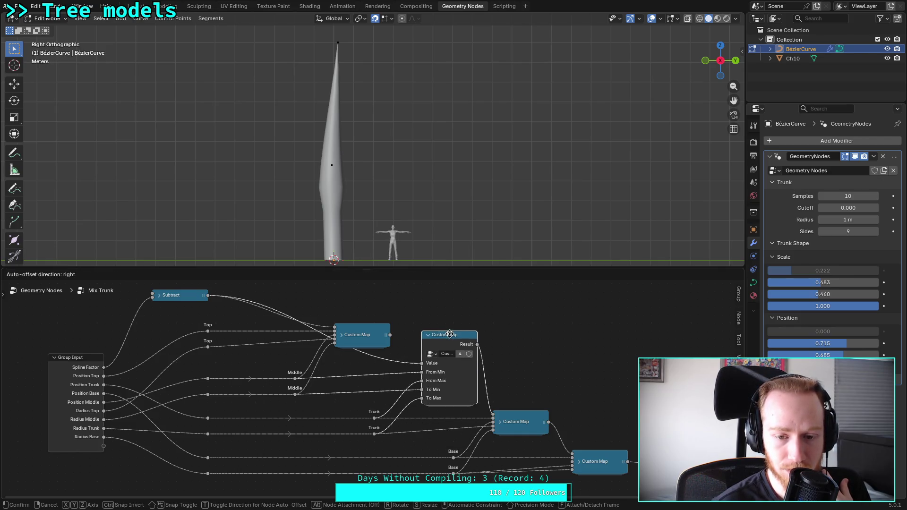
{"action": "left_click", "coordinate": [500, 423]}
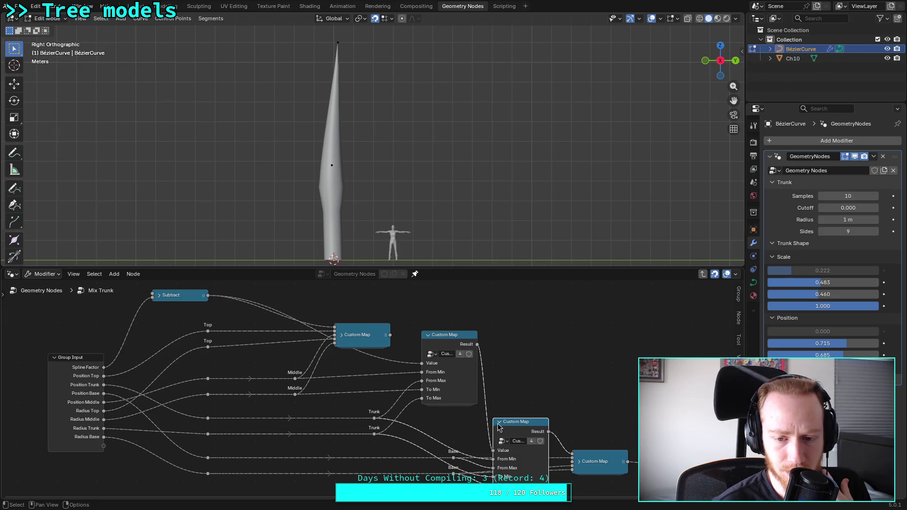
{"action": "left_click", "coordinate": [500, 423]}
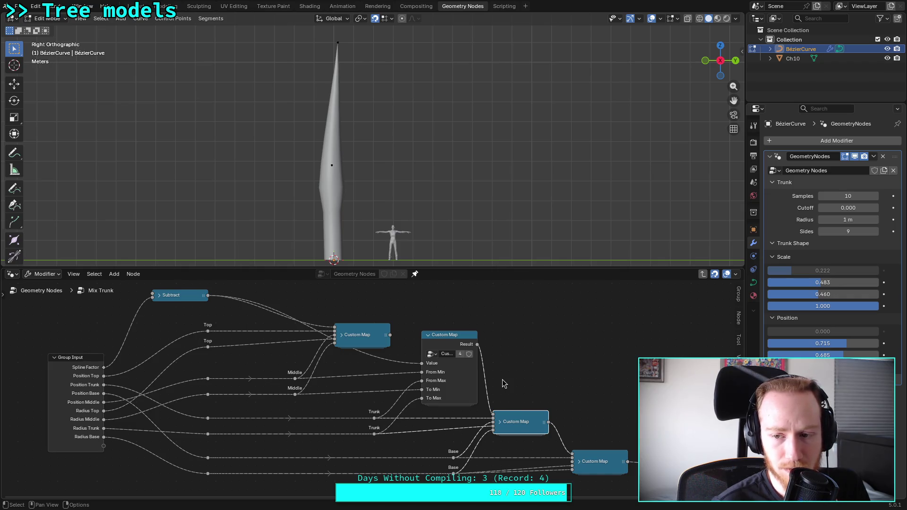
{"action": "mouse_move", "coordinate": [846, 344]}
{"action": "left_mouse_down"}
{"action": "mouse_move", "coordinate": [793, 343]}
{"action": "mouse_move", "coordinate": [852, 355]}
{"action": "left_mouse_up"}
{"action": "mouse_move", "coordinate": [845, 306]}
{"action": "left_mouse_down"}
{"action": "mouse_move", "coordinate": [822, 306]}
{"action": "mouse_move", "coordinate": [841, 306]}
{"action": "mouse_move", "coordinate": [833, 294]}
{"action": "mouse_move", "coordinate": [877, 293]}
{"action": "mouse_move", "coordinate": [843, 294]}
{"action": "left_mouse_up"}
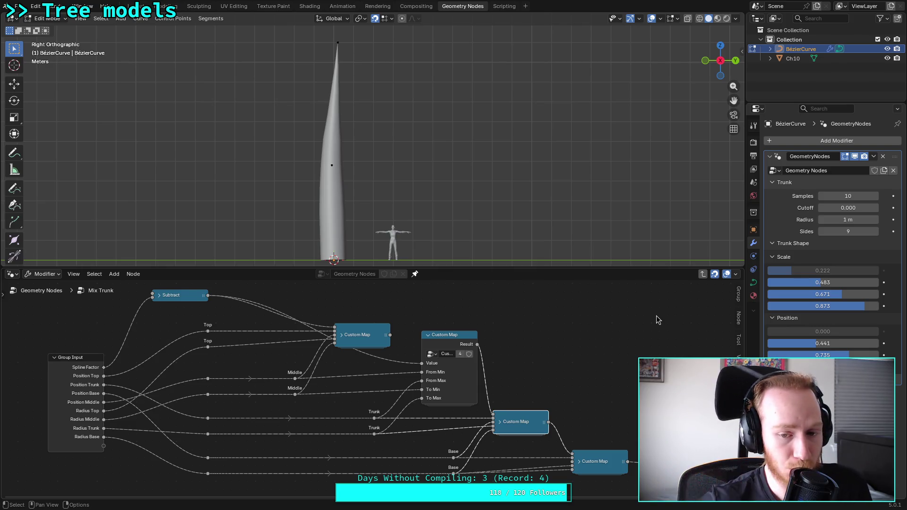
Collapse the middle Custom Map node and move it lower in the chain
{"action": "left_click", "coordinate": [428, 334]}
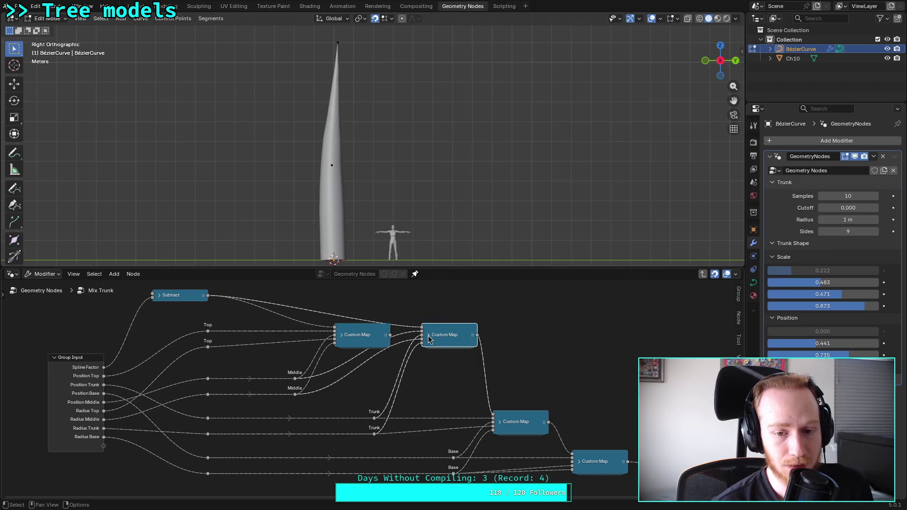
{"action": "mouse_move", "coordinate": [447, 338]}
{"action": "left_mouse_down"}
{"action": "mouse_move", "coordinate": [447, 386]}
{"action": "mouse_move", "coordinate": [455, 379]}
{"action": "mouse_move", "coordinate": [446, 378]}
{"action": "left_mouse_up"}
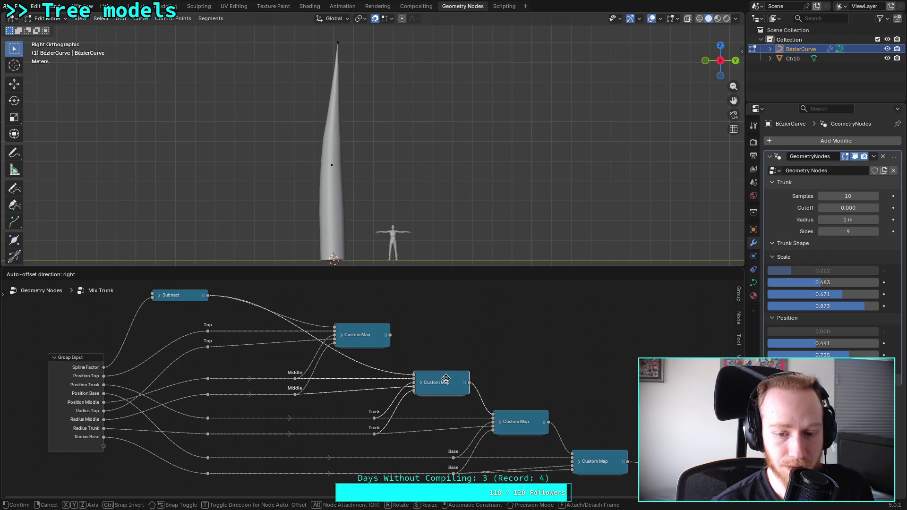
{"action": "left_click_drag", "start_coordinate": [446, 378], "coordinate": [446, 378]}
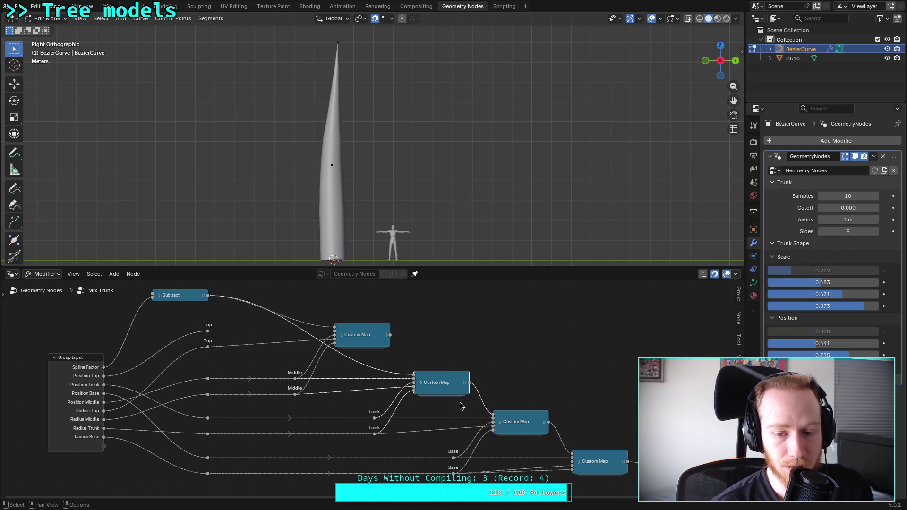
{"action": "right_click", "coordinate": [438, 381]}
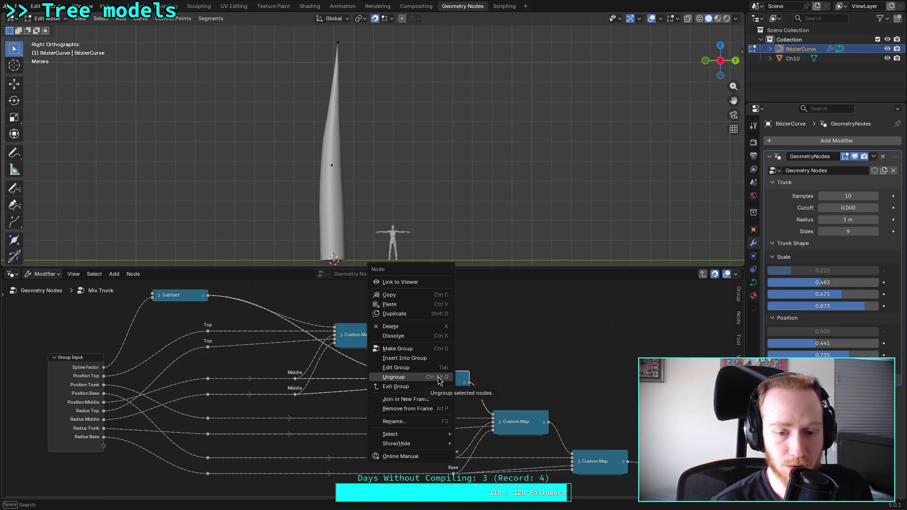
Enter the lowest Custom Map group and move Group Output and Switch further right
{"action": "left_click", "coordinate": [438, 377]}
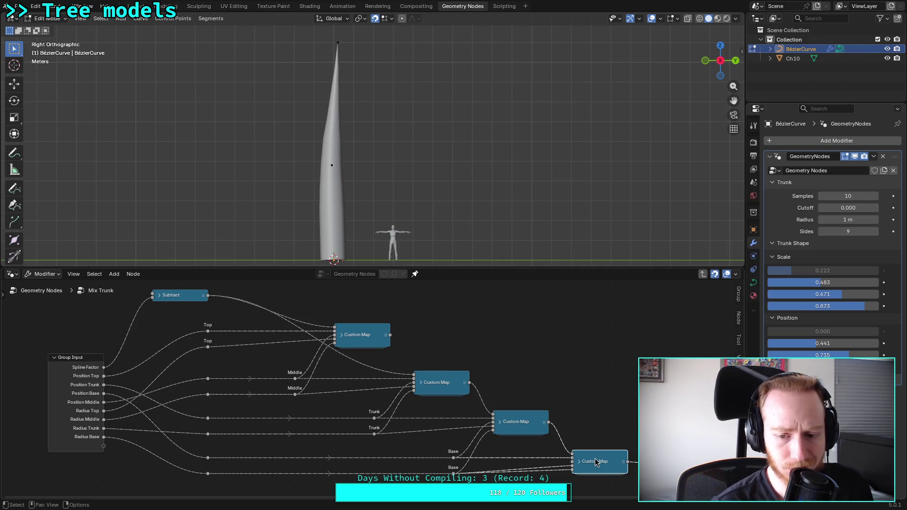
{"action": "key", "text": "Tab"}
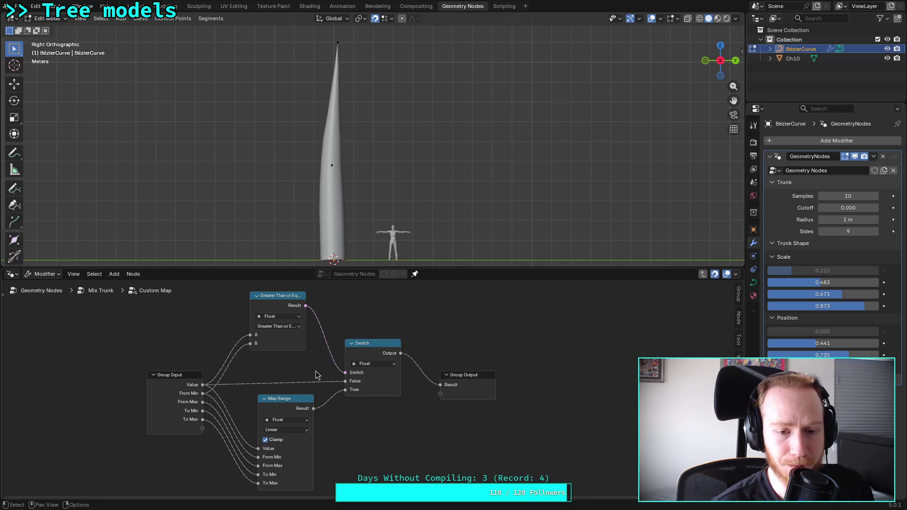
{"action": "middle_click_drag", "start_coordinate": [315, 370], "coordinate": [300, 376]}
{"action": "left_click_drag", "start_coordinate": [432, 389], "coordinate": [503, 390]}
{"action": "left_click", "coordinate": [361, 360]}
{"action": "left_click_drag", "start_coordinate": [360, 360], "coordinate": [408, 359]}
Shift Map Range right, Group Input left, and nudge the Greater Than or Equal node right
{"action": "left_click_drag", "start_coordinate": [264, 414], "coordinate": [312, 414]}
{"action": "middle_click_drag", "start_coordinate": [307, 383], "coordinate": [317, 381]}
{"action": "left_click_drag", "start_coordinate": [168, 387], "coordinate": [136, 387]}
{"action": "left_click_drag", "start_coordinate": [269, 315], "coordinate": [277, 315]}
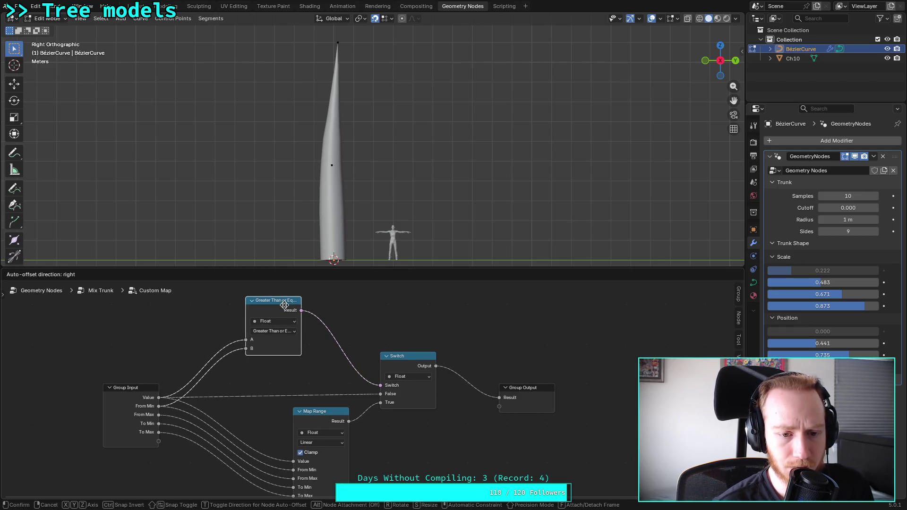
{"action": "right_click", "coordinate": [208, 318]}
{"action": "mouse_move", "coordinate": [180, 314]}
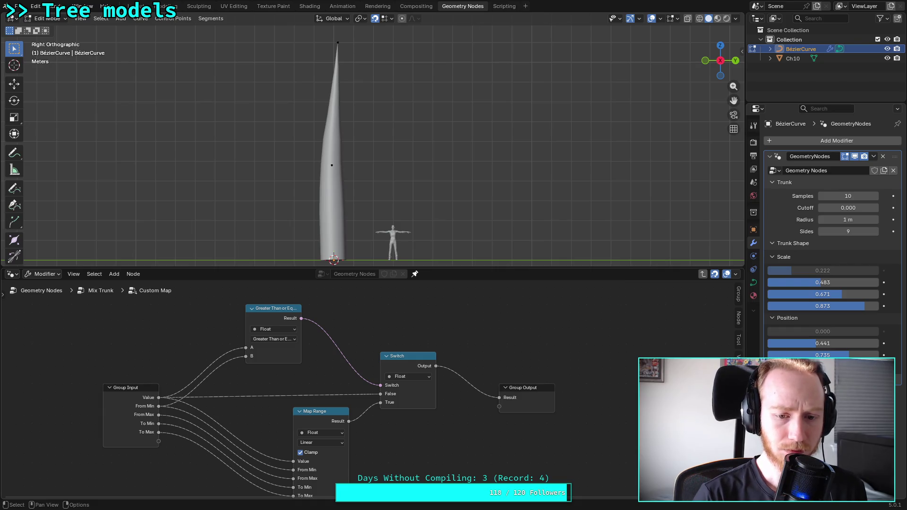
{"action": "key", "text": "shift+a"}
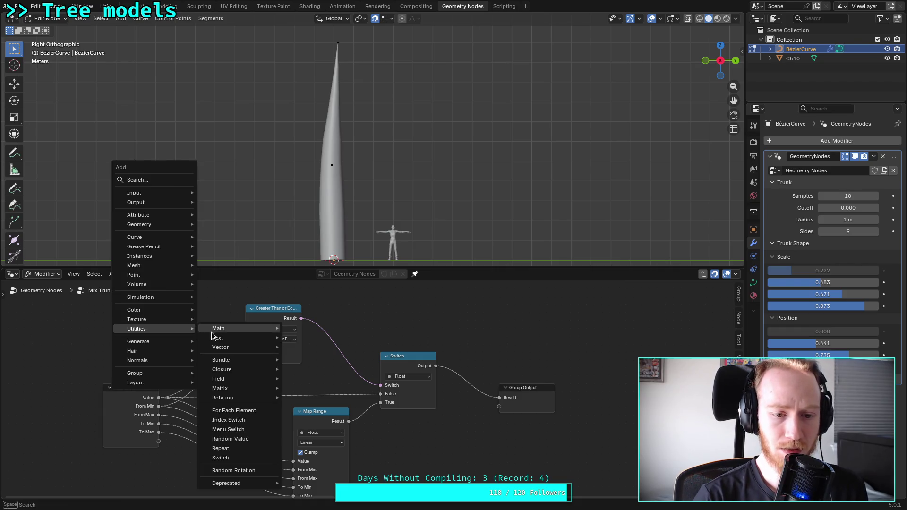
Add a Boolean Math And node fed by Greater Than or Equal and driving the Switch
{"action": "mouse_move", "coordinate": [237, 325]}
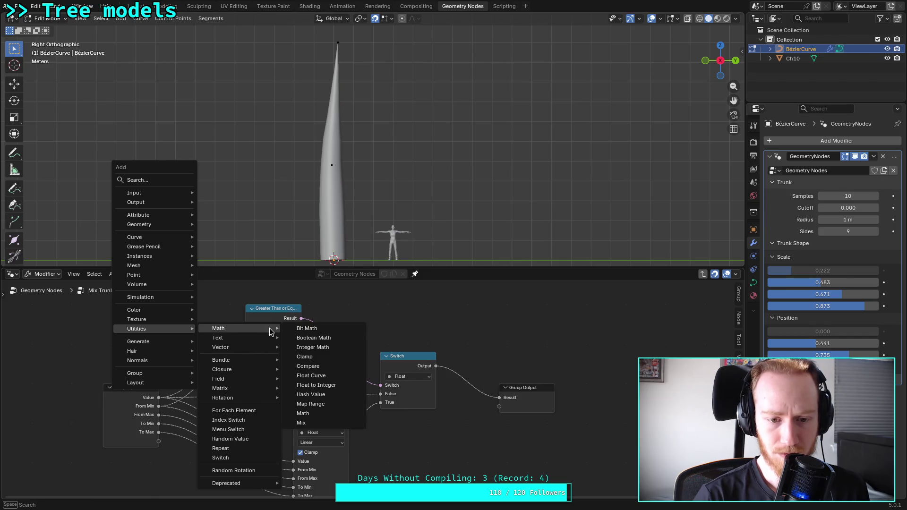
{"action": "left_click", "coordinate": [333, 336]}
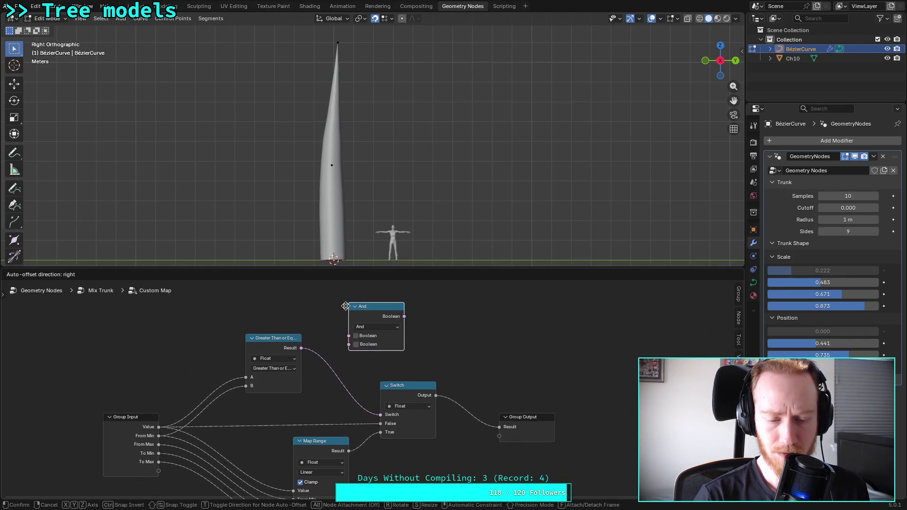
{"action": "left_click", "coordinate": [348, 307]}
{"action": "left_click_drag", "start_coordinate": [302, 349], "coordinate": [349, 337]}
{"action": "left_click_drag", "start_coordinate": [404, 317], "coordinate": [380, 414]}
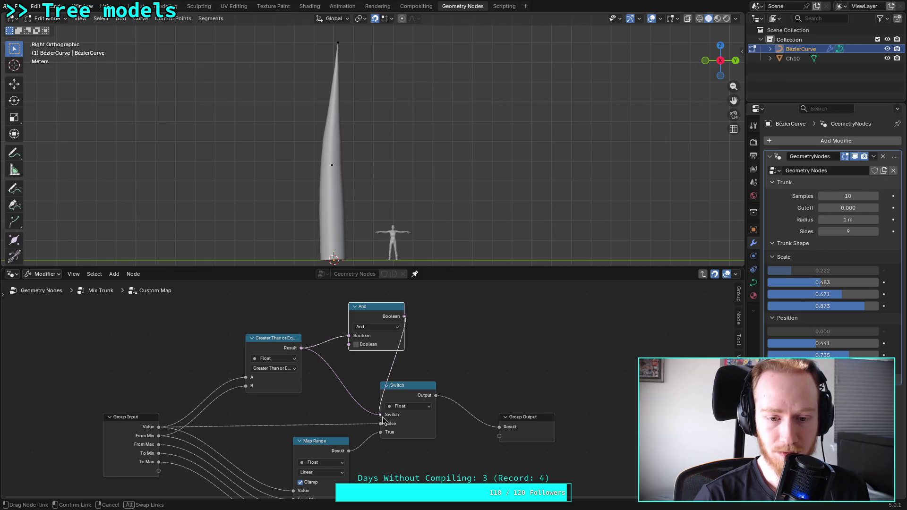
{"action": "left_click", "coordinate": [330, 365]}
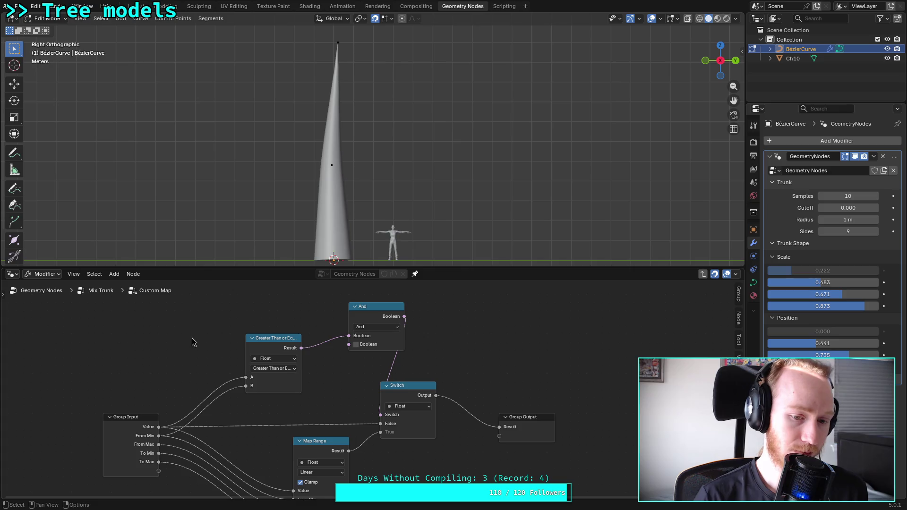
Add a Less Than compare of Value against From Max, feeding And's second input
{"action": "key", "text": "shift+a"}
{"action": "type", "text": "gre"}
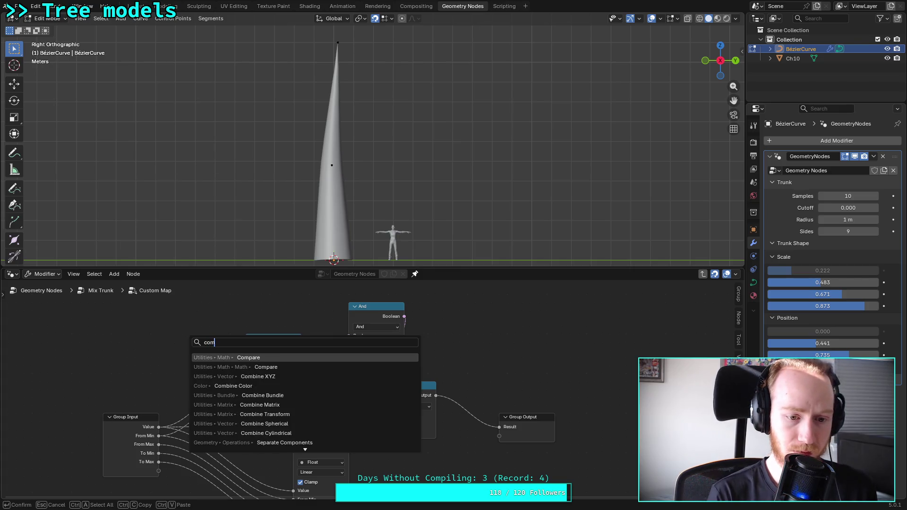
{"action": "key", "text": "Return"}
{"action": "left_click", "coordinate": [170, 366]}
{"action": "left_click", "coordinate": [165, 361]}
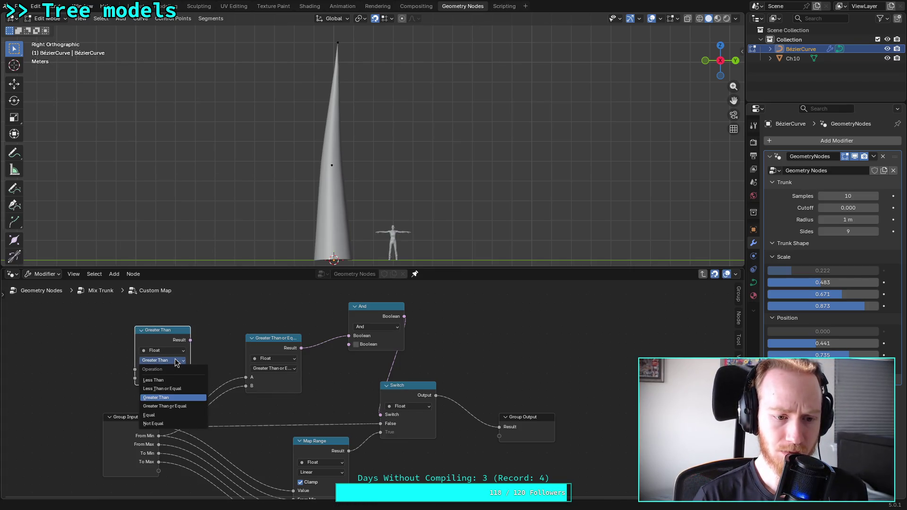
{"action": "left_click", "coordinate": [152, 371]}
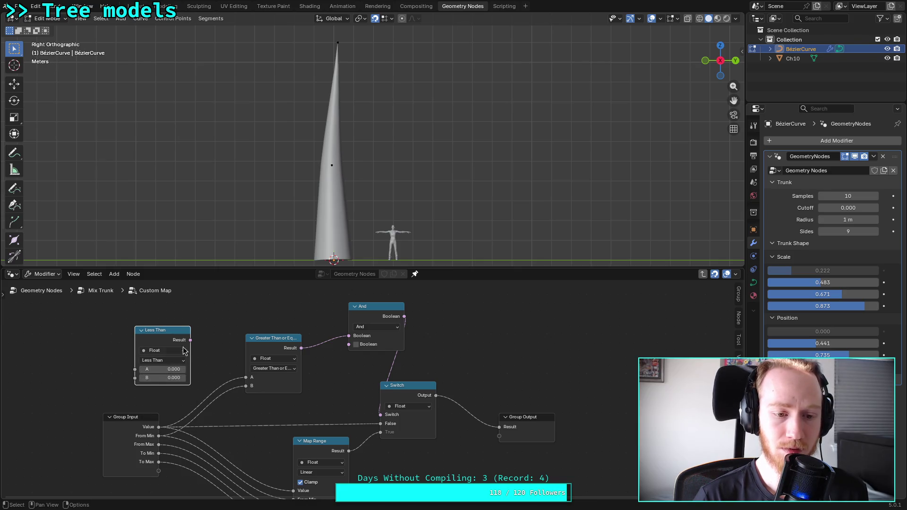
{"action": "mouse_move", "coordinate": [190, 340]}
{"action": "left_mouse_down"}
{"action": "mouse_move", "coordinate": [350, 357]}
{"action": "mouse_move", "coordinate": [348, 345]}
{"action": "left_mouse_up"}
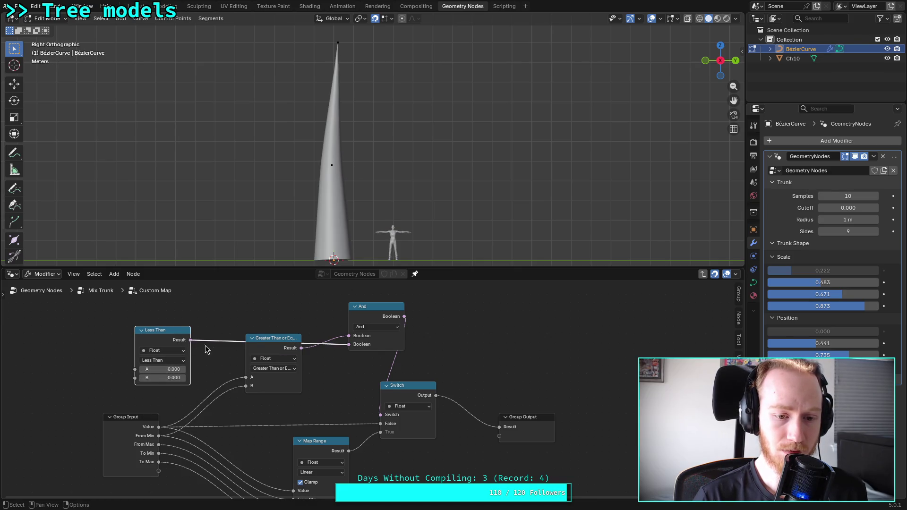
{"action": "left_click_drag", "start_coordinate": [159, 427], "coordinate": [131, 370]}
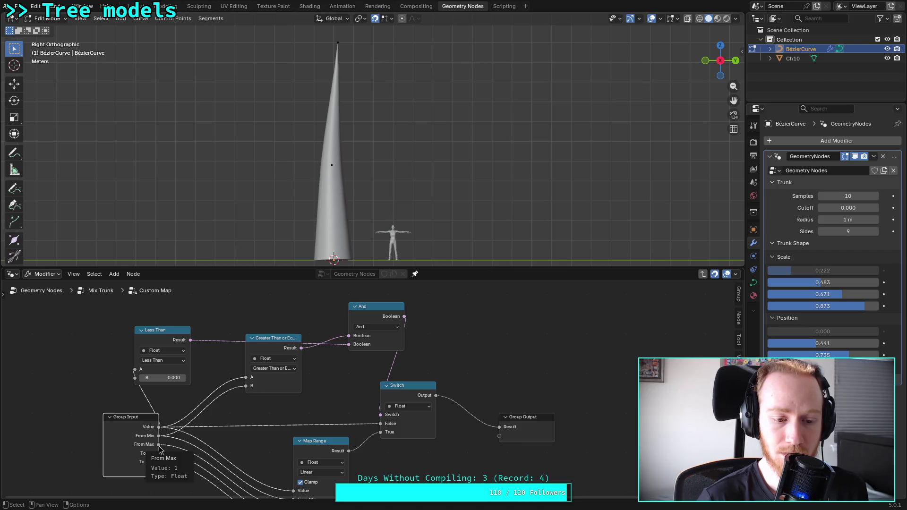
{"action": "left_click_drag", "start_coordinate": [159, 447], "coordinate": [135, 377]}
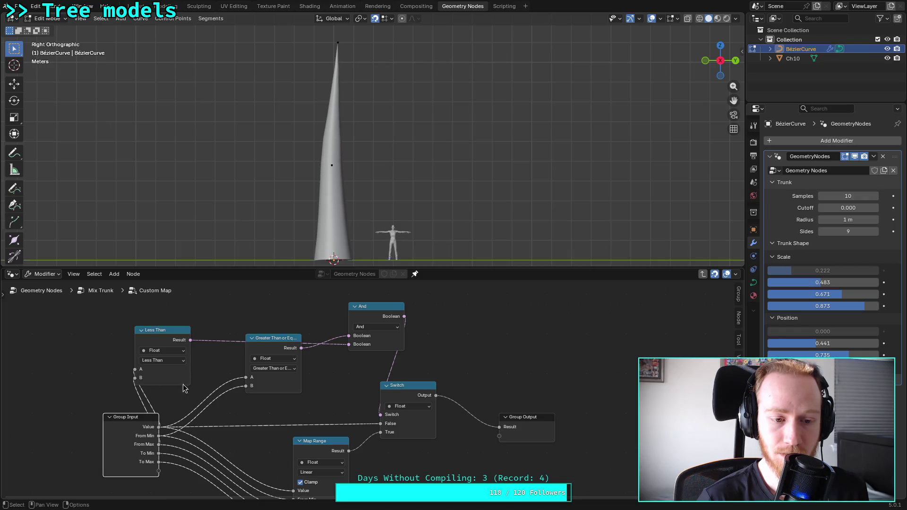
Stack the Less Than compare below Greater Than or Equal near Group Input
{"action": "left_click_drag", "start_coordinate": [178, 330], "coordinate": [274, 392]}
{"action": "left_click_drag", "start_coordinate": [273, 338], "coordinate": [258, 314]}
{"action": "left_click_drag", "start_coordinate": [251, 393], "coordinate": [250, 377]}
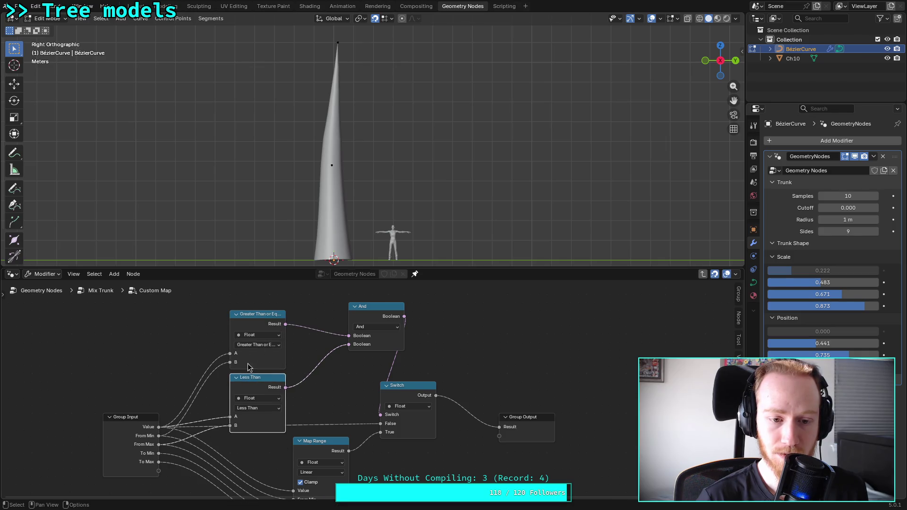
{"action": "key", "text": "shift+a"}
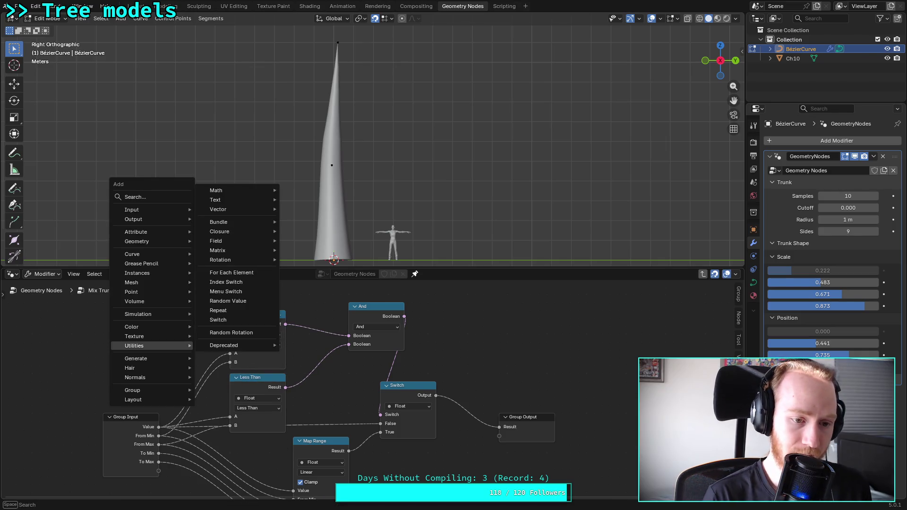
{"action": "type", "text": "bet"}
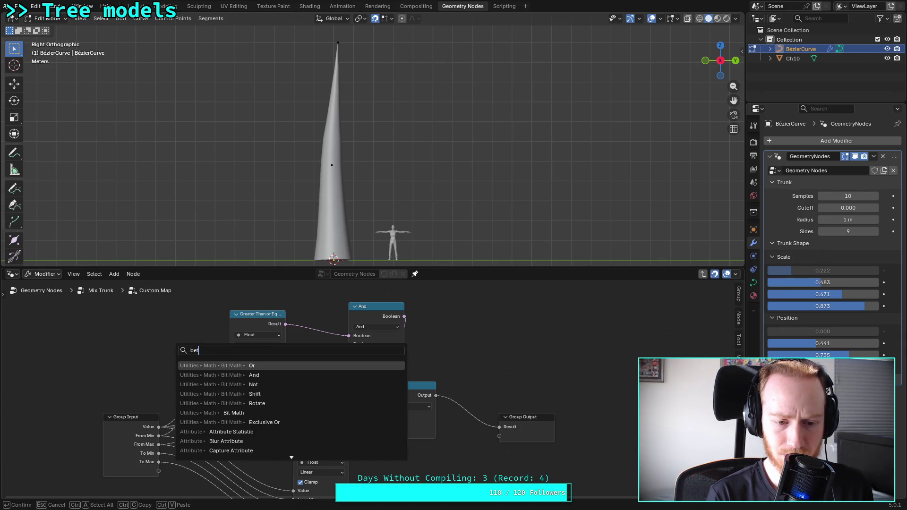
{"action": "key", "text": "BackSpace"}
{"action": "key", "text": "BackSpace"}
{"action": "key", "text": "BackSpace"}
{"action": "type", "text": "rang"}
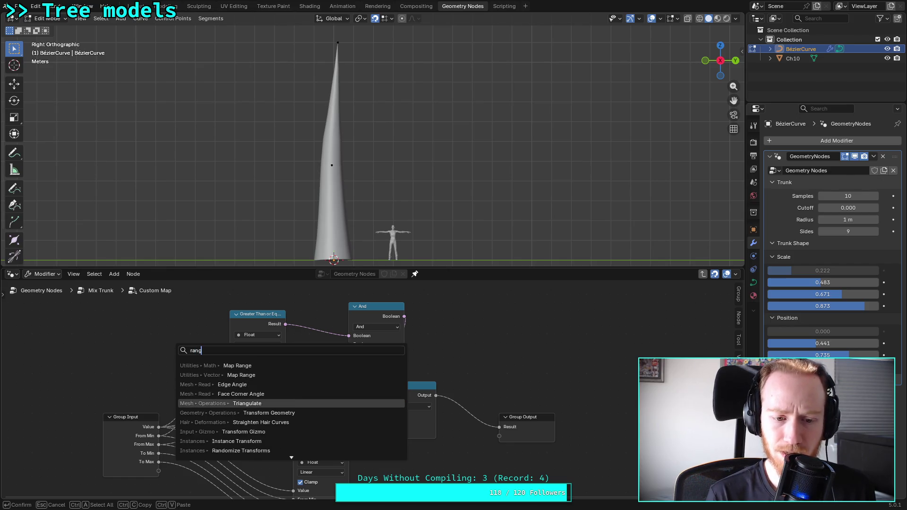
{"action": "key", "text": "BackSpace"}
{"action": "key", "text": "BackSpace"}
{"action": "key", "text": "BackSpace"}
{"action": "key", "text": "BackSpace"}
{"action": "type", "text": "com"}
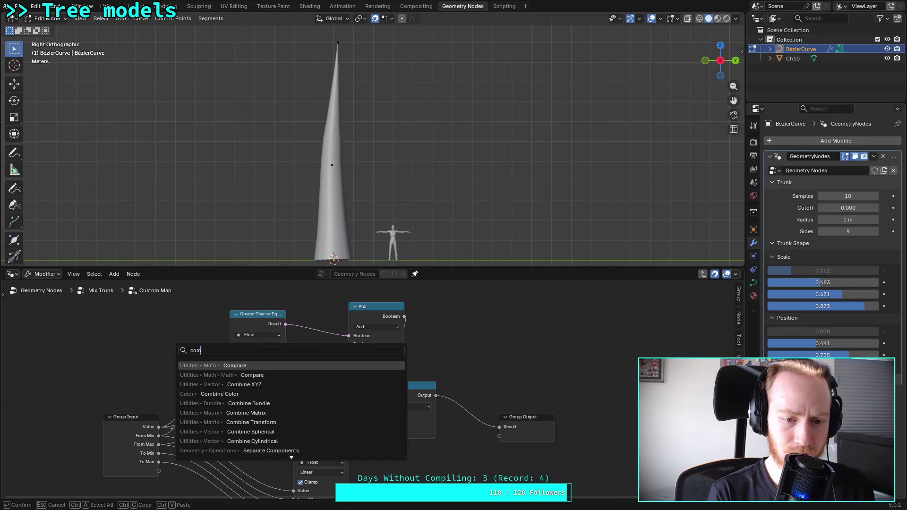
{"action": "key", "text": "BackSpace"}
{"action": "key", "text": "BackSpace"}
{"action": "key", "text": "BackSpace"}
{"action": "type", "text": "less"}
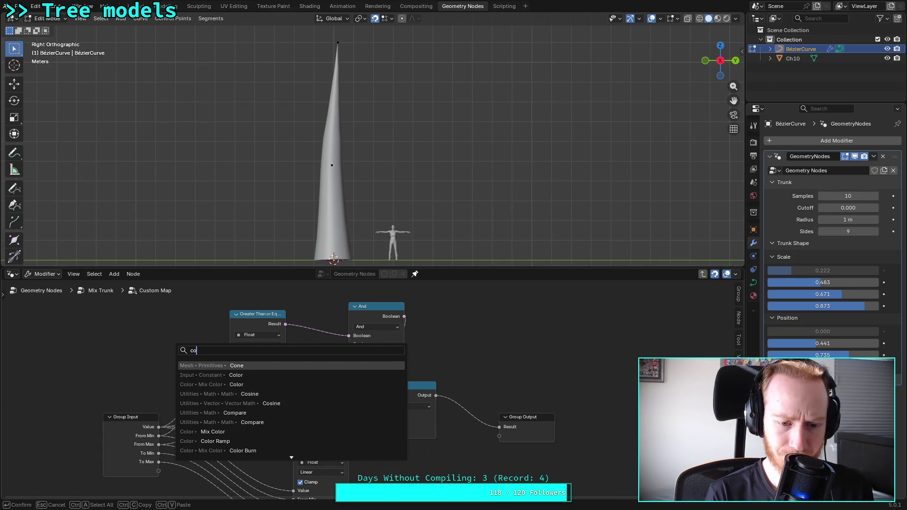
{"action": "key", "text": "Return"}
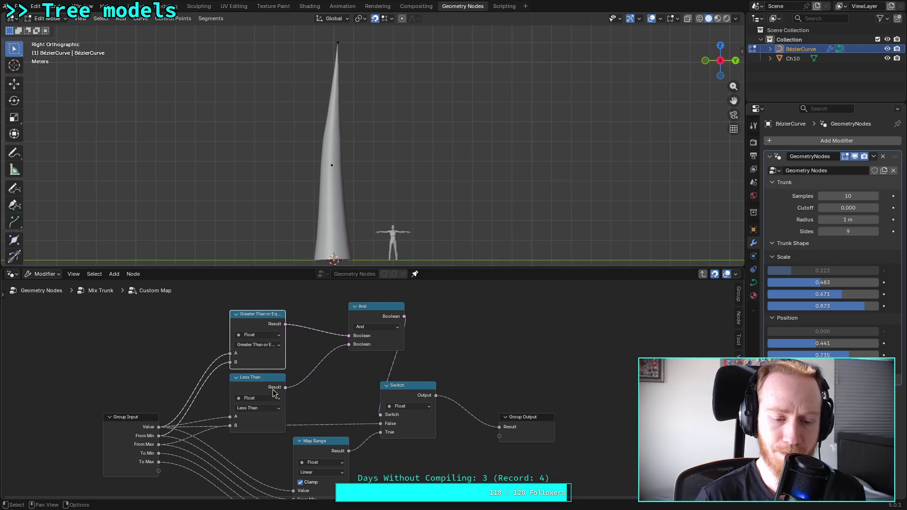
{"action": "left_click", "coordinate": [265, 379]}
{"action": "left_click", "coordinate": [273, 317], "text": "shift"}
{"action": "left_click", "coordinate": [394, 313], "text": "shift"}
{"action": "right_click", "coordinate": [243, 316]}
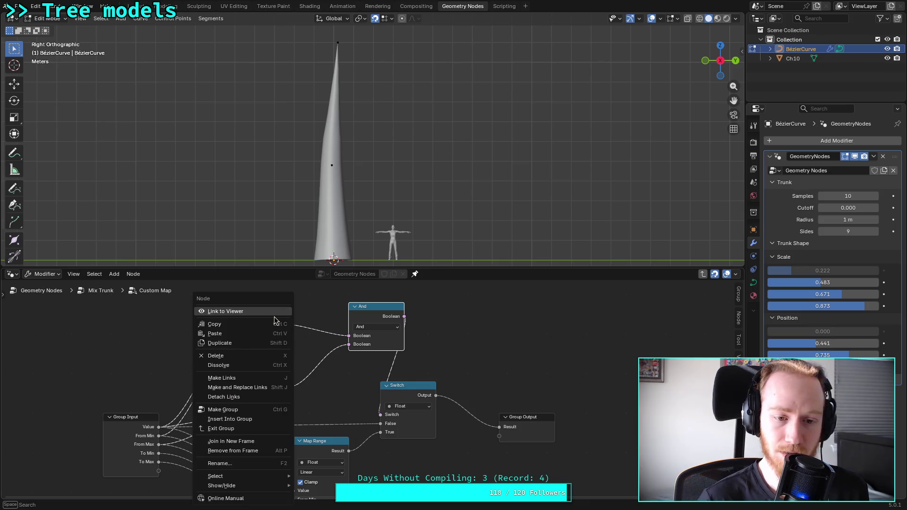
Group the two comparisons and the And node, naming the group inputs Value, Start and End
{"action": "left_click", "coordinate": [238, 420]}
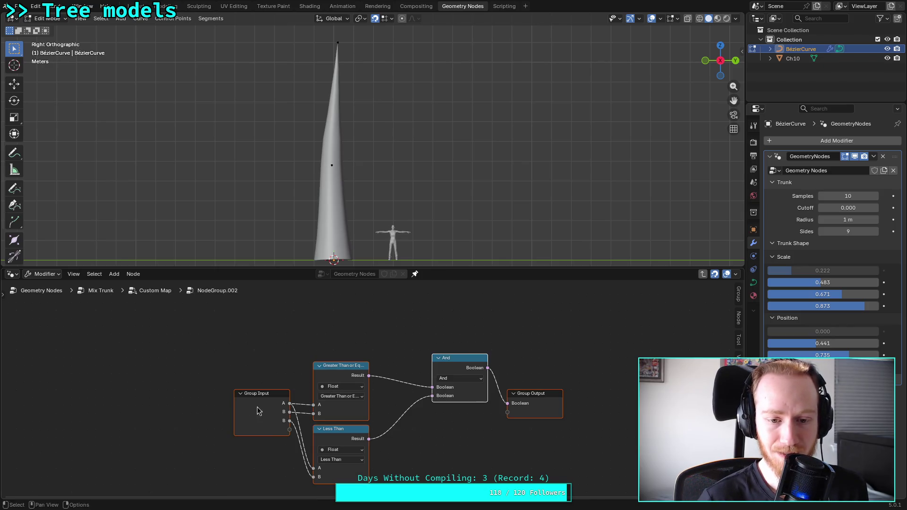
{"action": "left_click", "coordinate": [328, 370]}
{"action": "left_click", "coordinate": [268, 409]}
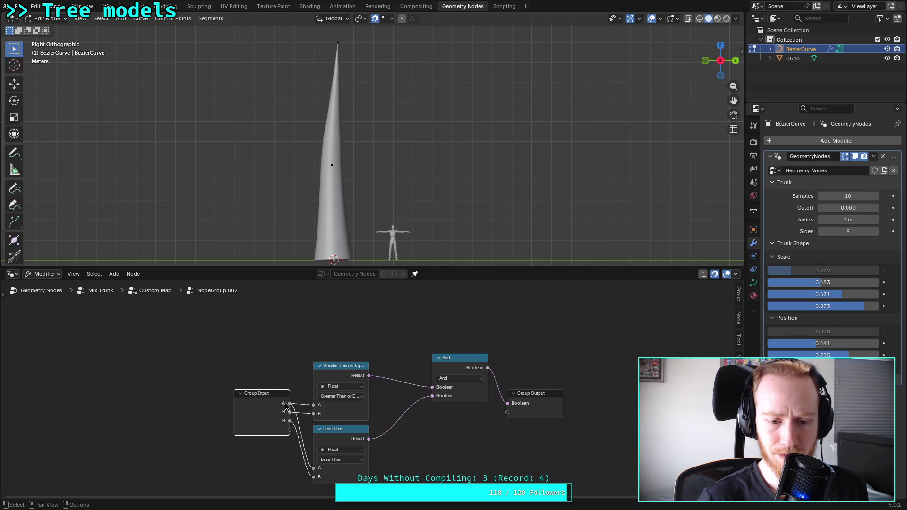
{"action": "left_click_drag", "start_coordinate": [745, 301], "coordinate": [713, 321]}
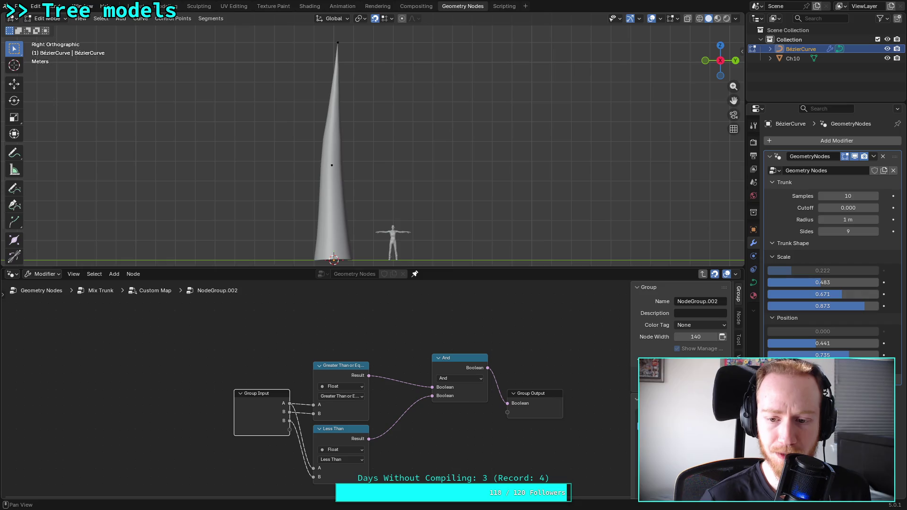
{"action": "left_click", "coordinate": [700, 313]}
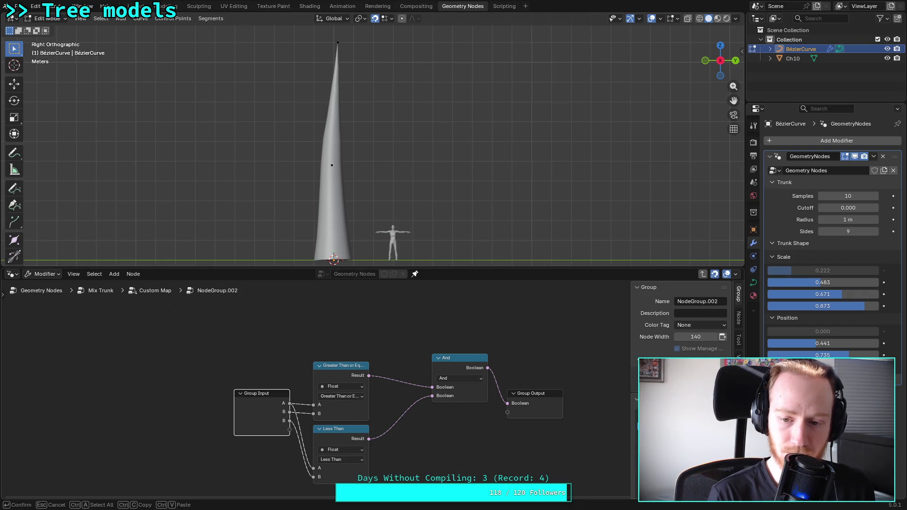
{"action": "key", "text": "Return"}
{"action": "double_click", "coordinate": [685, 416]}
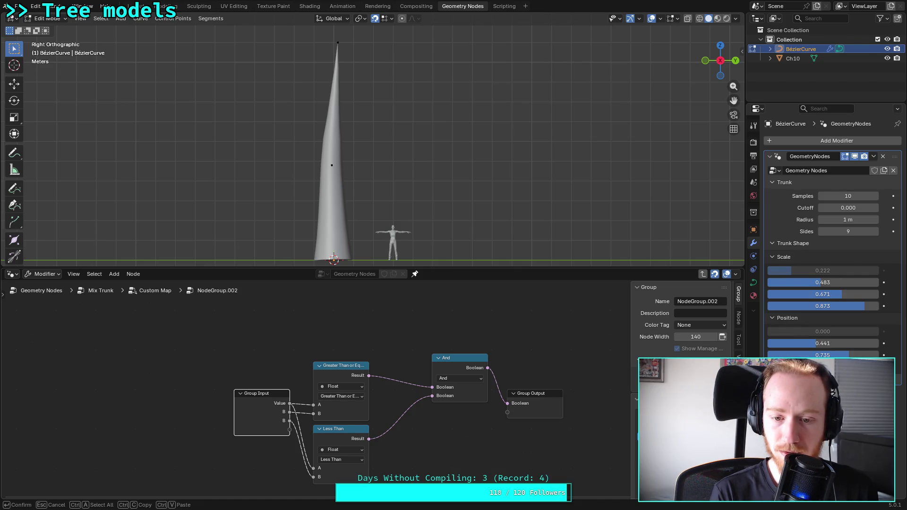
{"action": "type", "text": "Start"}
{"action": "key", "text": "Return"}
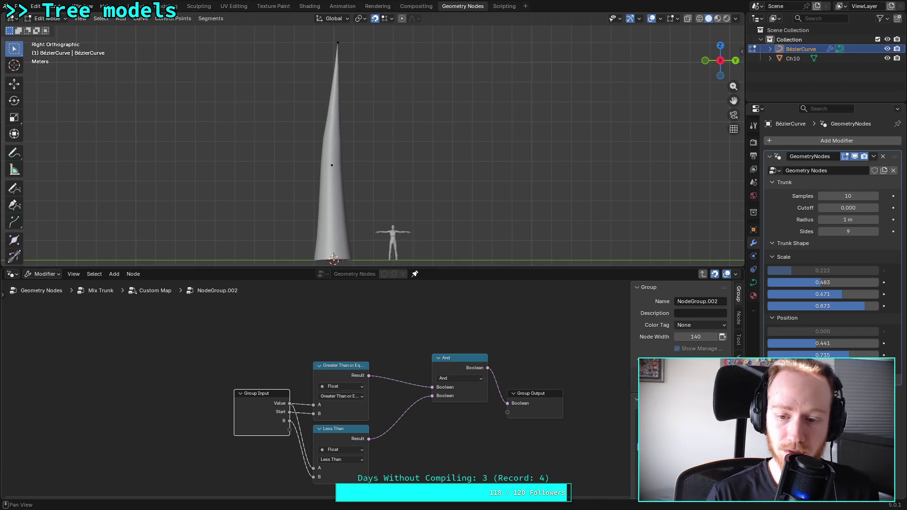
{"action": "double_click", "coordinate": [284, 421]}
{"action": "type", "text": "End"}
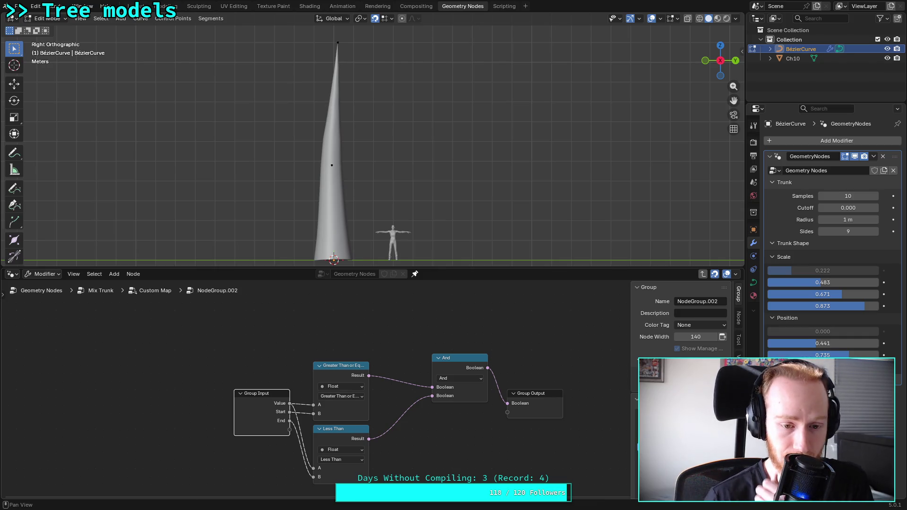
{"action": "key", "text": "Return"}
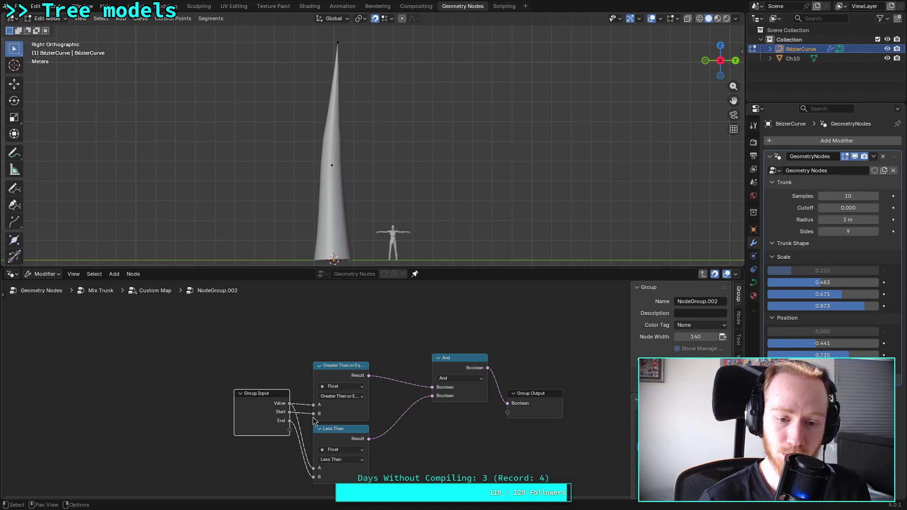
Collapse the Less Than, Greater Than and And nodes, pack them beside Group Output, and save
{"action": "left_click", "coordinate": [319, 428]}
{"action": "left_click", "coordinate": [319, 367]}
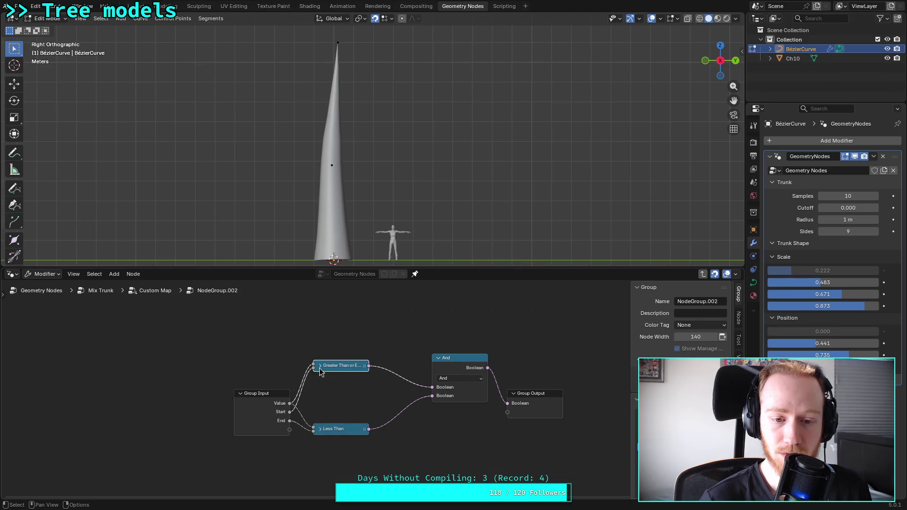
{"action": "mouse_move", "coordinate": [348, 367]}
{"action": "left_mouse_down"}
{"action": "mouse_move", "coordinate": [352, 411]}
{"action": "mouse_move", "coordinate": [360, 410]}
{"action": "mouse_move", "coordinate": [340, 427]}
{"action": "mouse_move", "coordinate": [342, 421]}
{"action": "left_mouse_up"}
{"action": "left_click", "coordinate": [438, 358]}
{"action": "left_click_drag", "start_coordinate": [457, 360], "coordinate": [405, 411]}
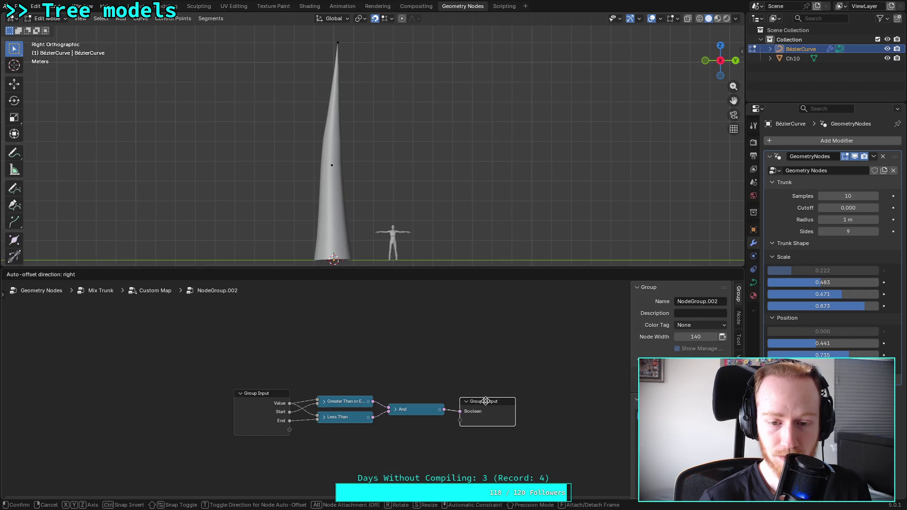
{"action": "left_click", "coordinate": [483, 401]}
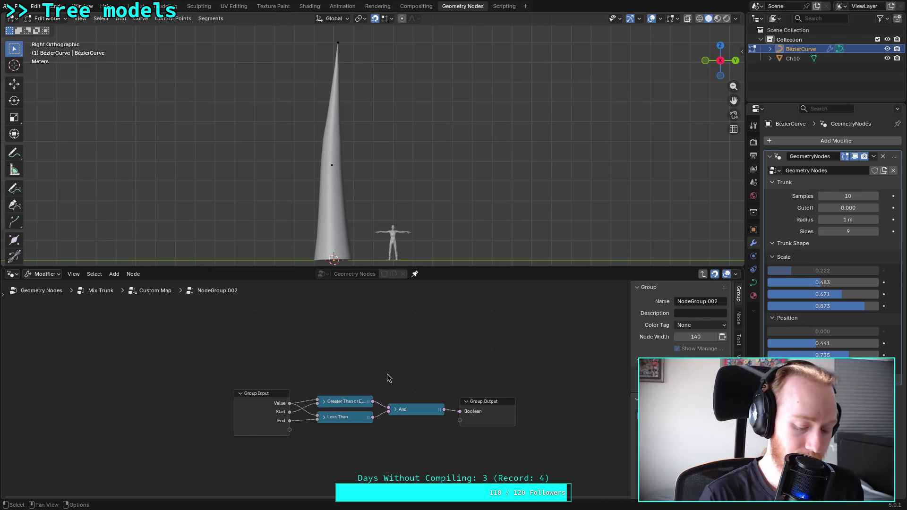
{"action": "key", "text": "ctrl+s"}
{"action": "left_click", "coordinate": [154, 291]}
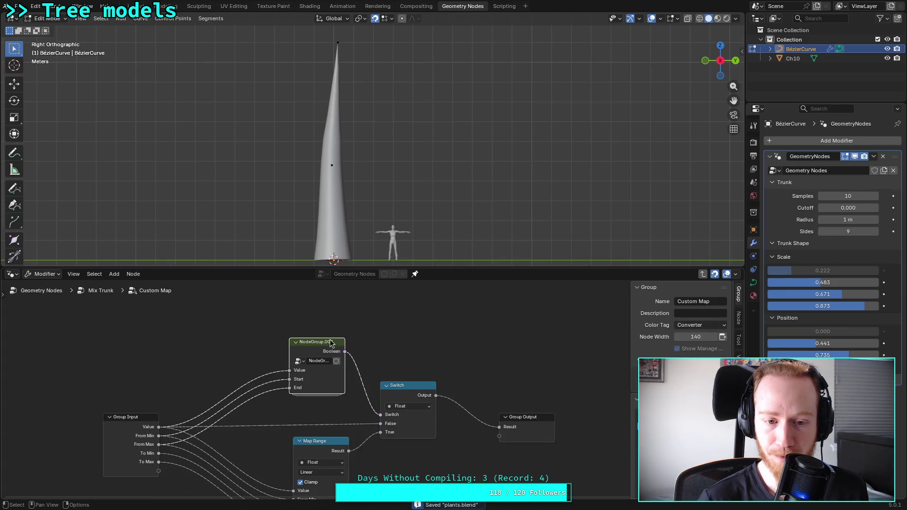
Rename NodeGroup.002 to In Range in the sidebar Node tab
{"action": "left_click_drag", "start_coordinate": [632, 392], "coordinate": [637, 392]}
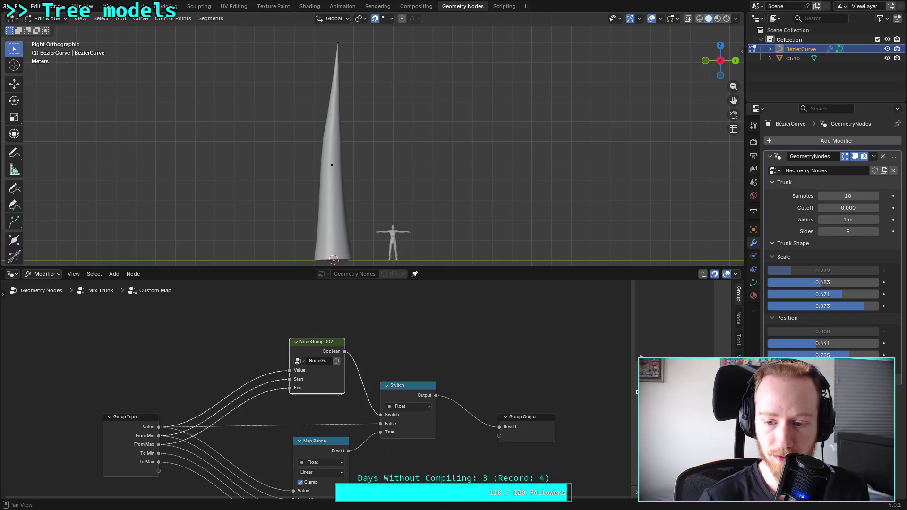
{"action": "left_click", "coordinate": [738, 318]}
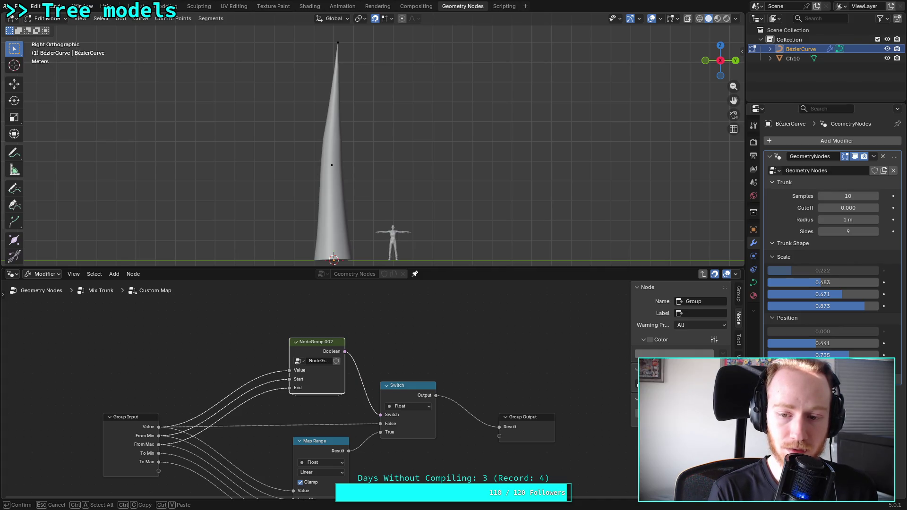
{"action": "type", "text": "In Range"}
{"action": "key", "text": "Return"}
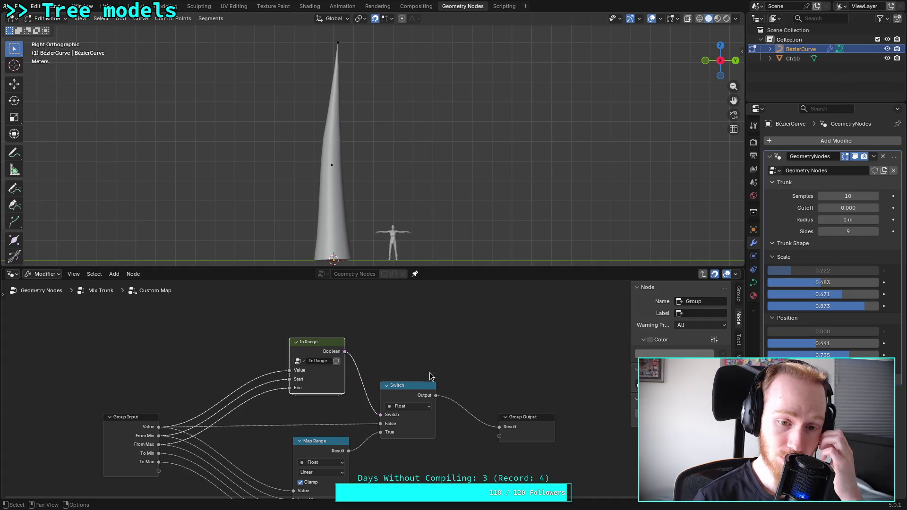
{"action": "middle_click_drag", "start_coordinate": [265, 366], "coordinate": [262, 324]}
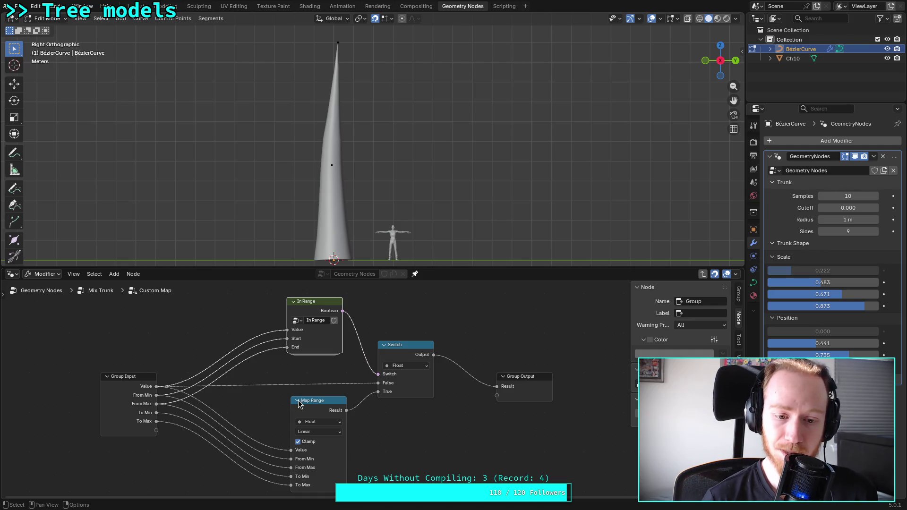
Move In Range, Map Range, Switch and Group Output closer together, then save
{"action": "mouse_move", "coordinate": [315, 307]}
{"action": "left_mouse_down"}
{"action": "mouse_move", "coordinate": [297, 333]}
{"action": "mouse_move", "coordinate": [256, 335]}
{"action": "left_mouse_up"}
{"action": "mouse_move", "coordinate": [318, 406]}
{"action": "left_mouse_down"}
{"action": "mouse_move", "coordinate": [258, 393]}
{"action": "mouse_move", "coordinate": [257, 400]}
{"action": "left_mouse_up"}
{"action": "left_click_drag", "start_coordinate": [407, 345], "coordinate": [314, 346]}
{"action": "left_click_drag", "start_coordinate": [258, 332], "coordinate": [259, 324]}
{"action": "mouse_move", "coordinate": [516, 383]}
{"action": "left_mouse_down"}
{"action": "mouse_move", "coordinate": [414, 347]}
{"action": "mouse_move", "coordinate": [396, 352]}
{"action": "left_mouse_up"}
{"action": "left_click", "coordinate": [423, 398]}
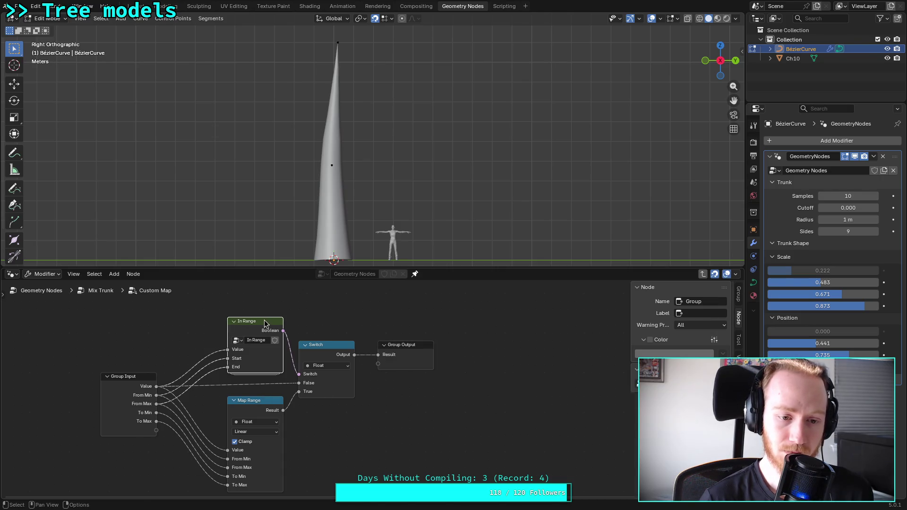
{"action": "left_click_drag", "start_coordinate": [268, 325], "coordinate": [252, 325]}
{"action": "left_click_drag", "start_coordinate": [250, 396], "coordinate": [235, 396]}
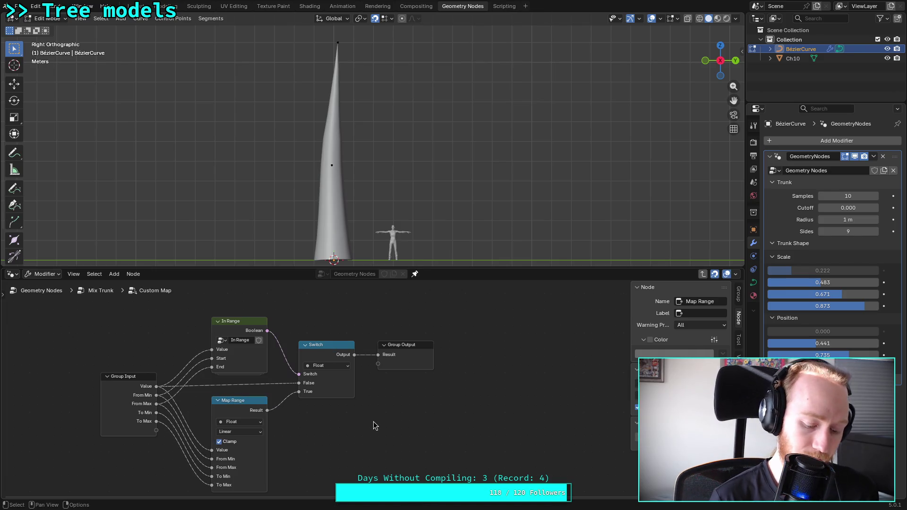
{"action": "key", "text": "ctrl+s"}
Back in Mix Trunk, link the first Custom Map's result into the second Custom Map
{"action": "left_click", "coordinate": [111, 293]}
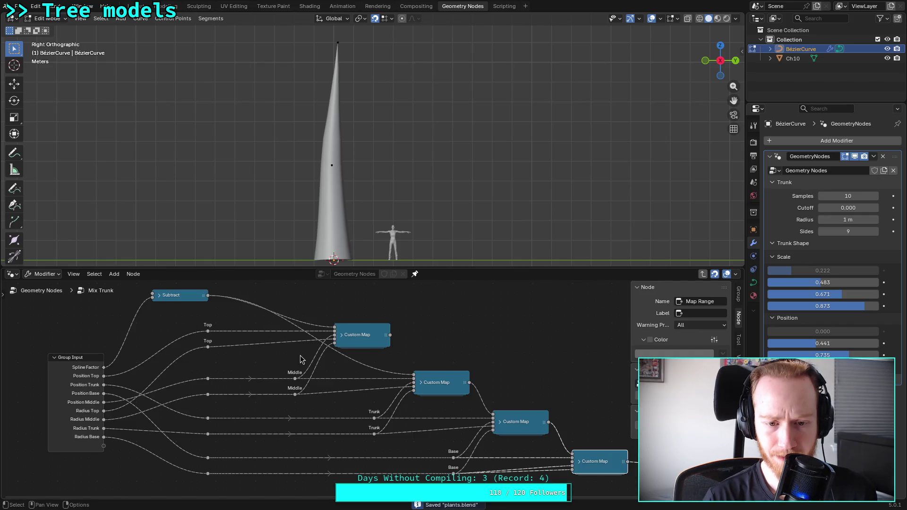
{"action": "middle_click_drag", "start_coordinate": [402, 354], "coordinate": [216, 314]}
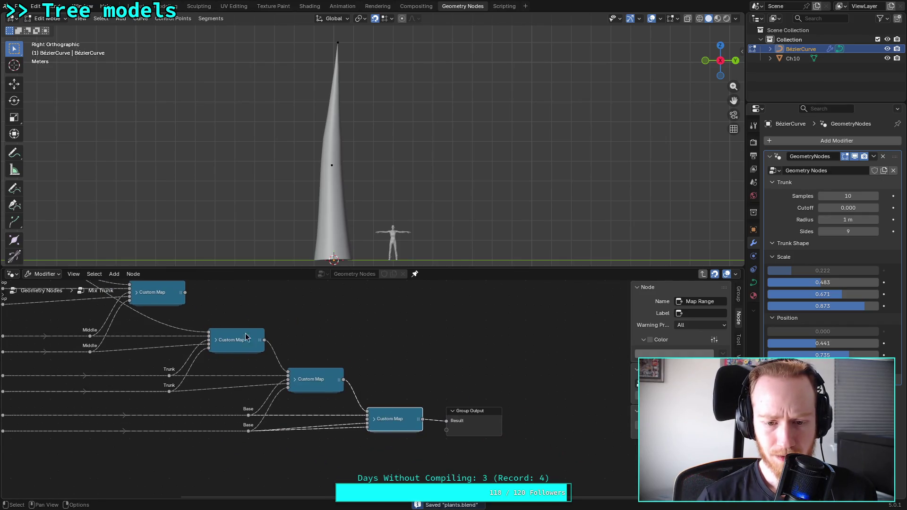
{"action": "left_click", "coordinate": [375, 418]}
{"action": "middle_click_drag", "start_coordinate": [396, 408], "coordinate": [425, 393]}
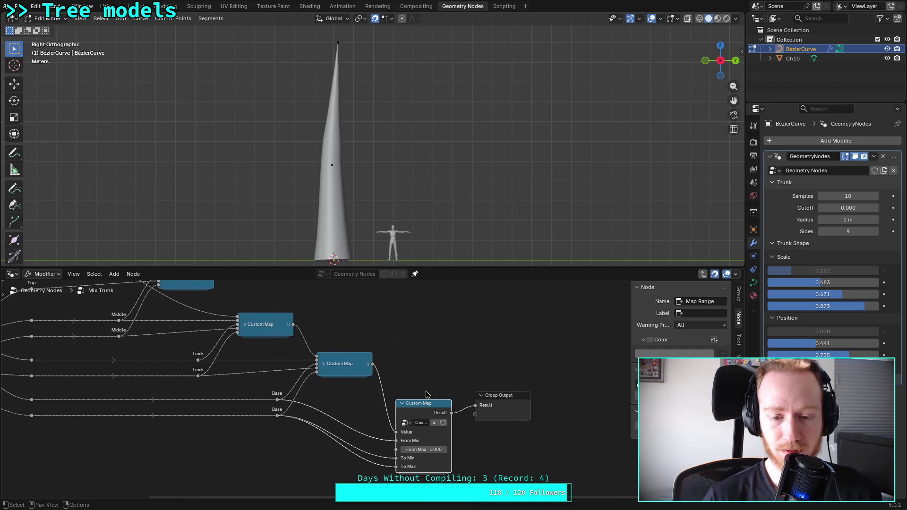
{"action": "left_click", "coordinate": [402, 404]}
{"action": "key", "text": "Home"}
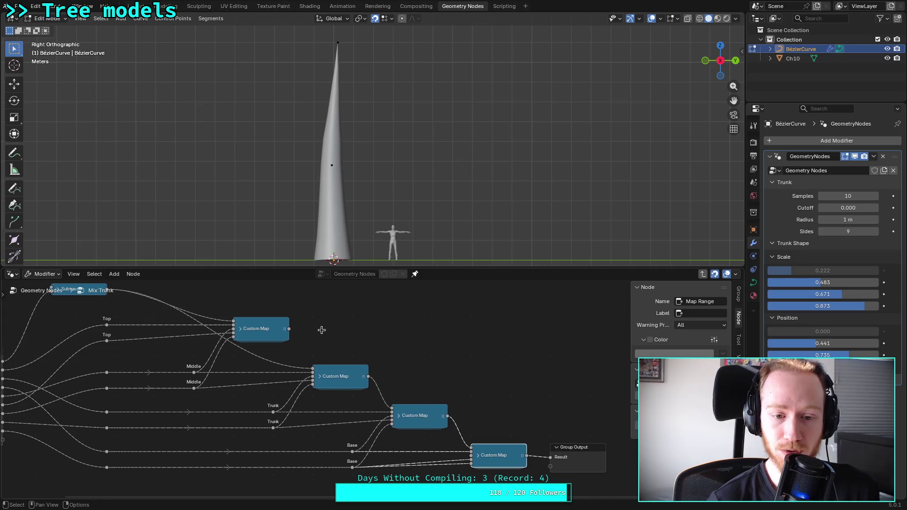
{"action": "left_click_drag", "start_coordinate": [315, 333], "coordinate": [339, 375]}
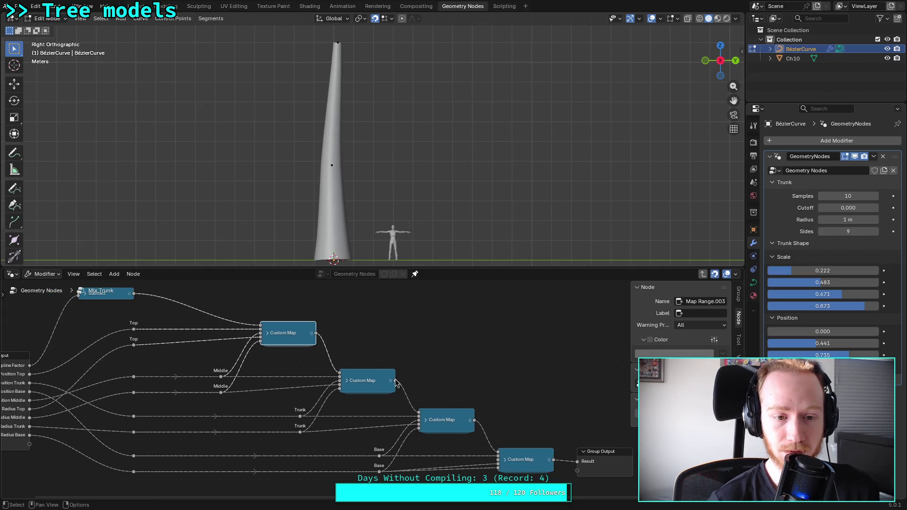
{"action": "key", "text": "Home"}
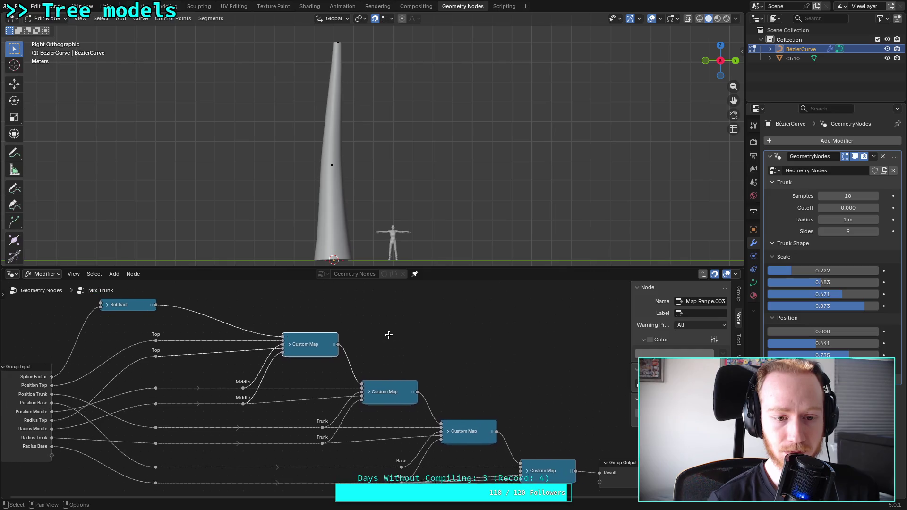